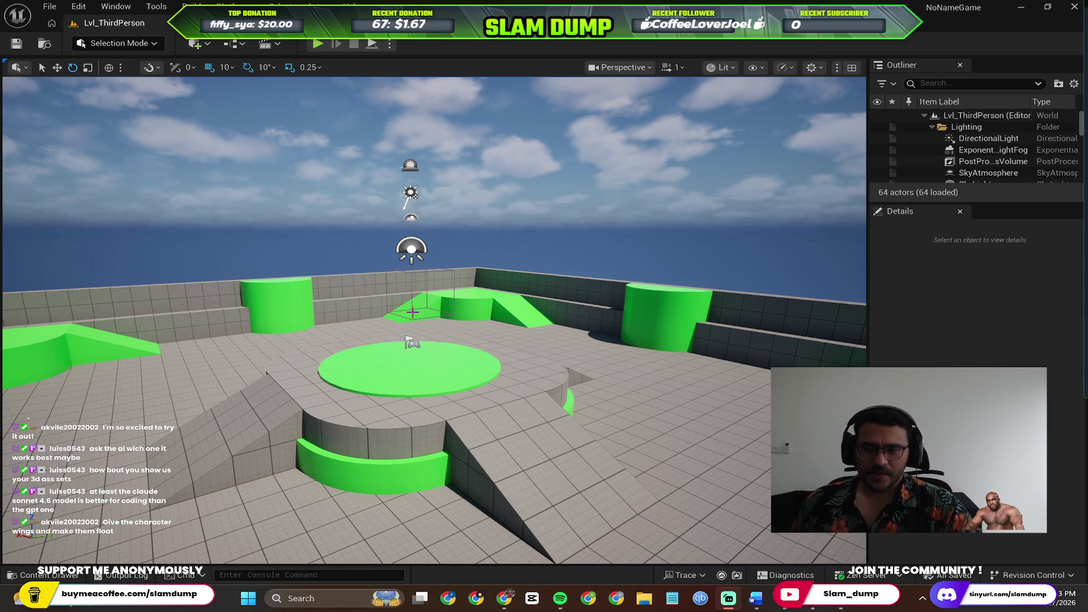
Fly the editor camera toward the centre ramp, then start Play-in-Editor and control the character.
mouse_move(417, 311)
left_mouse_down()
mouse_move(370, 327)
mouse_move(133, 332)
mouse_move(232, 332)
mouse_move(228, 300)
mouse_move(198, 266)
mouse_move(218, 306)
mouse_move(170, 306)
mouse_move(204, 306)
mouse_move(187, 301)
mouse_move(173, 80)
left_mouse_up()
key("w")
key("e")
key("w")
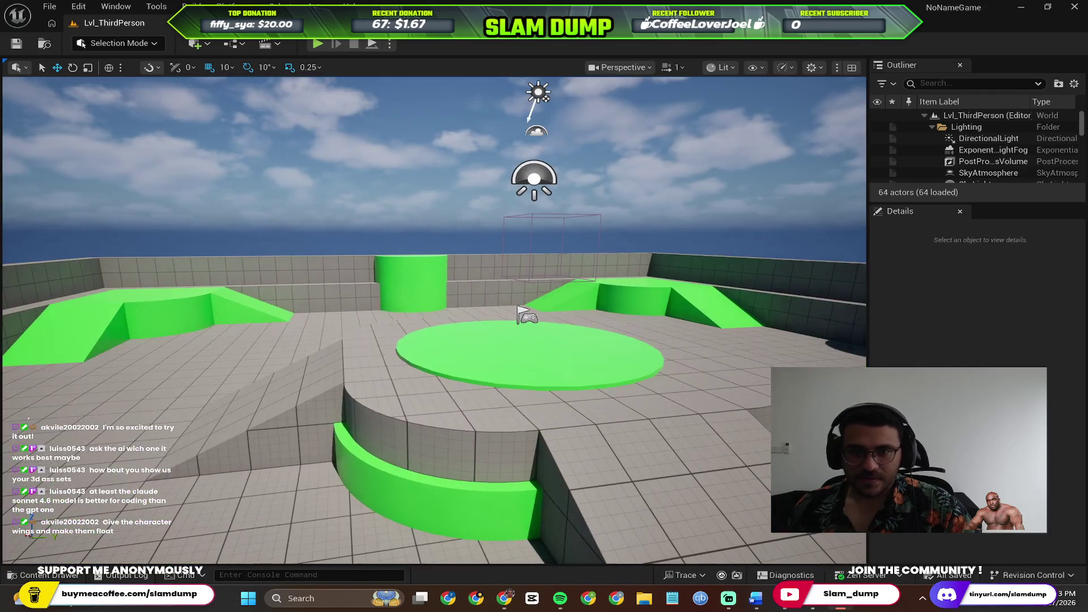
left_click(320, 46)
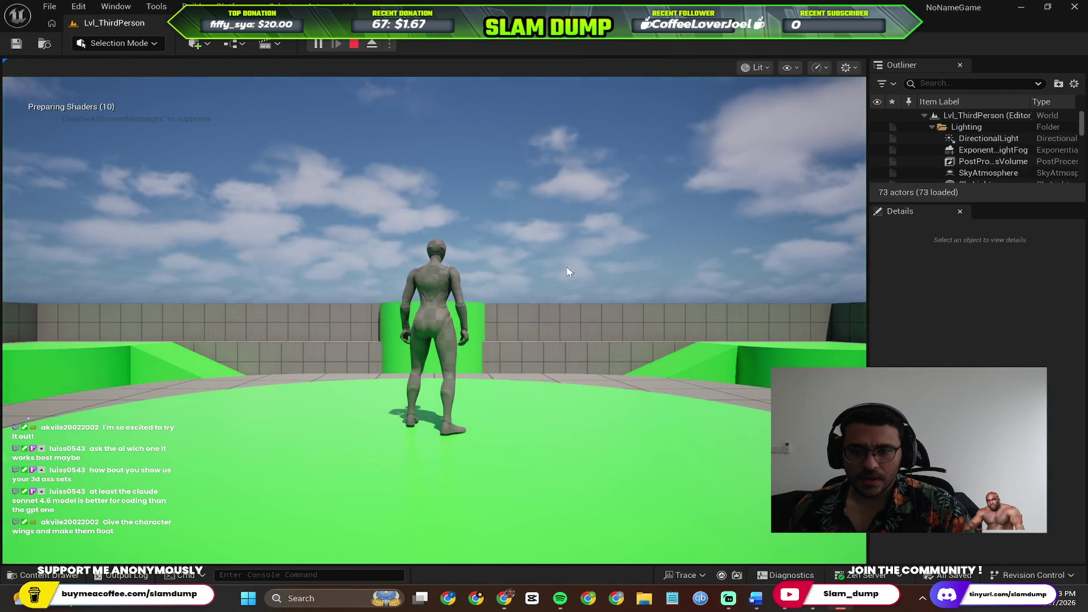
left_click(569, 272)
key("w")
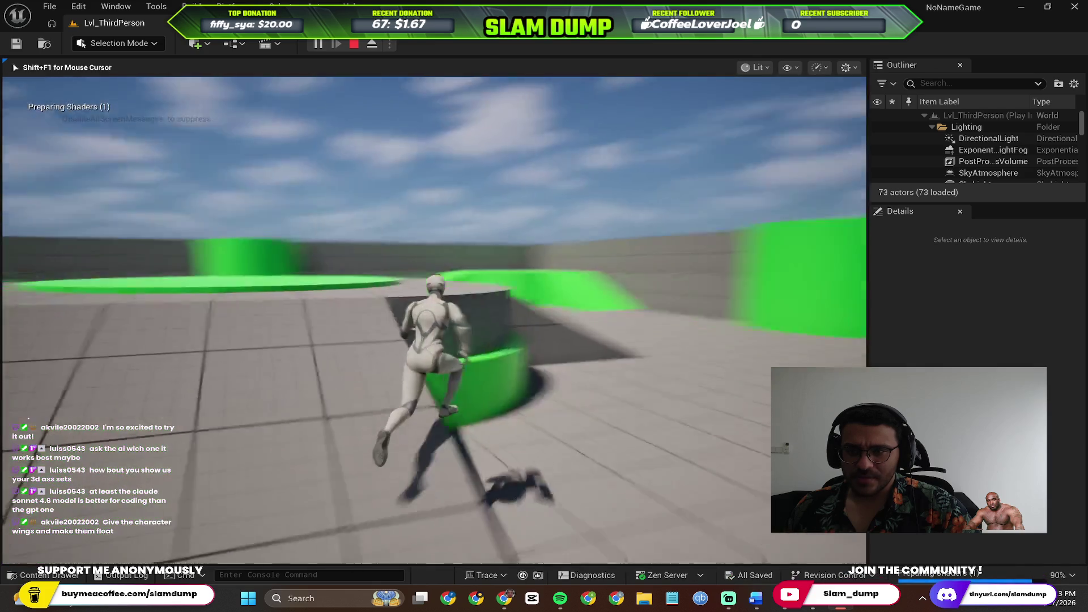
Run and jump the character over the green circle toward the platforms, then stop with Esc.
key("space")
key("space")
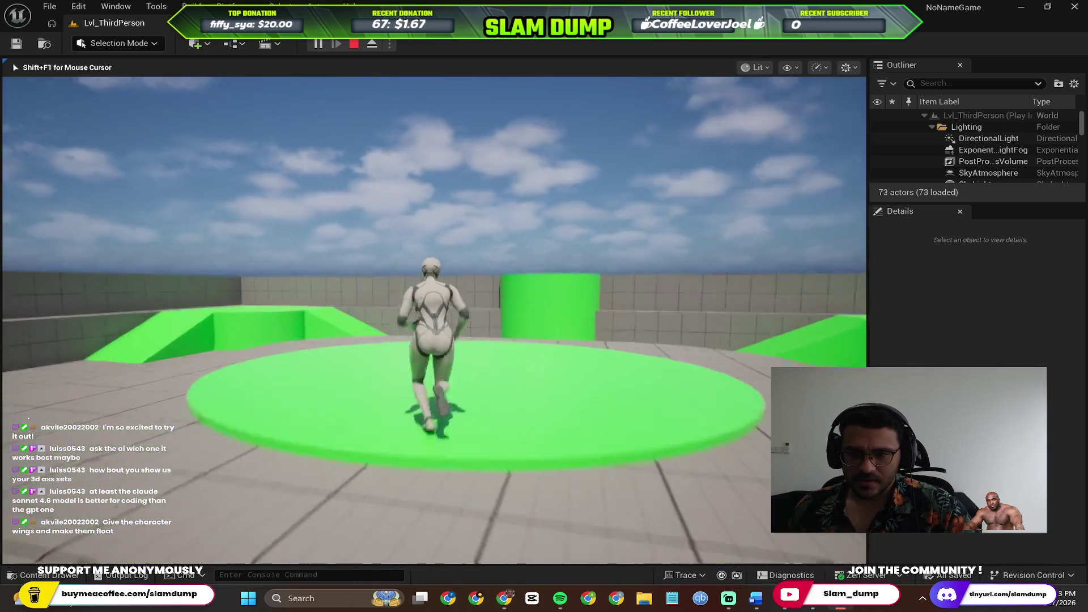
key("space")
key("w")
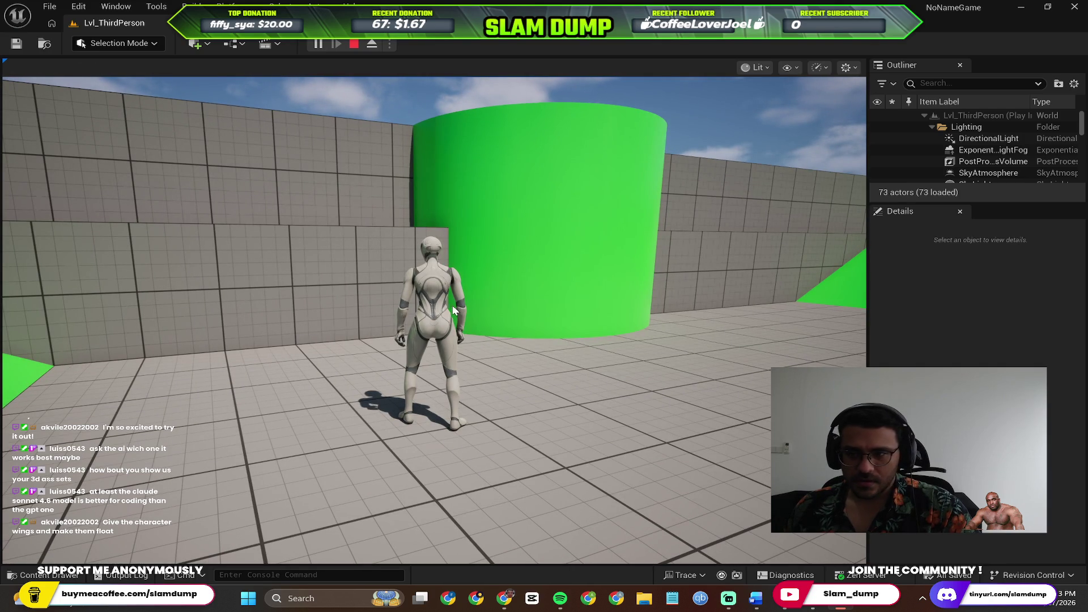
key("w")
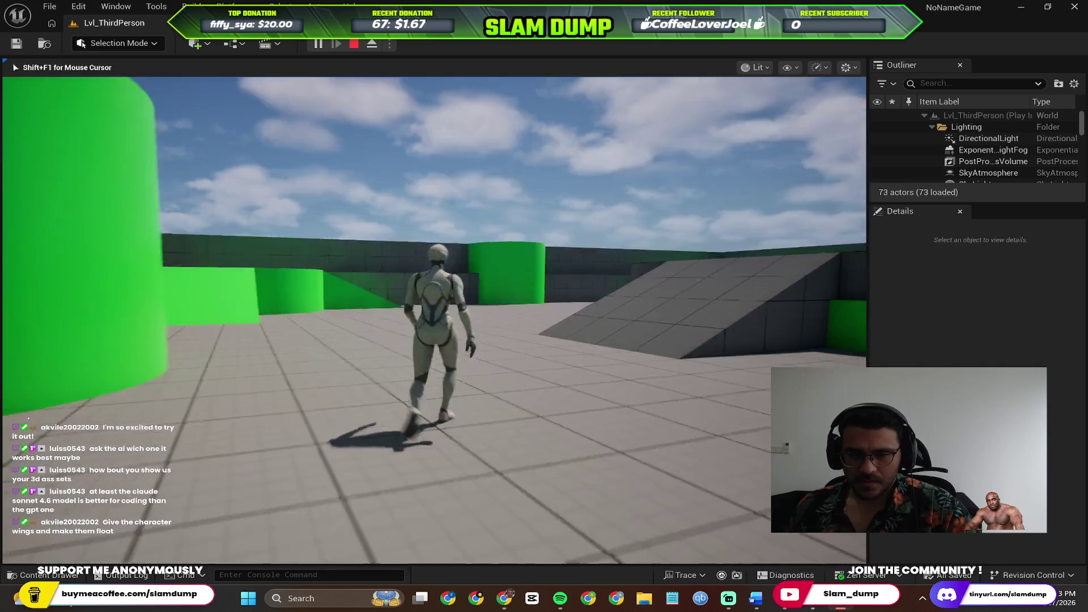
key("space")
key("space")
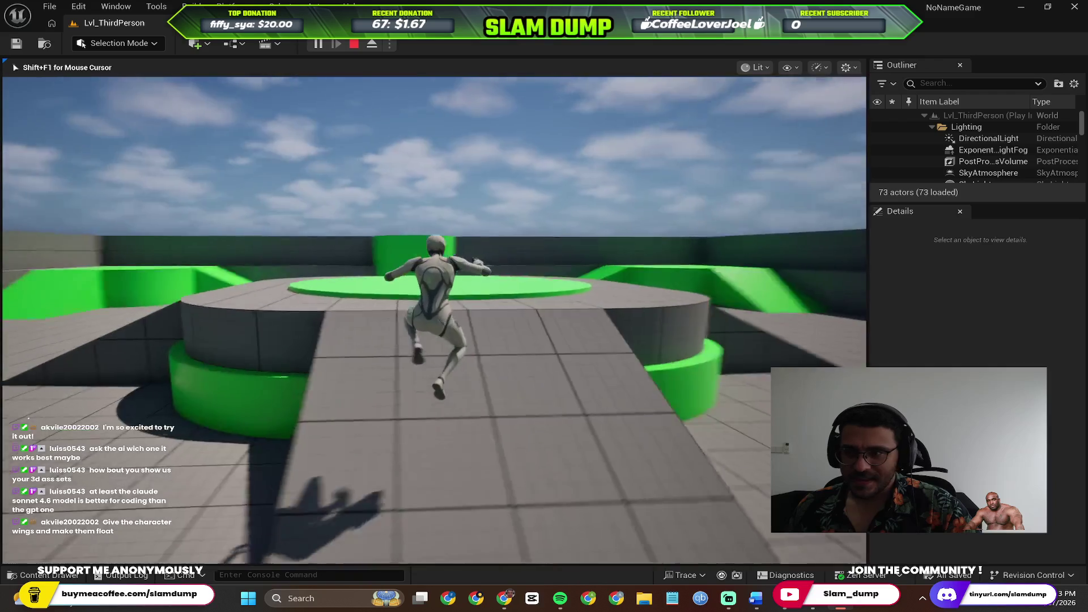
key("Escape")
scroll(434, 320, "down", 5)
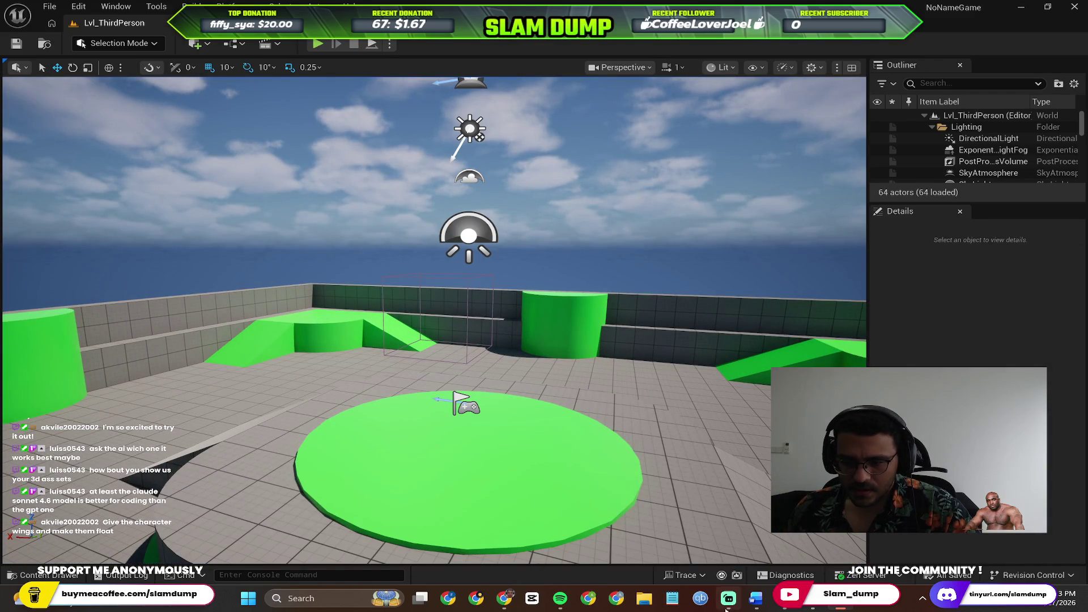
left_click(47, 575)
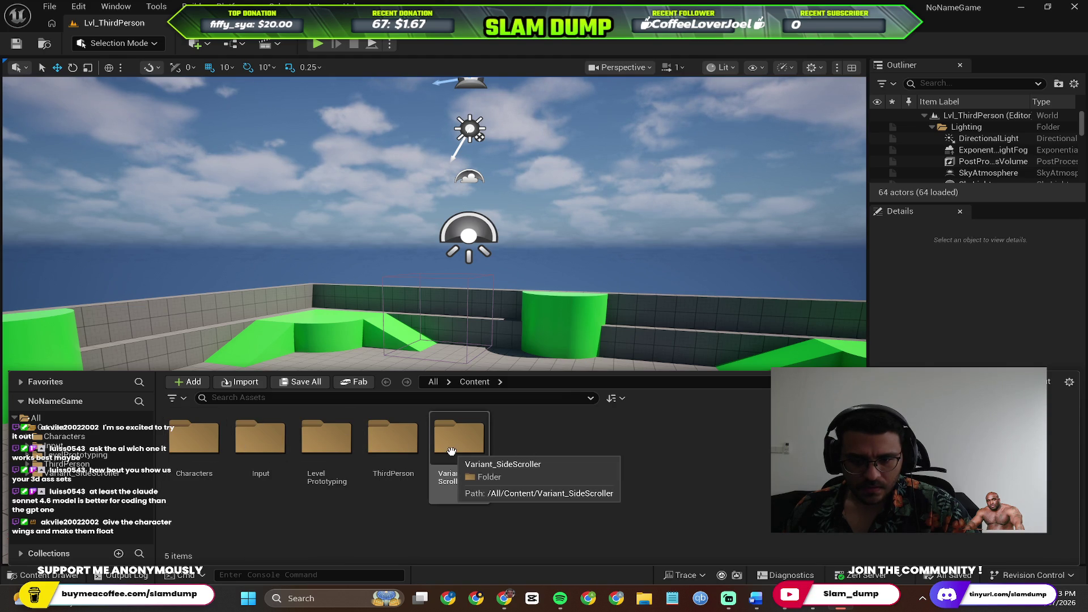
double_click(193, 452)
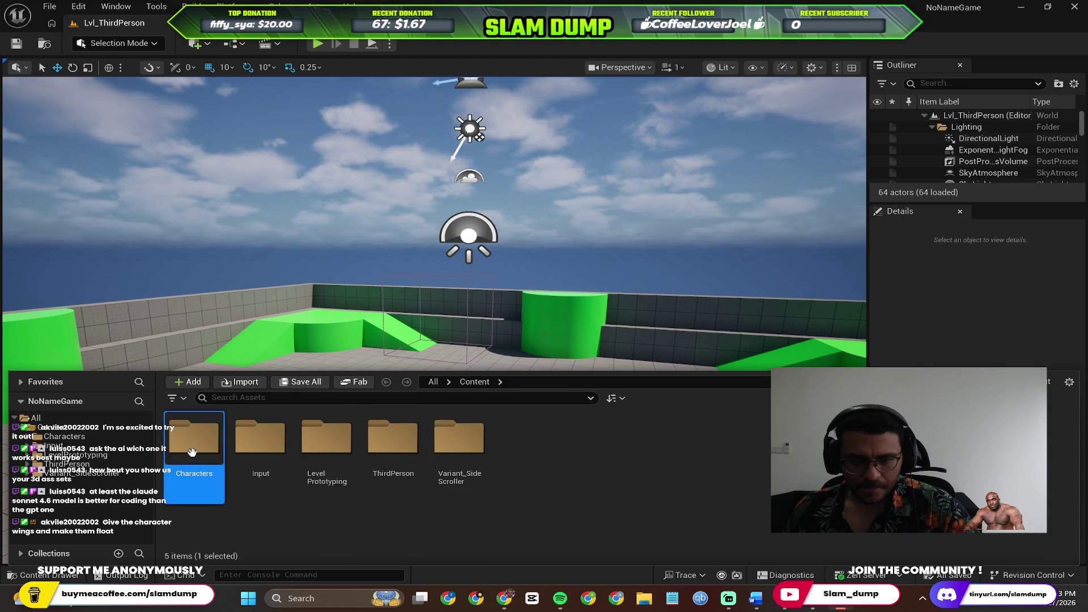
double_click(205, 451)
double_click(198, 453)
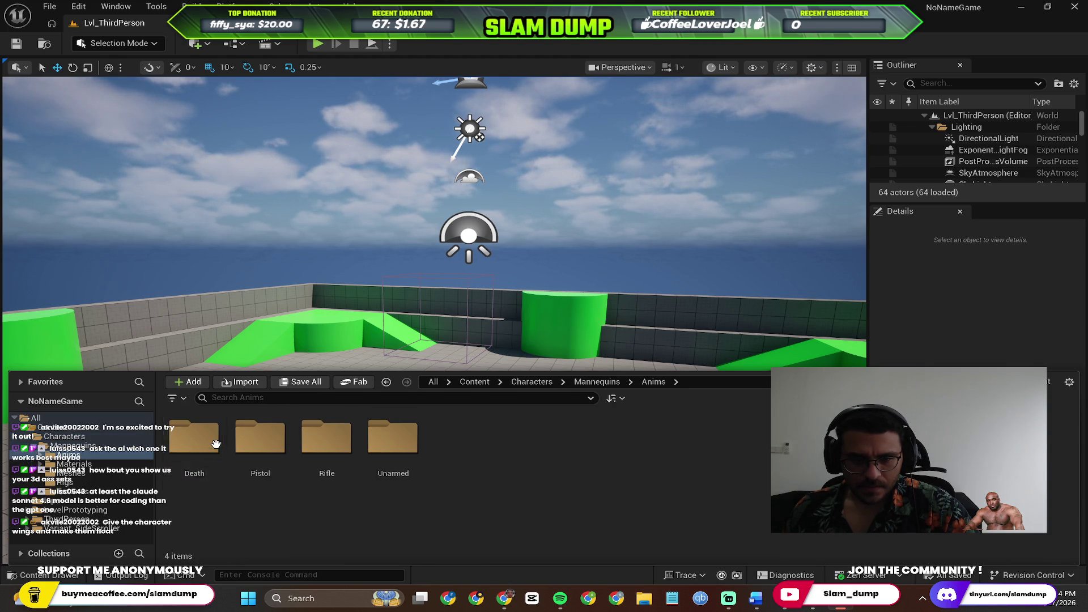
double_click(199, 457)
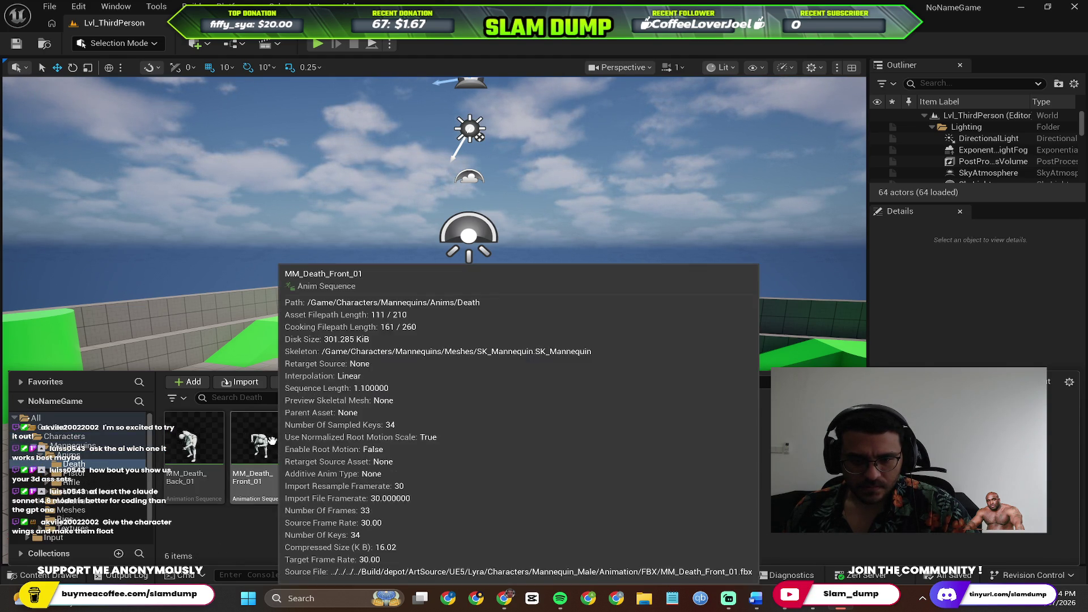
key("alt+Left")
key("alt+Left")
key("alt+Left")
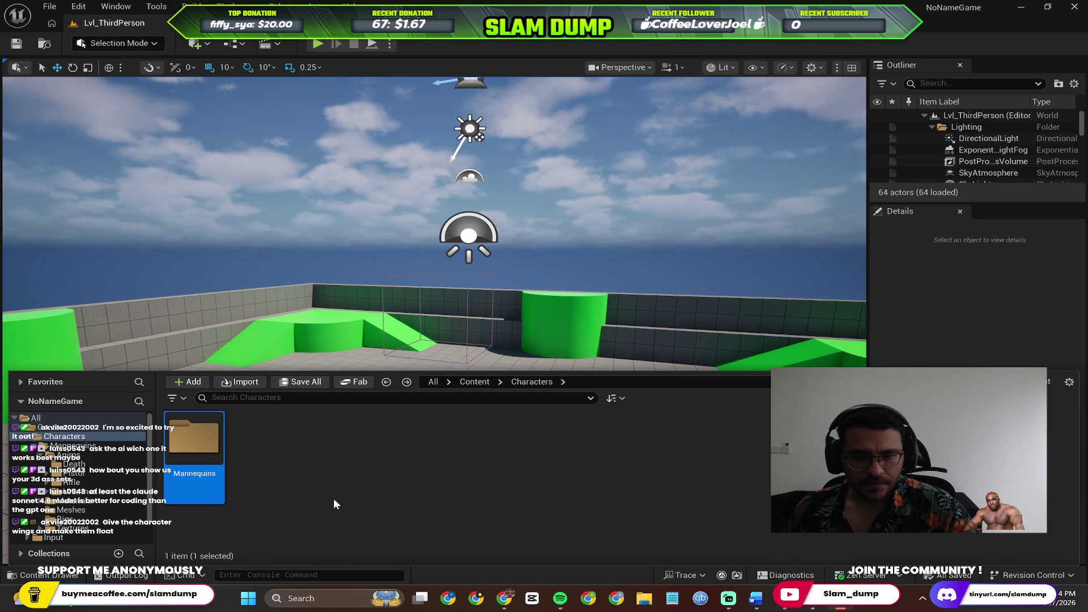
key("alt+Left")
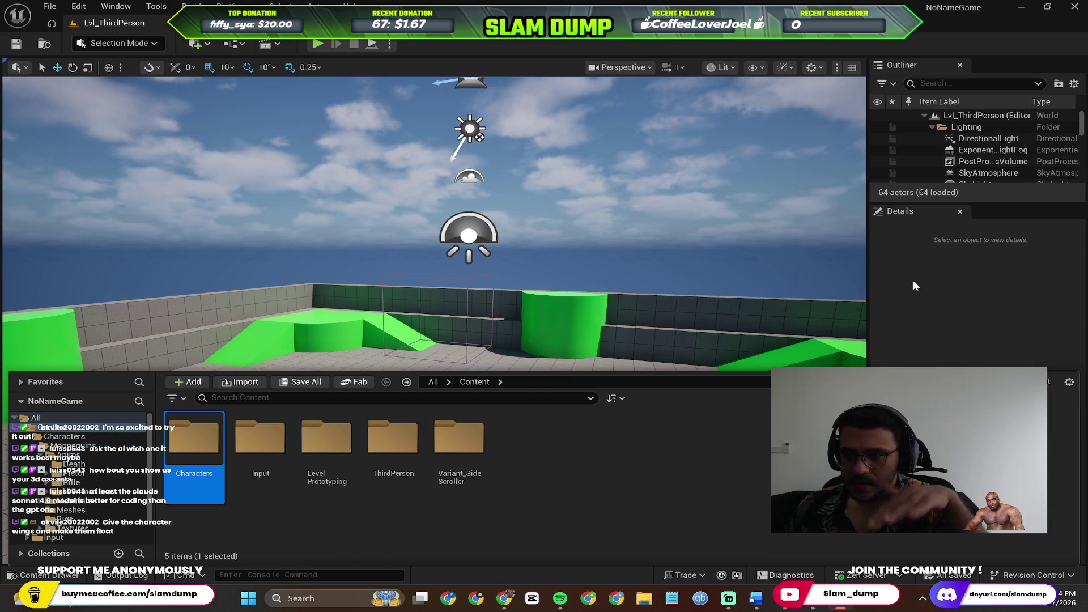
left_click(1006, 576)
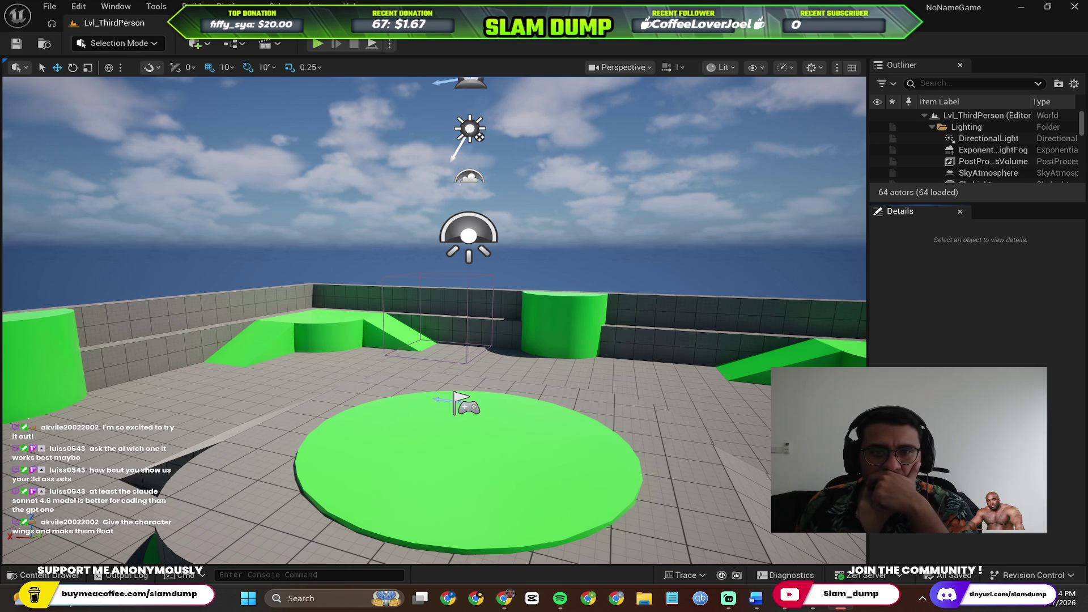
left_click(192, 6)
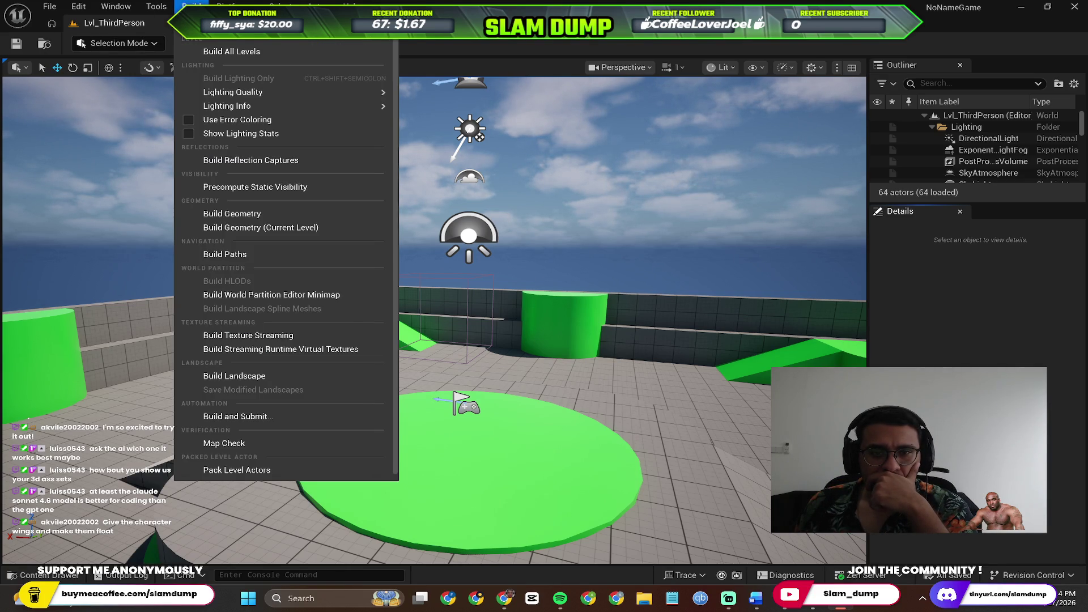
left_click(82, 44)
left_click(107, 42)
left_click(67, 60)
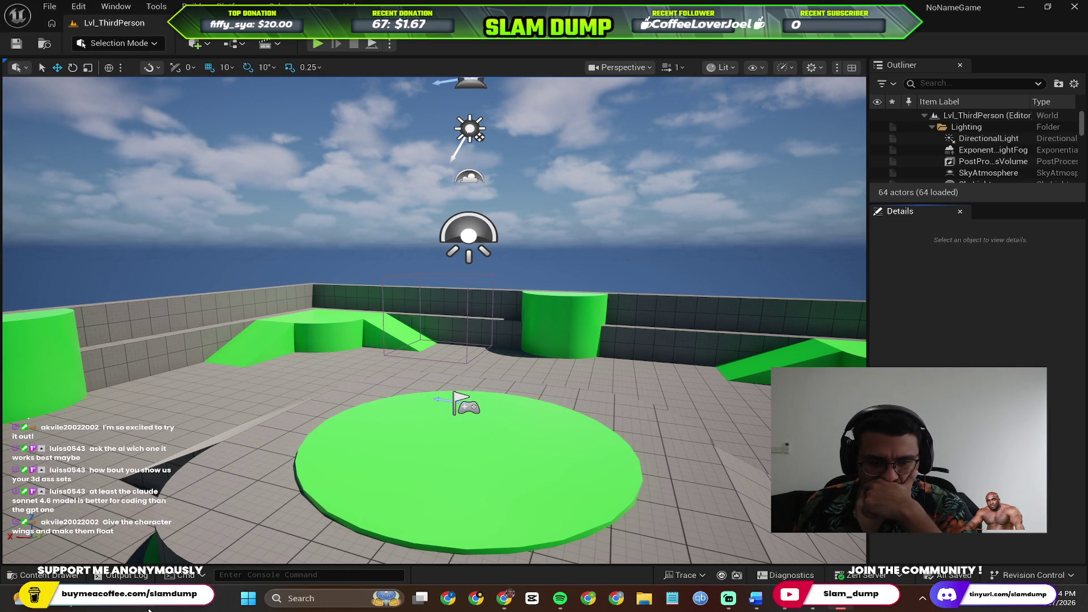
left_click(51, 575)
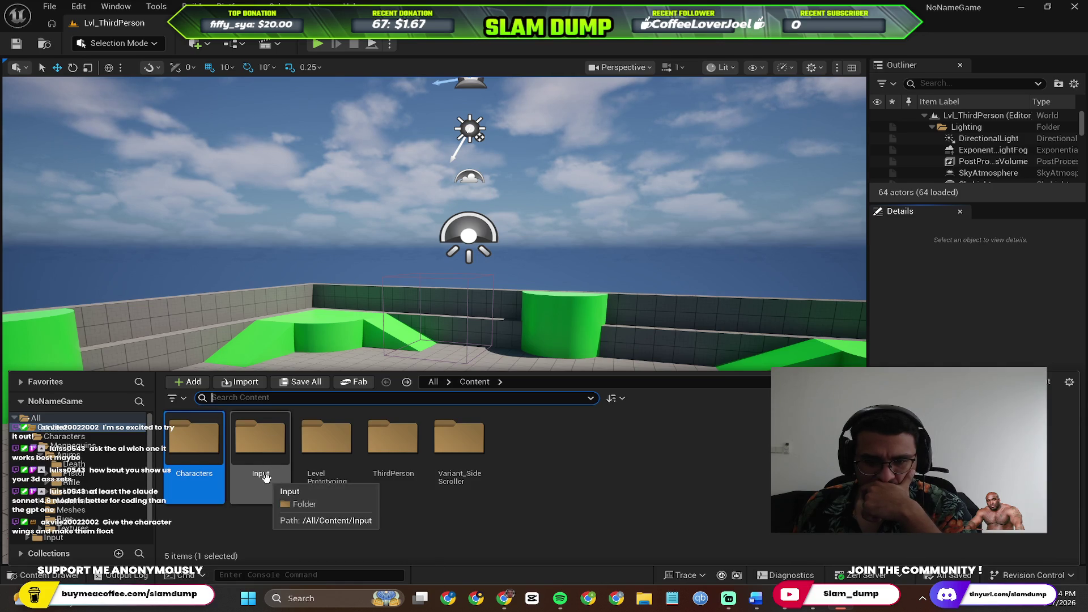
double_click(273, 468)
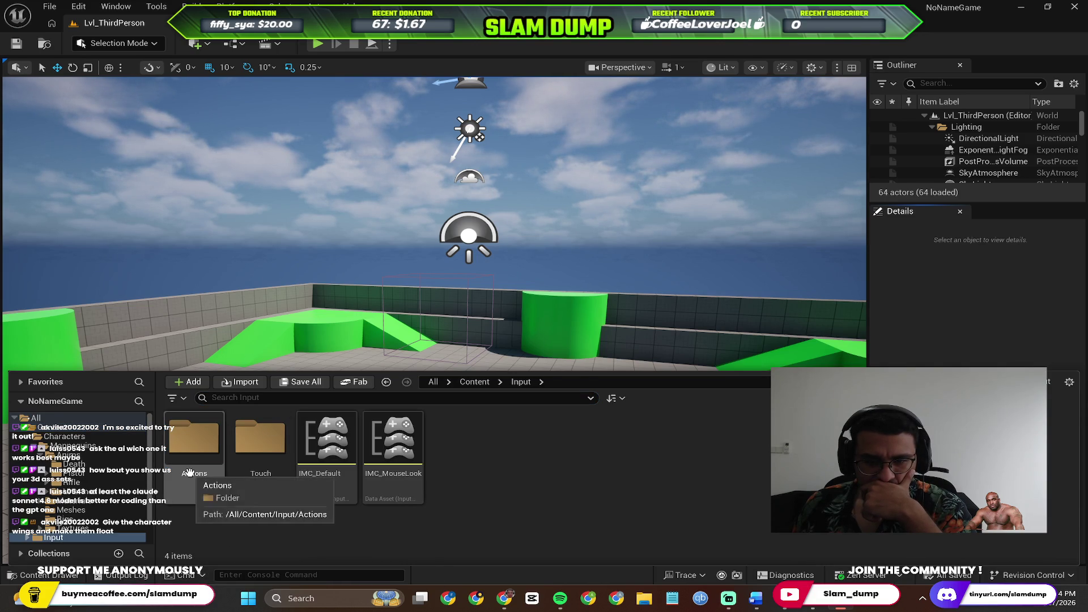
double_click(207, 469)
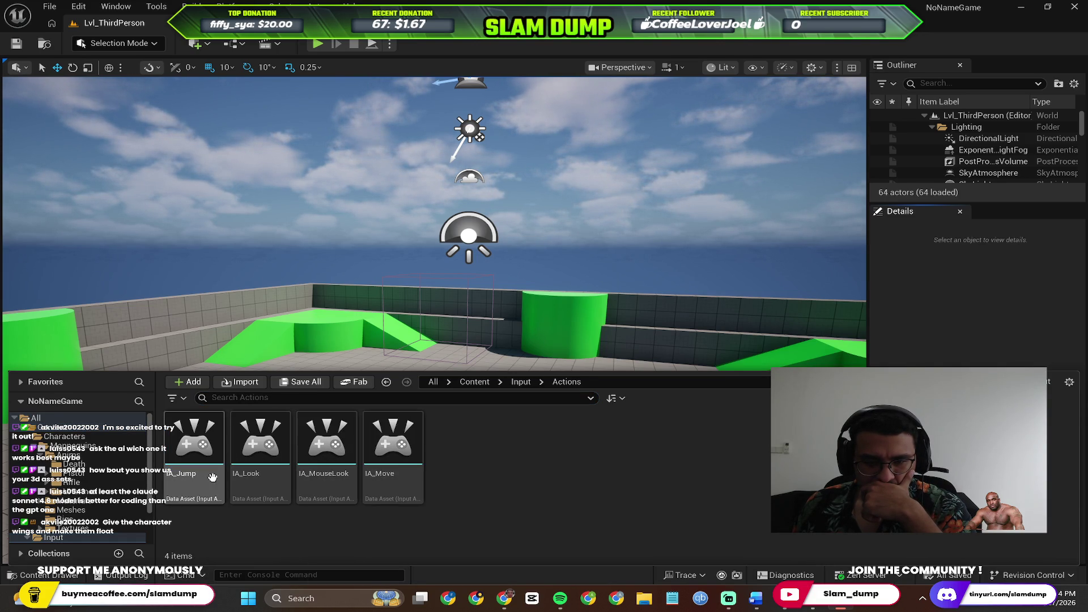
left_click(235, 474)
key("alt+Left")
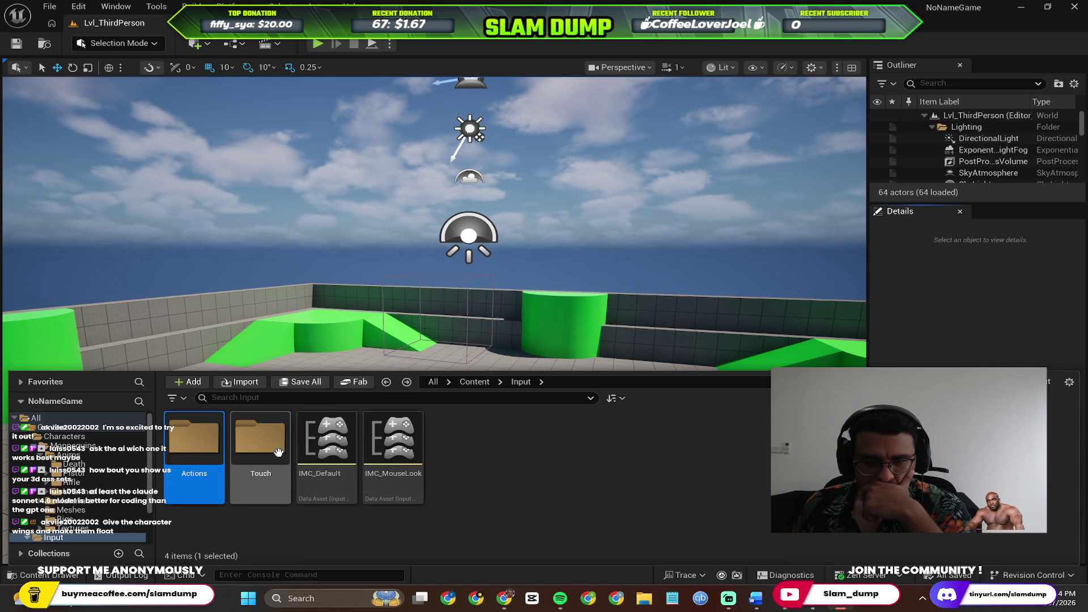
double_click(282, 454)
key("alt+Left")
key("ctrl+space")
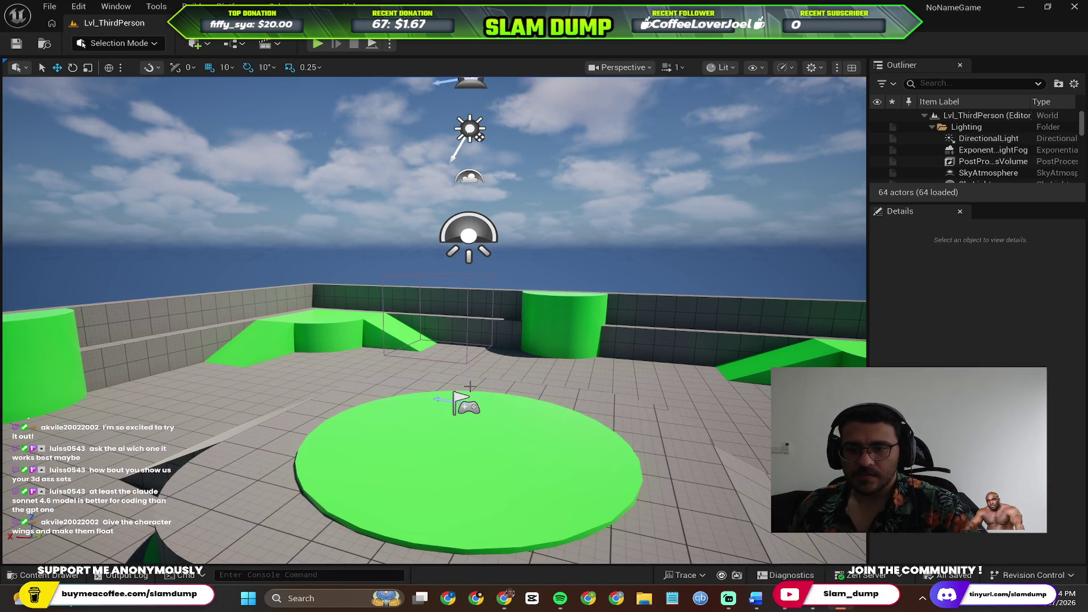
key("Right")
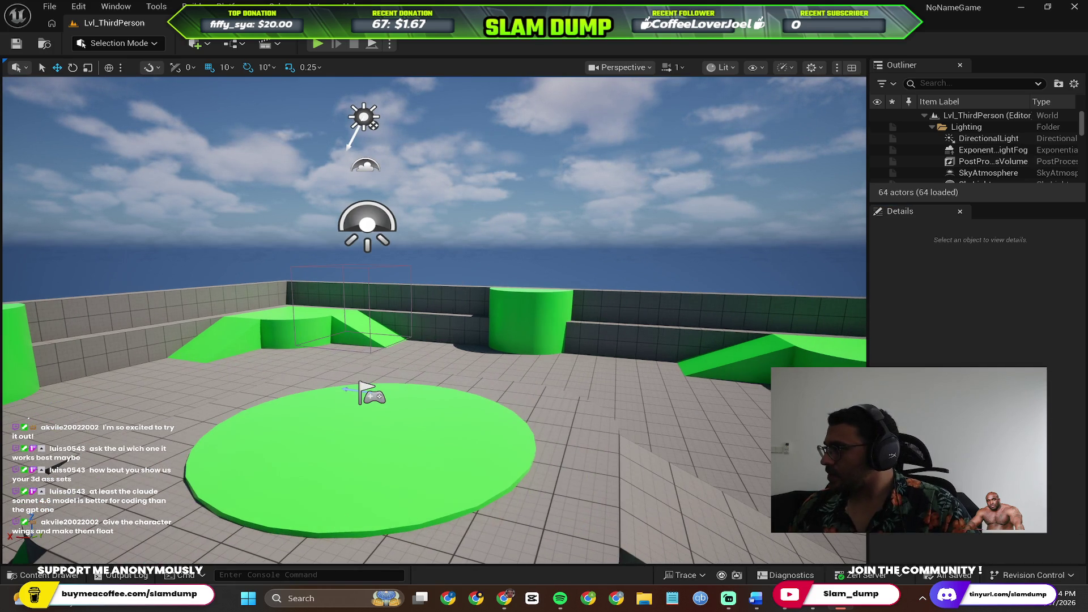
key("alt+Tab")
scroll(509, 355, "up", 15)
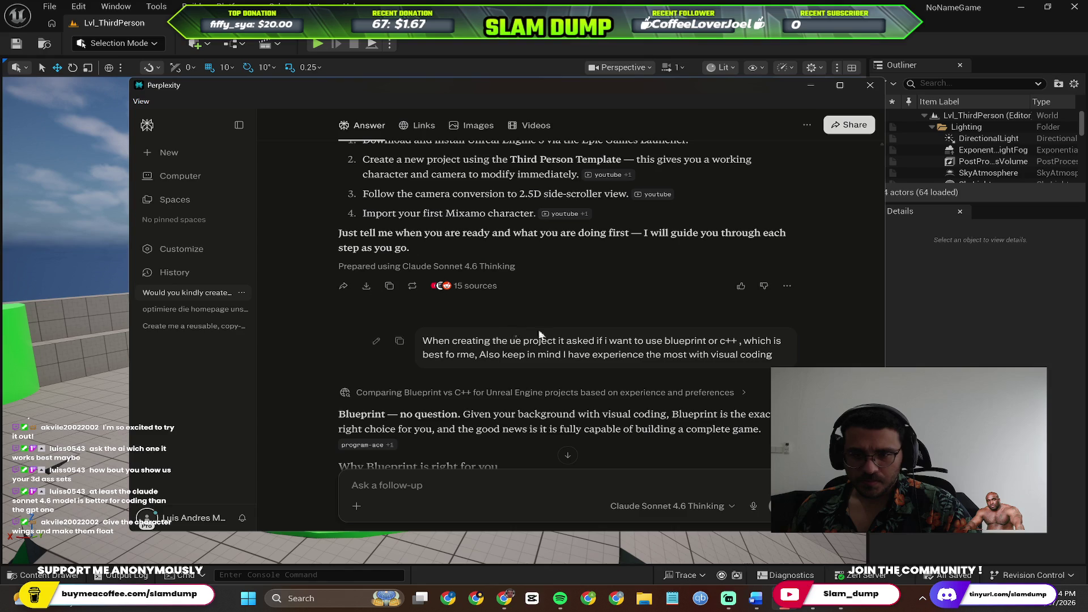
Type a follow-up saying the project uses the side-scroller template's default 3D character and environment.
scroll(627, 365, "down", 15)
type("I created a project using third person with the side scroller template on unreal engine 4, it ga")
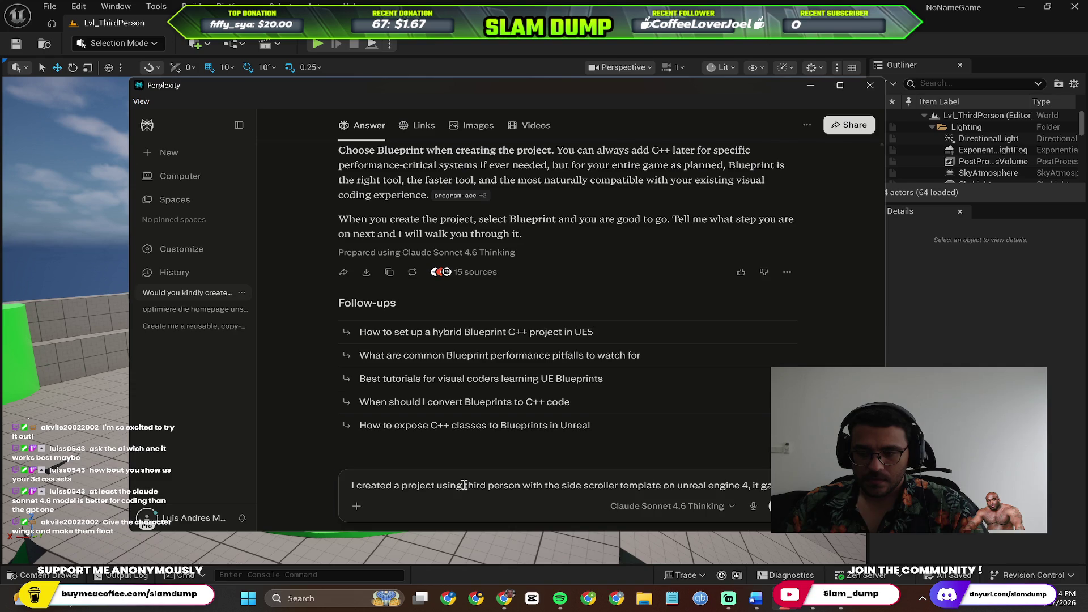
type("me a default 3d chachter and an environment")
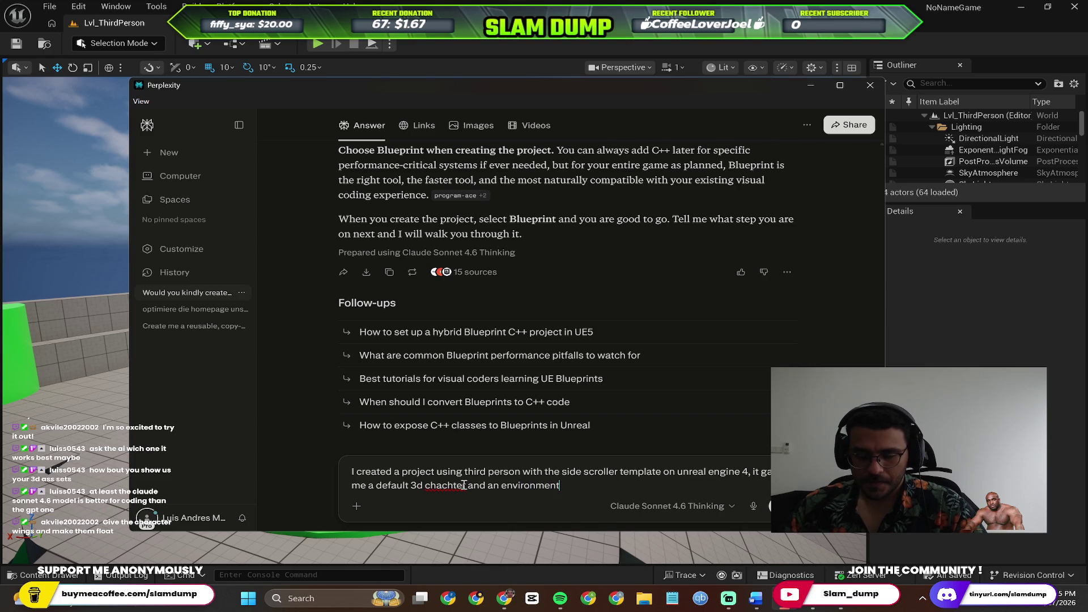
type(",")
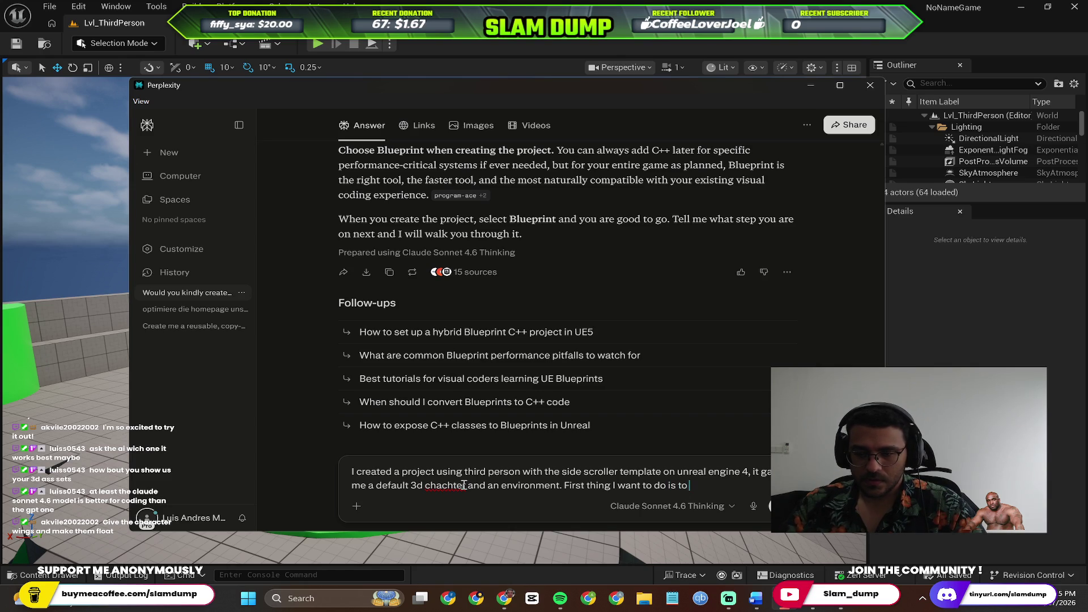
Switch back to Unreal and fly the camera around the central green platform and pillar.
key("alt+Tab")
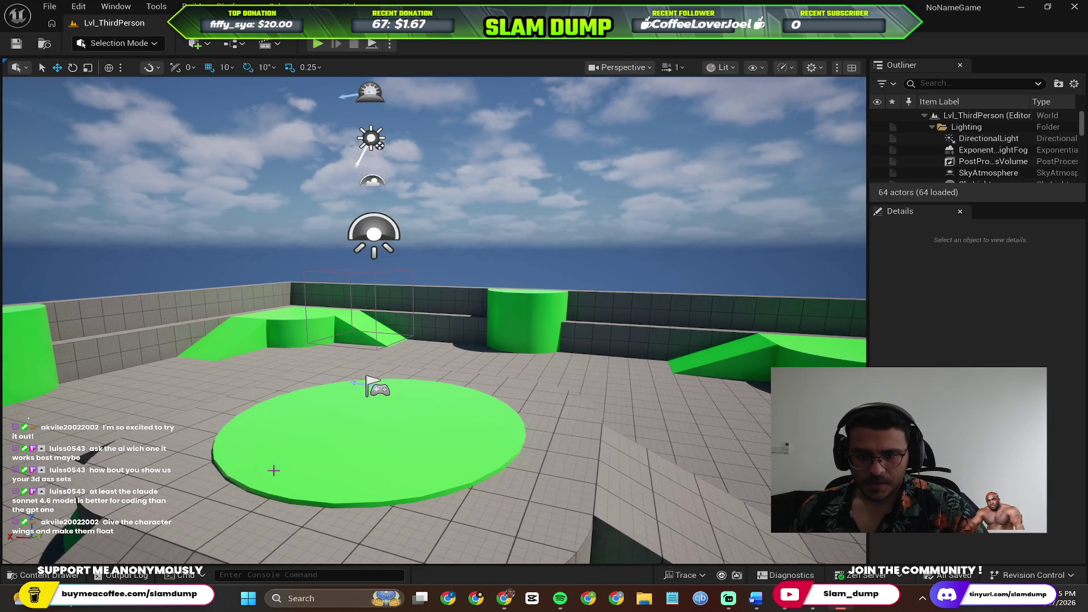
key("w")
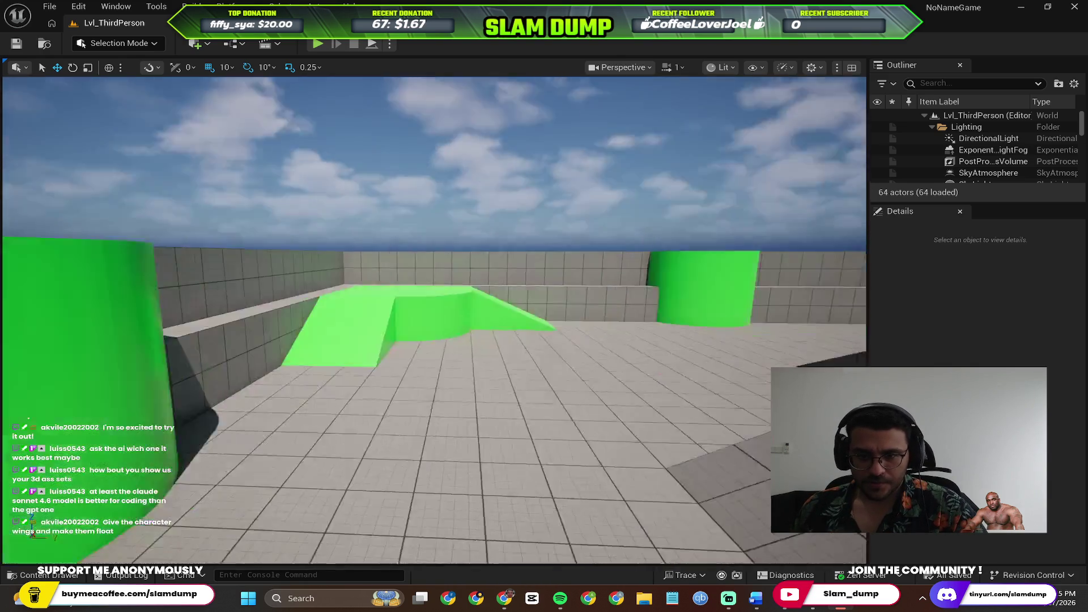
key("s")
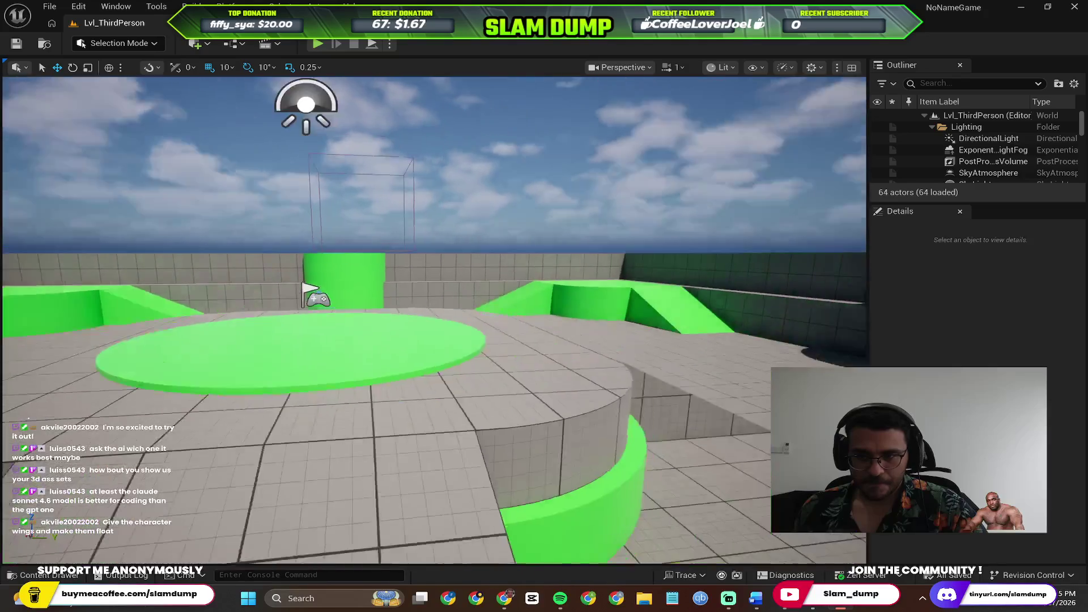
key("w")
key("alt+Tab")
key("alt+Tab")
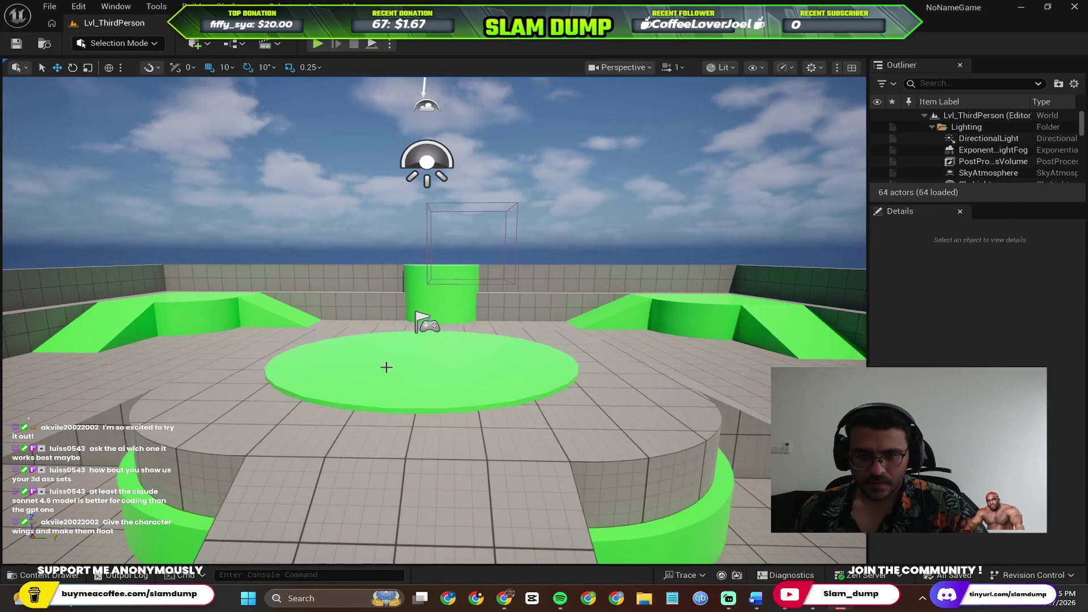
key("s")
key("w")
key("s")
key("w")
key("s")
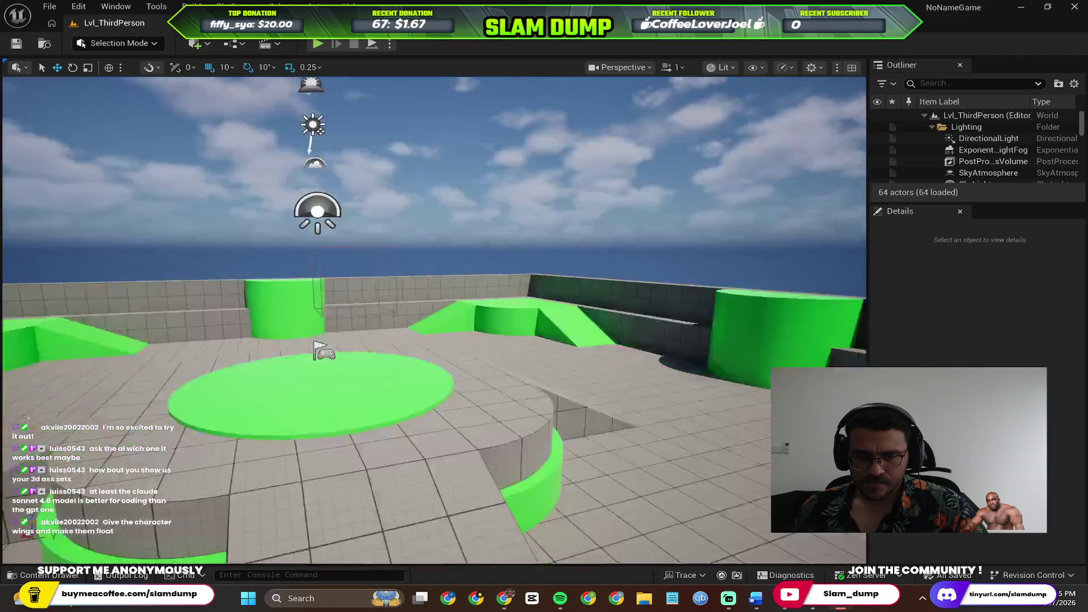
key("w")
key("s")
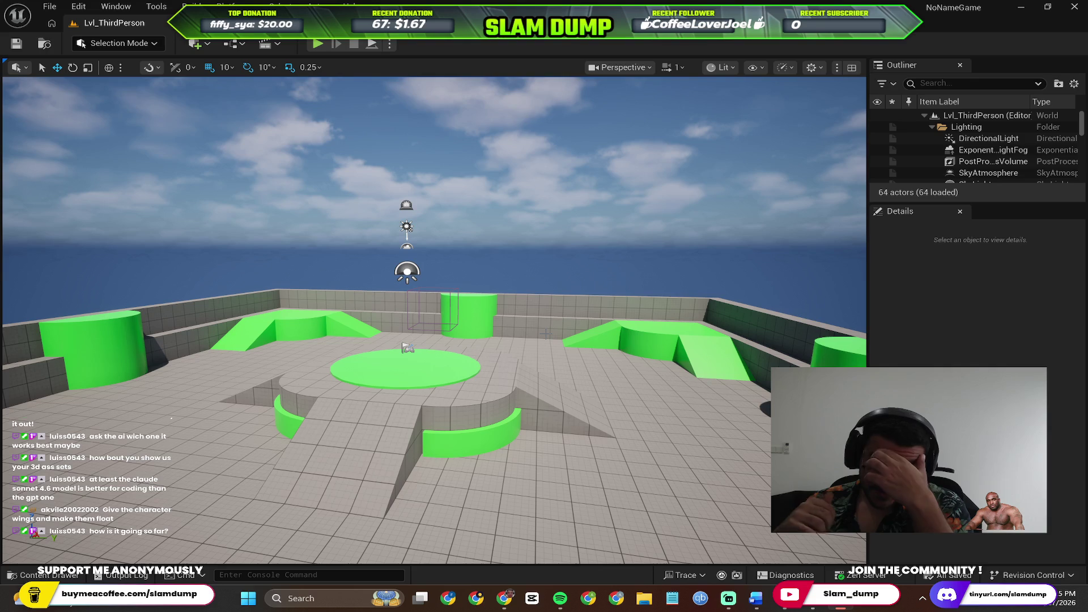
Fly right toward the disc, then rise to a high overview of the whole arena.
key("d")
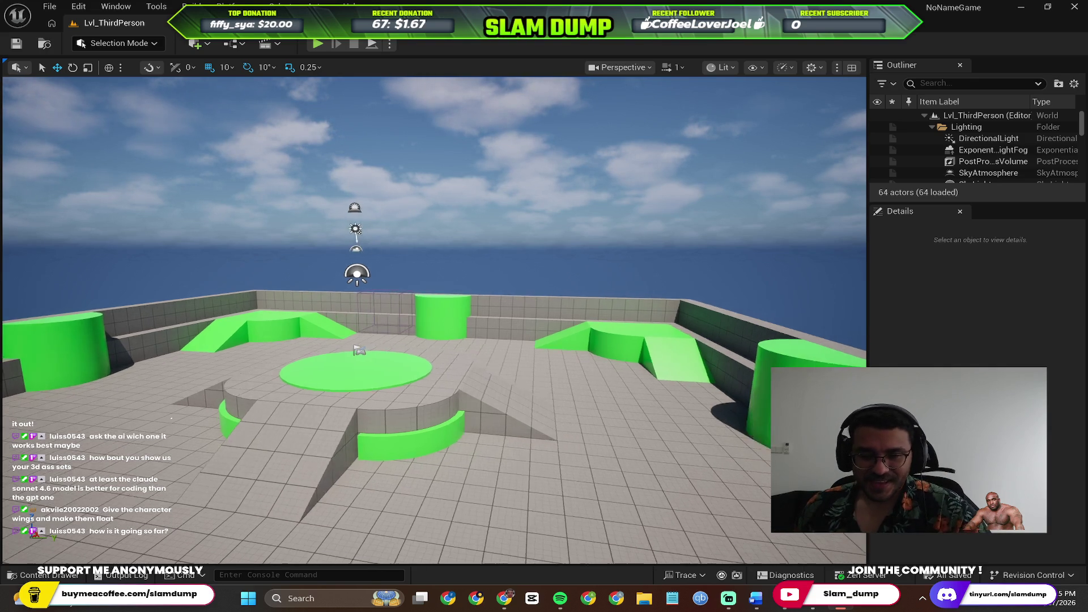
key("w")
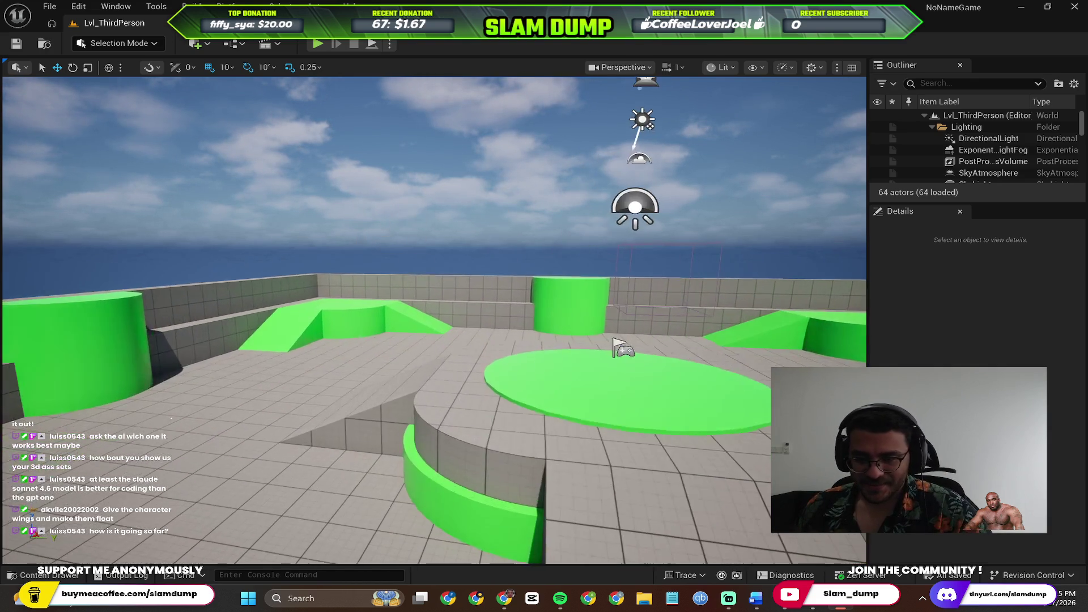
key("s")
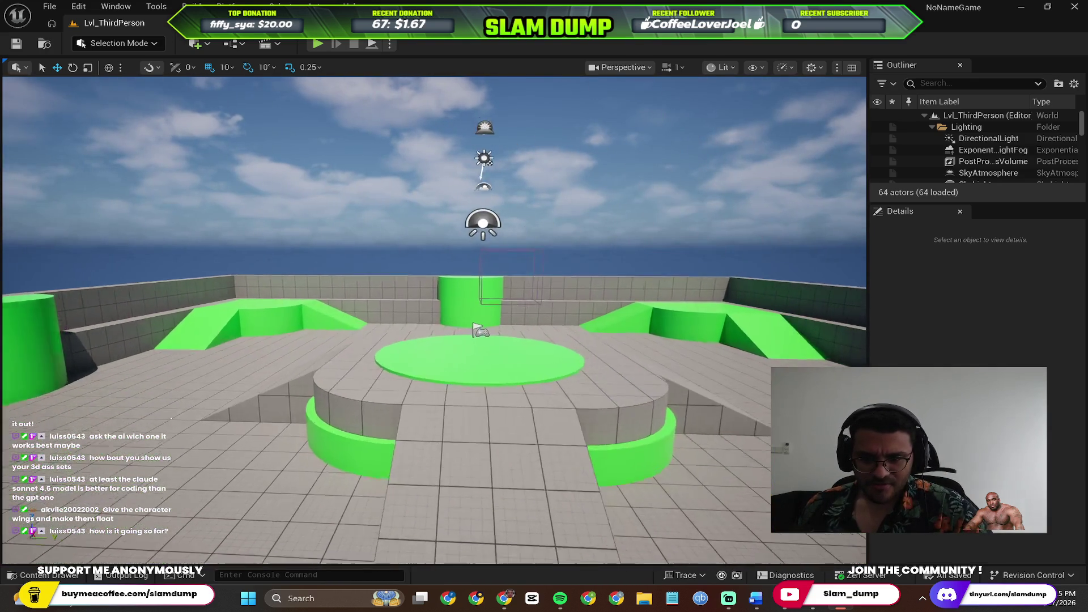
key("e")
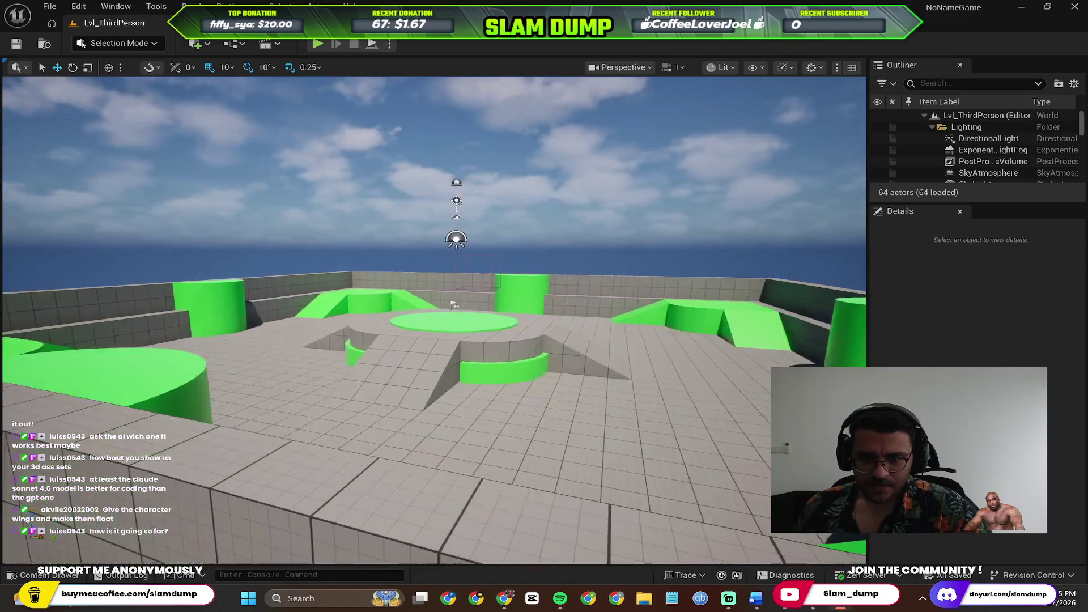
key("w")
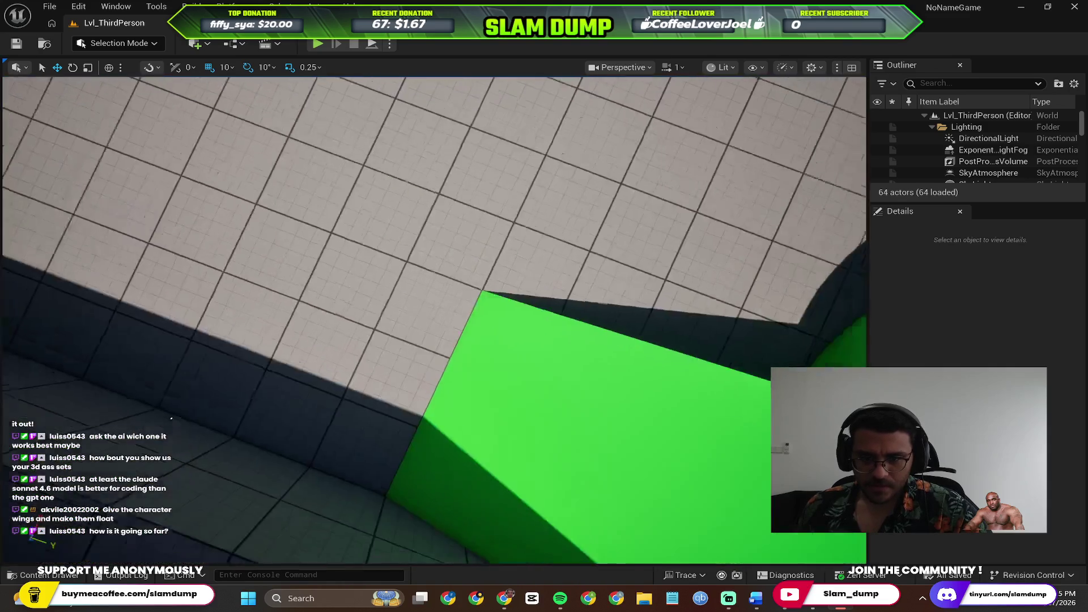
key("s")
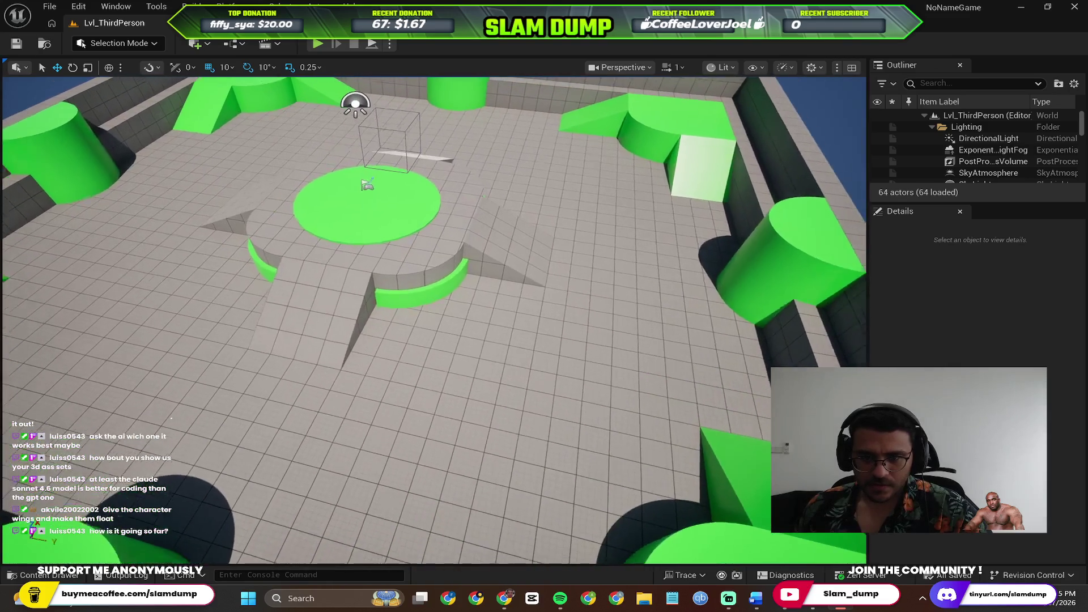
key("s")
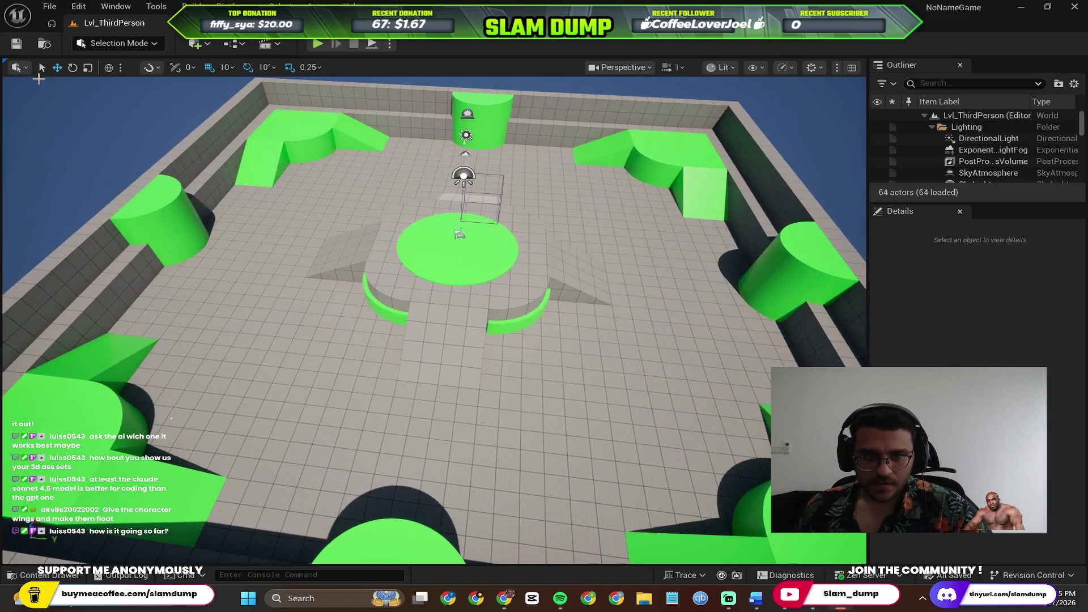
Close the tool options and select the green block and ramp at the arena's top-left.
left_click_drag(212, 161, 89, 105)
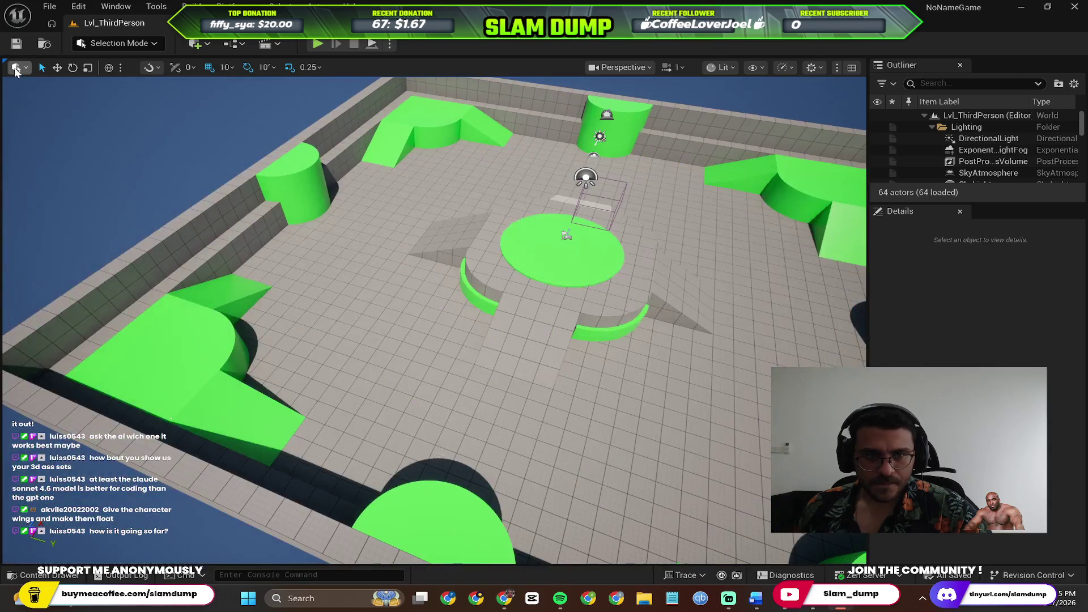
left_click(63, 111)
key("d")
left_click(172, 418)
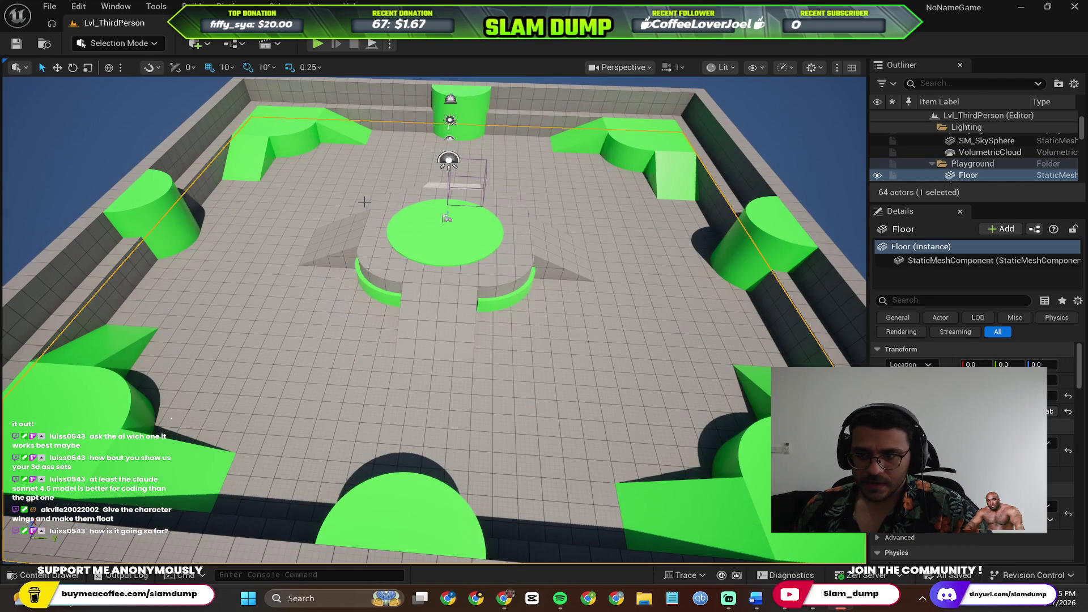
left_click(254, 114)
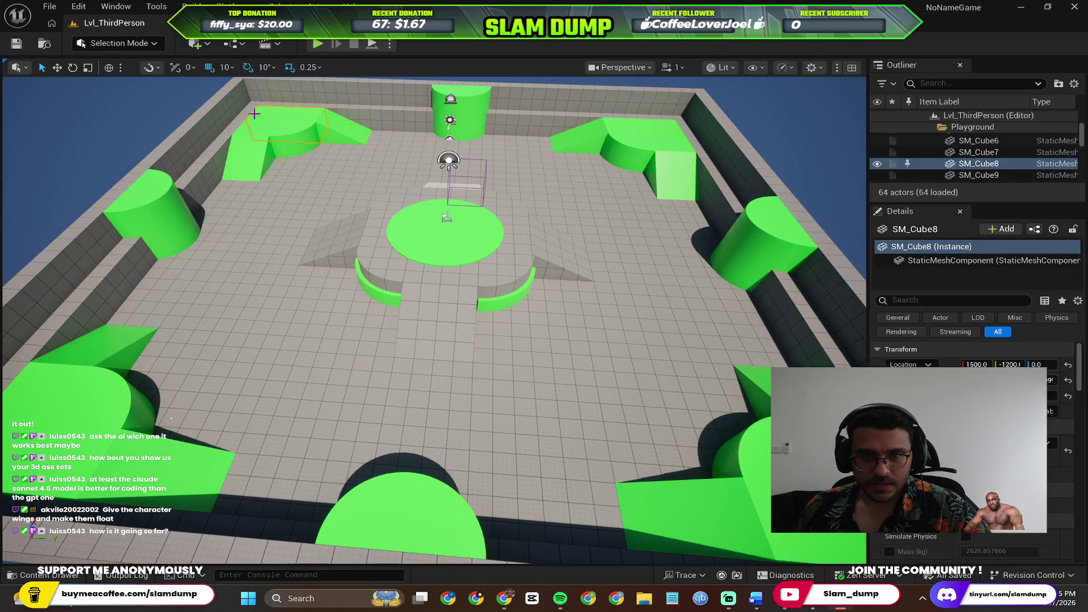
left_click(248, 157)
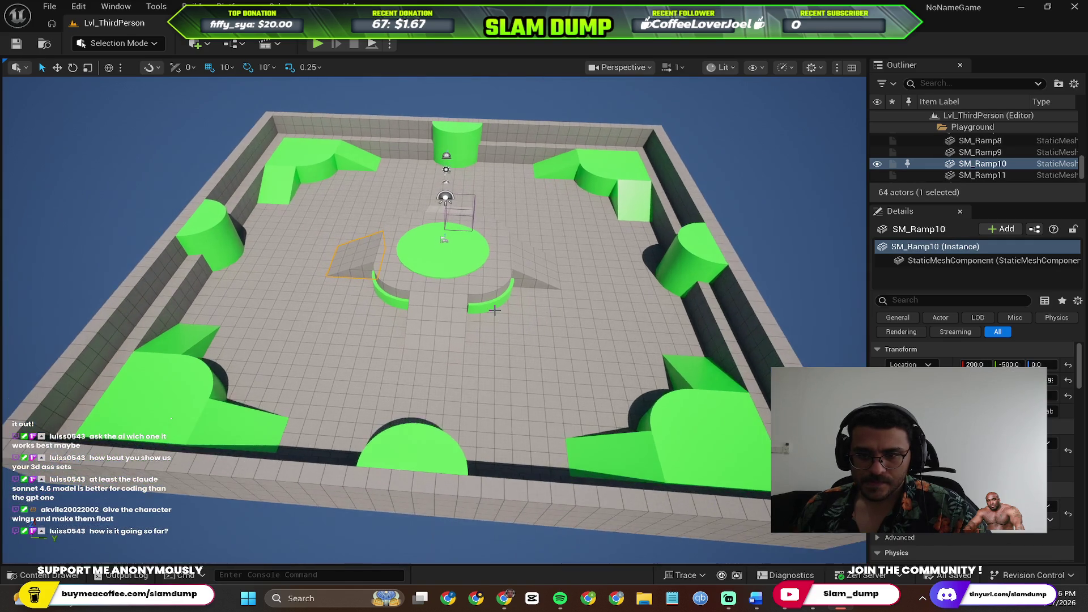
mouse_move(494, 310)
left_mouse_down()
mouse_move(516, 238)
mouse_move(515, 272)
mouse_move(537, 213)
left_mouse_up()
Delete the two green cylinders, the wall-side block, the small ramp and the top-right ramp.
key("Delete")
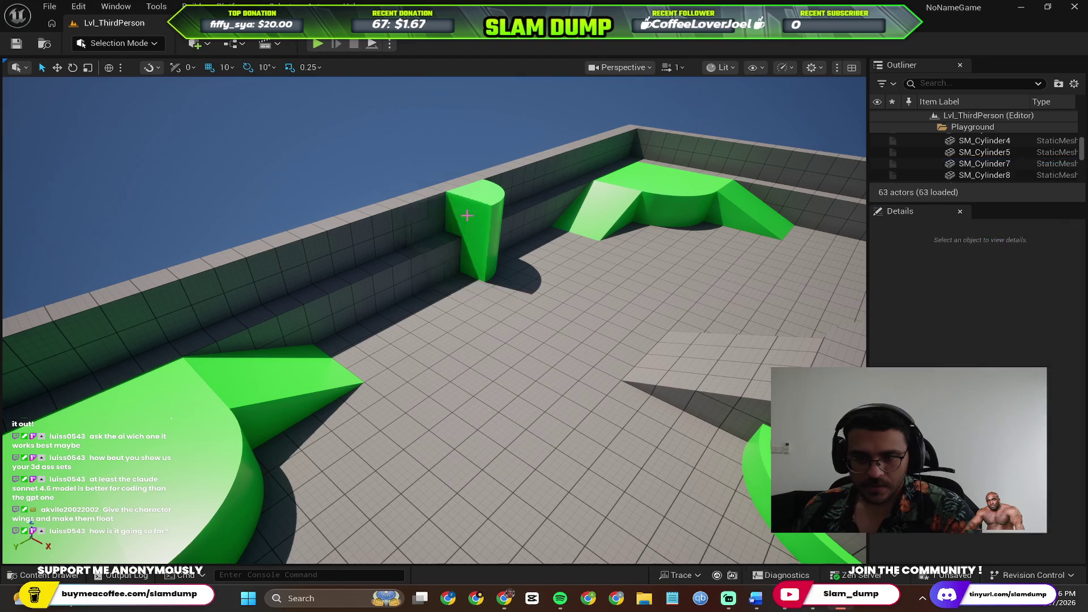
left_click(483, 224)
key("Delete")
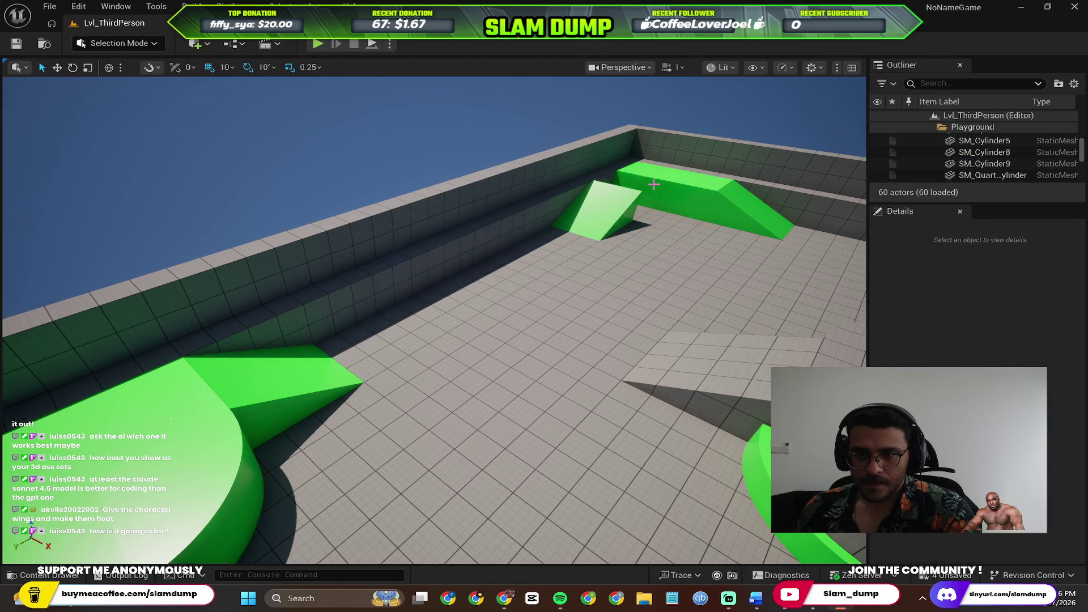
left_click(653, 185)
key("Delete")
left_click(624, 208)
key("Delete")
left_click(748, 210)
key("Delete")
Delete the lower green quarter cylinders, the slope, ramp SM_Ramp7 and the green wedge.
scroll(362, 274, "down", 5)
left_click(245, 372)
key("Delete")
left_click(311, 381)
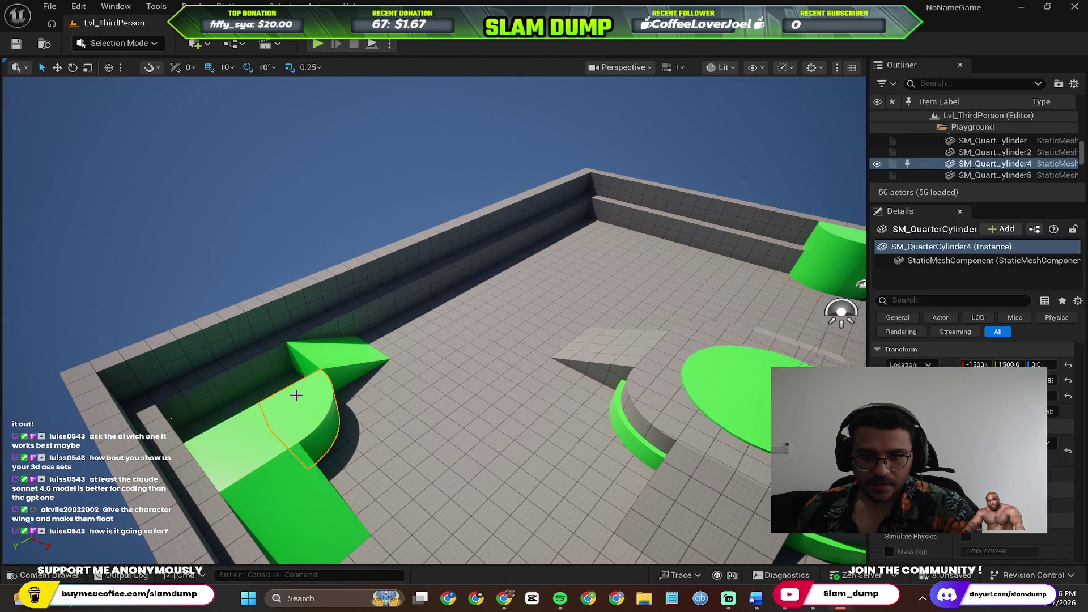
key("Delete")
left_click(267, 448)
key("Delete")
left_click(318, 493)
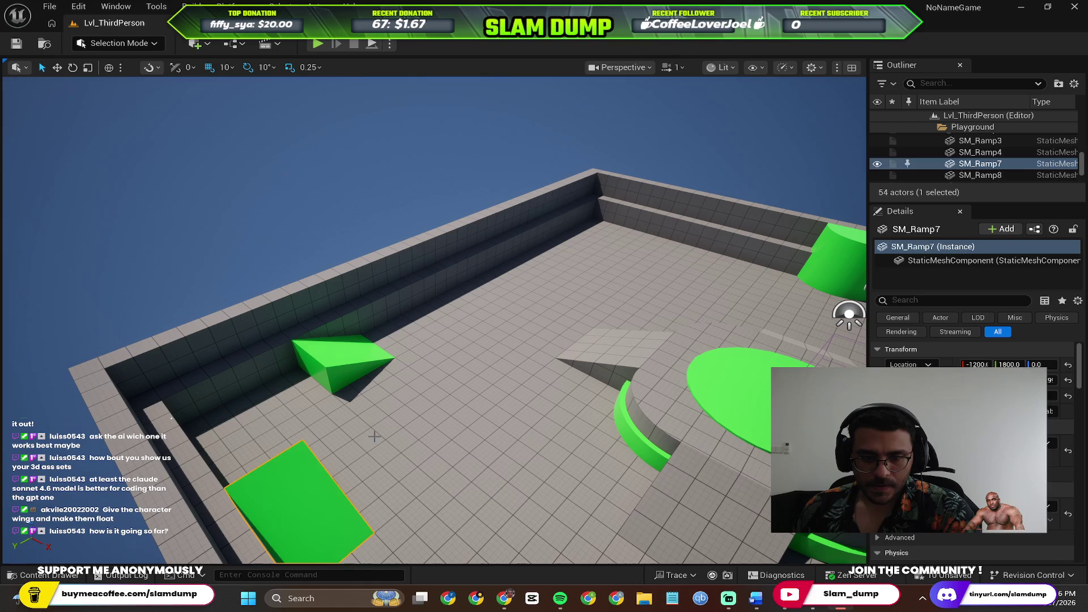
key("Delete")
left_click(355, 376)
key("Delete")
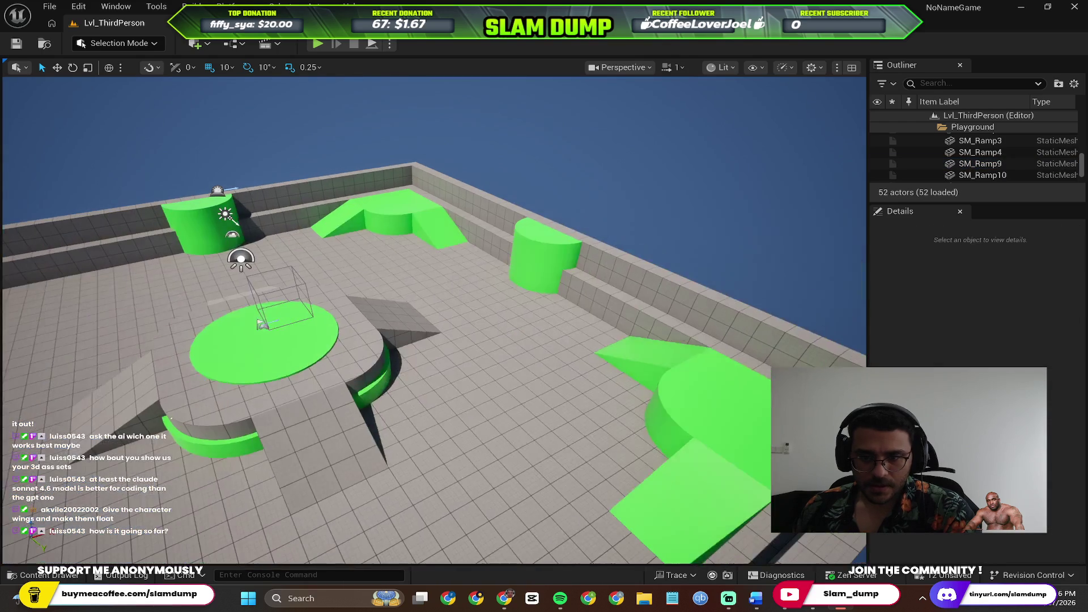
Shift left and delete the top-left quarter cylinder, another green piece and the left ramp.
key("a")
left_click(237, 214)
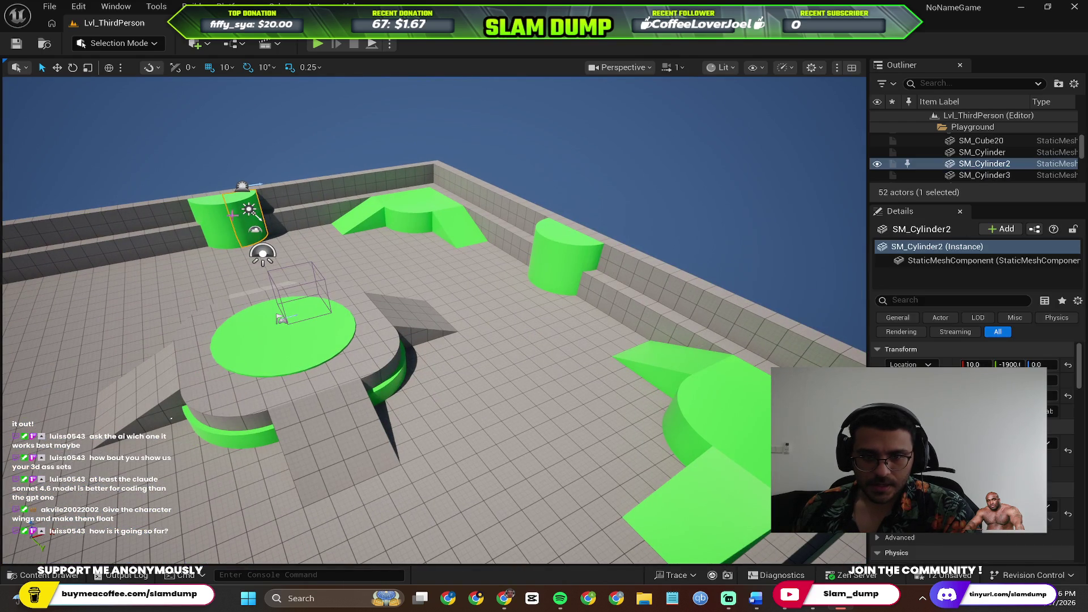
key("Delete")
left_click(232, 221)
key("Delete")
left_click(363, 215)
key("Delete")
Delete the curved green piece, ramp SM_Ramp4 and the two green blocks beside it.
left_click(420, 209)
key("Delete")
left_click(447, 215)
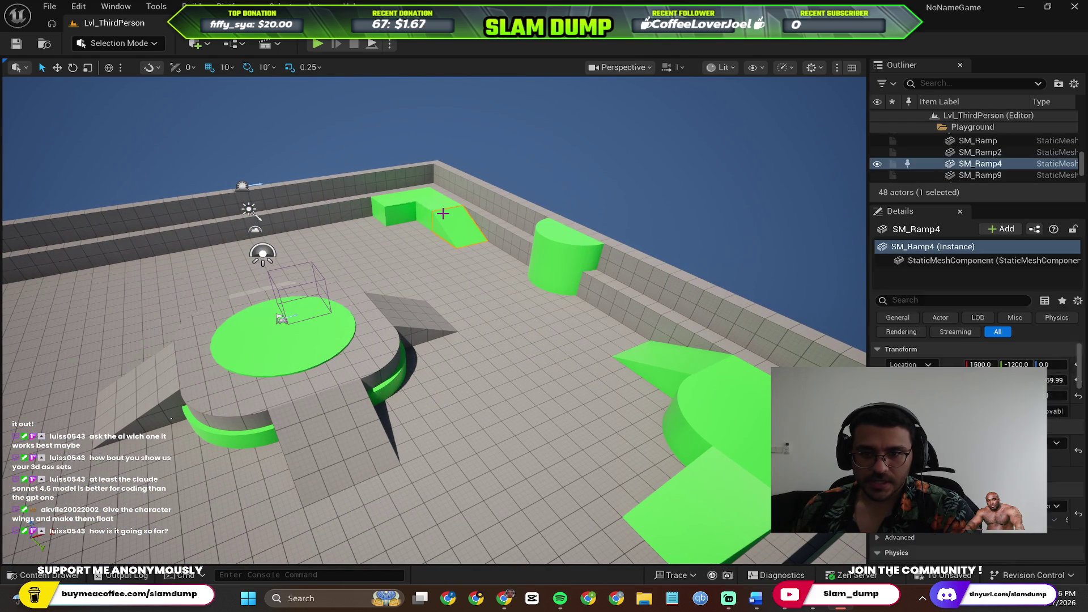
key("Delete")
left_click(422, 204)
key("Delete")
left_click(397, 213)
key("Delete")
Delete cylinder SM_Cylinder9 and the SM_Ramp green ramps on the right side.
left_click(571, 250)
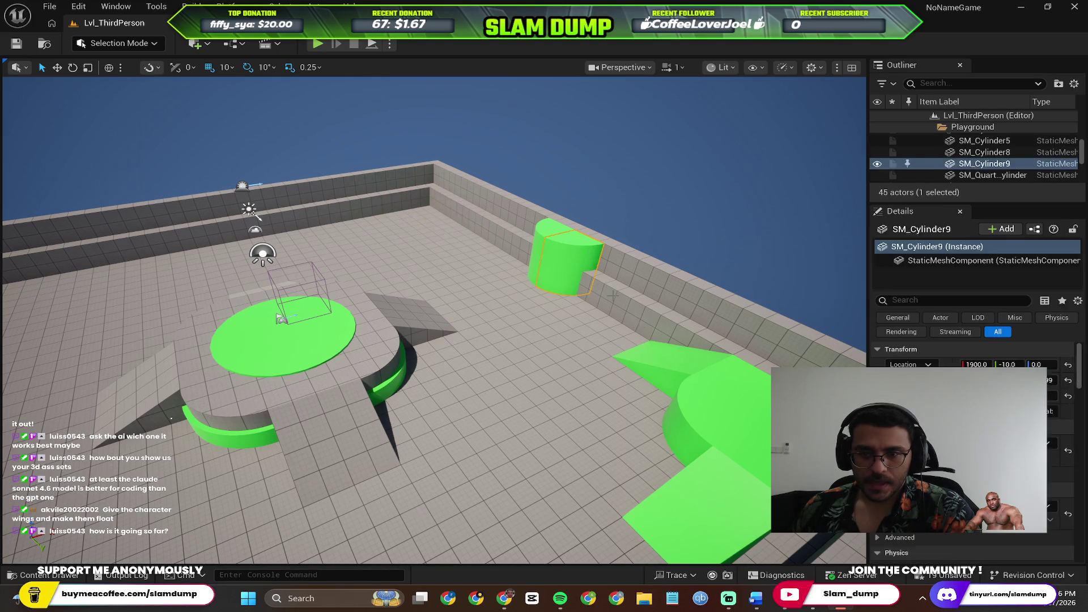
key("Delete")
left_click(671, 364)
key("Delete")
left_click(677, 356)
key("Delete")
left_click(719, 393)
key("Delete")
Delete the remaining lower-right pieces and the last green quarter cylinder.
left_click(704, 389)
key("Delete")
left_click(716, 446)
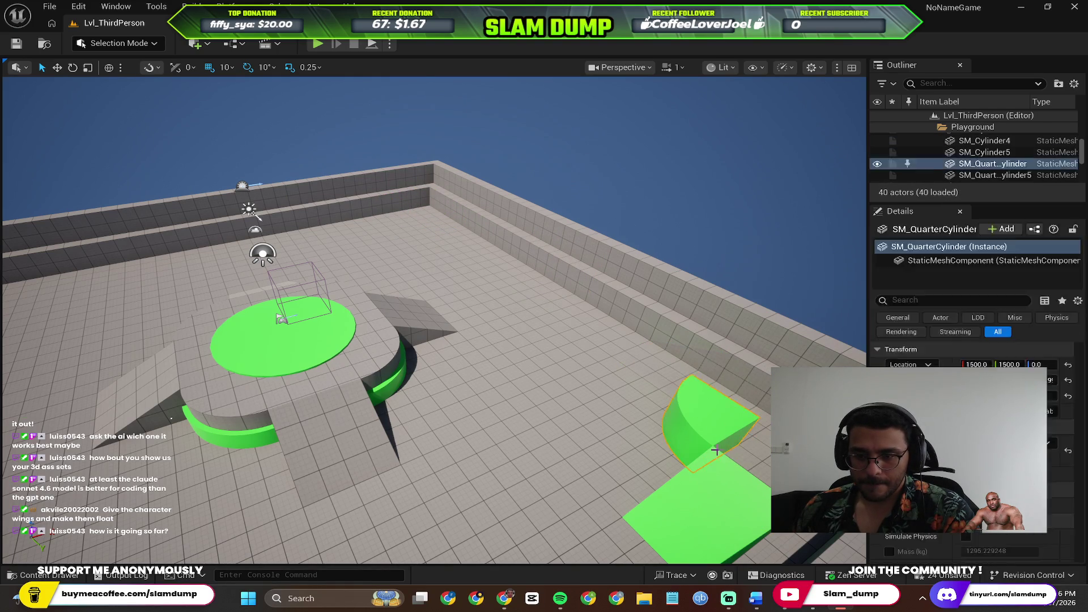
key("Delete")
left_click(697, 499)
key("Delete")
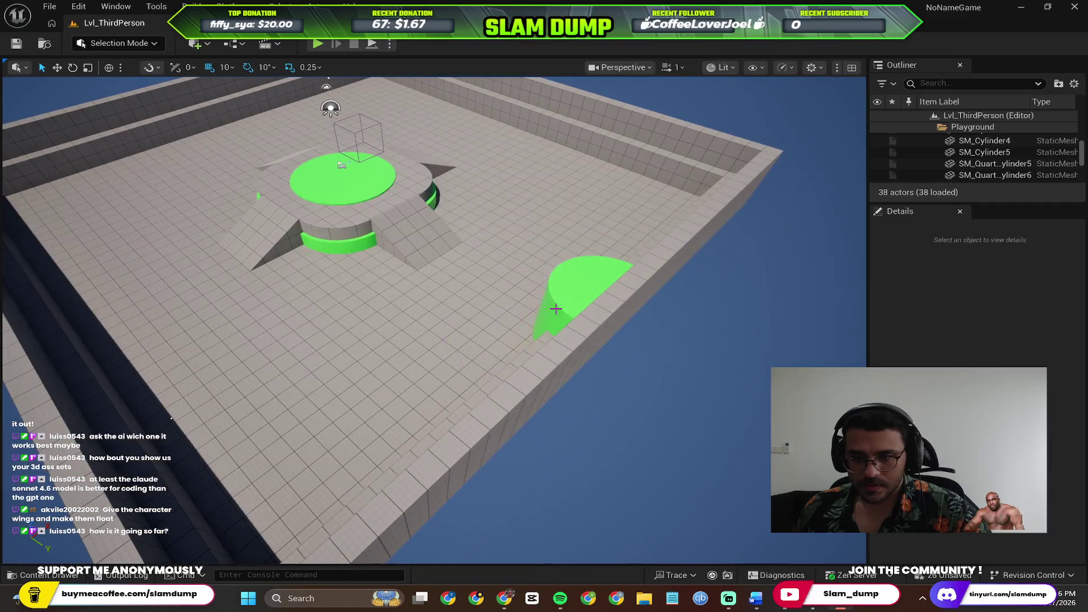
left_click(562, 298)
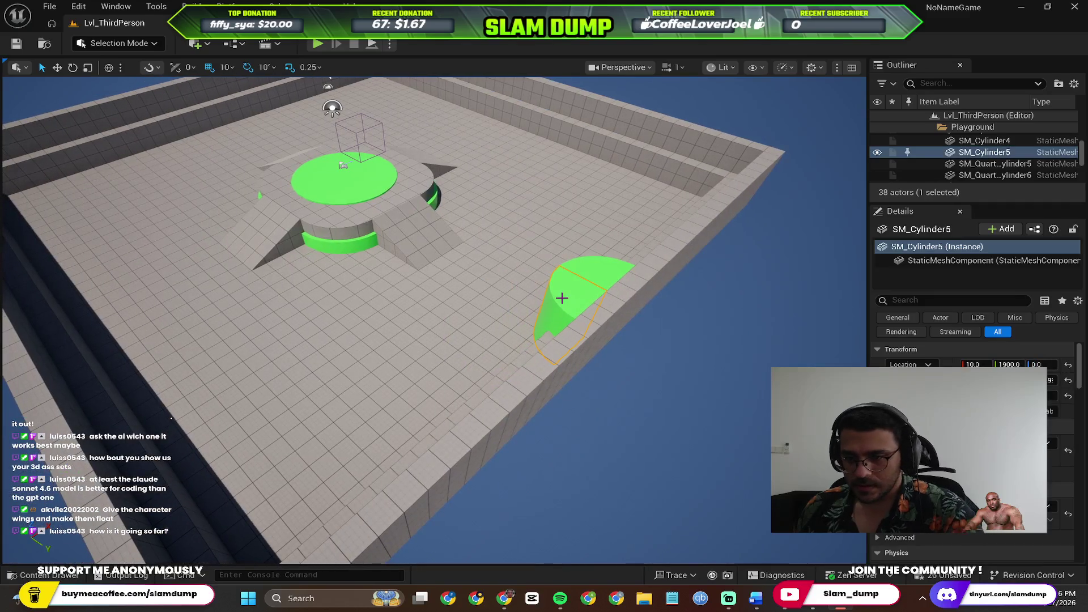
key("Delete")
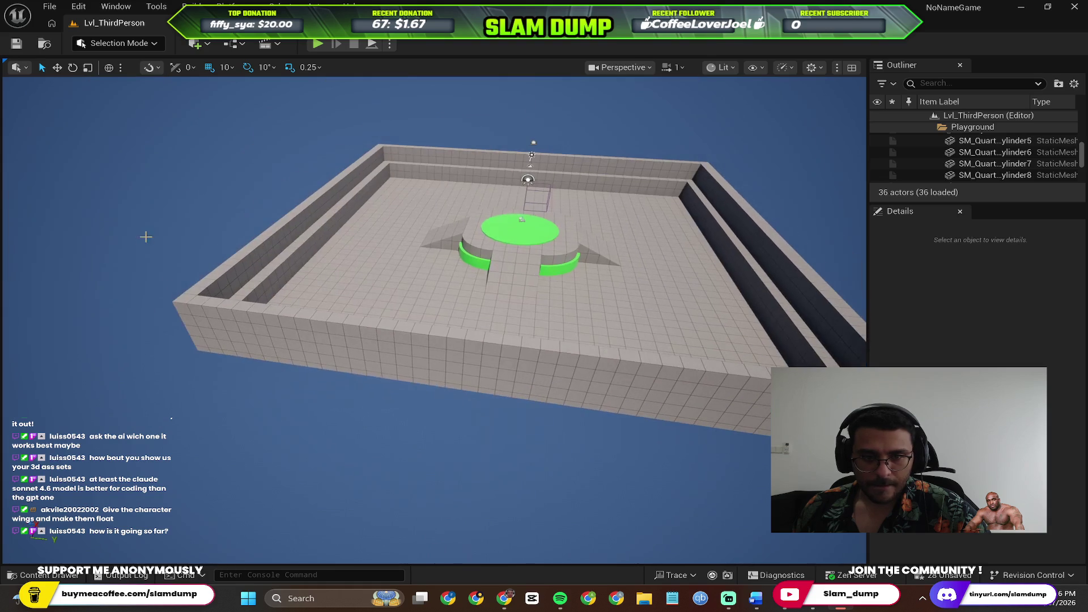
Try selecting the inner, front and left walls to pick out the right wall pieces.
left_click(323, 274)
left_click(196, 319)
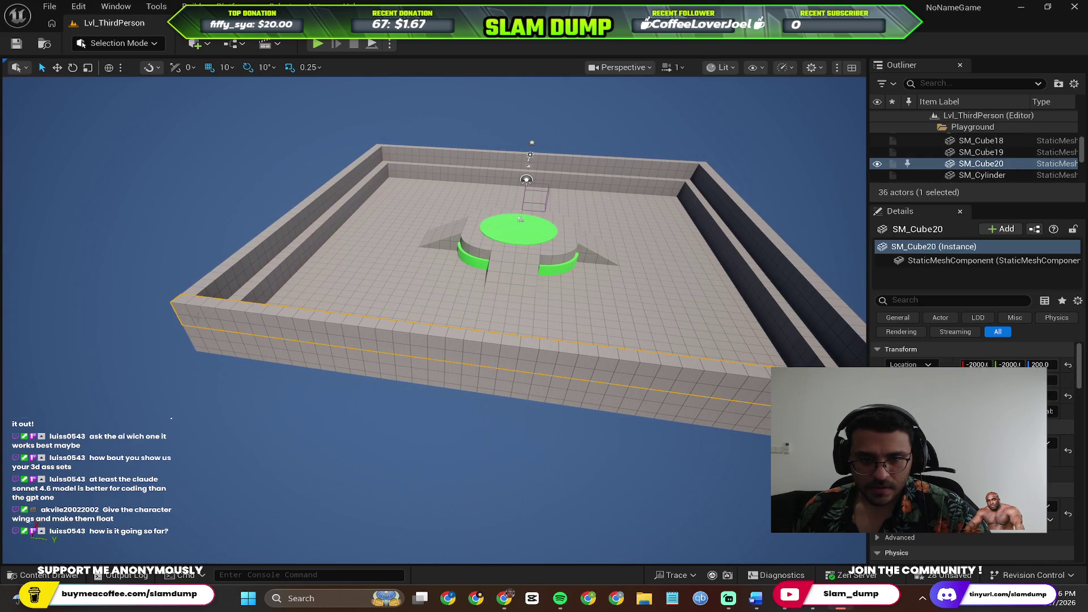
left_click(207, 344, "ctrl")
left_click_drag(417, 320, 490, 334)
left_click(466, 234)
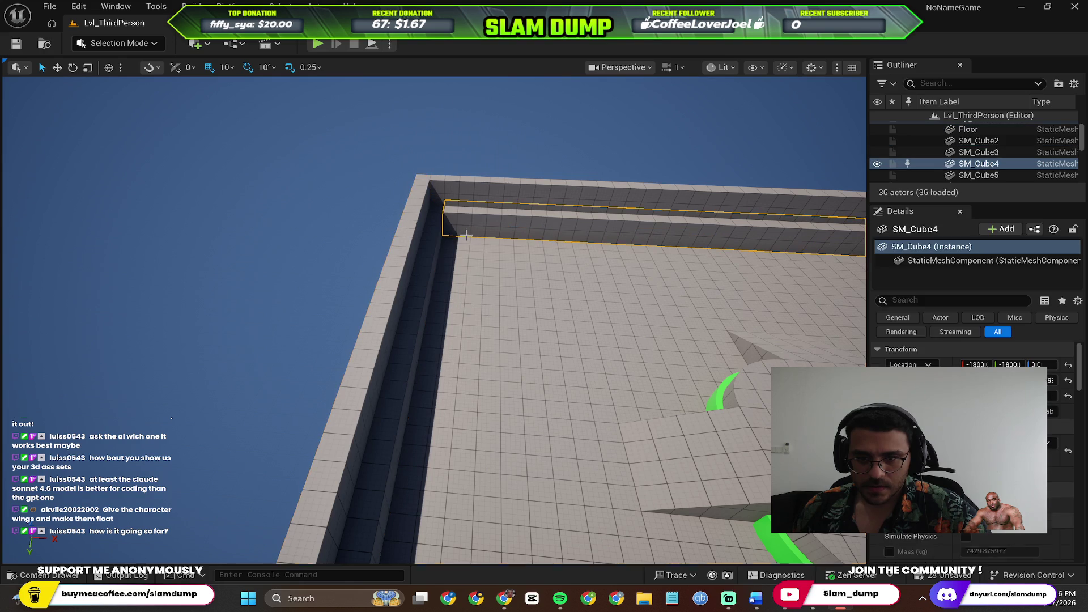
left_click(424, 236)
left_click_drag(425, 236, 414, 249)
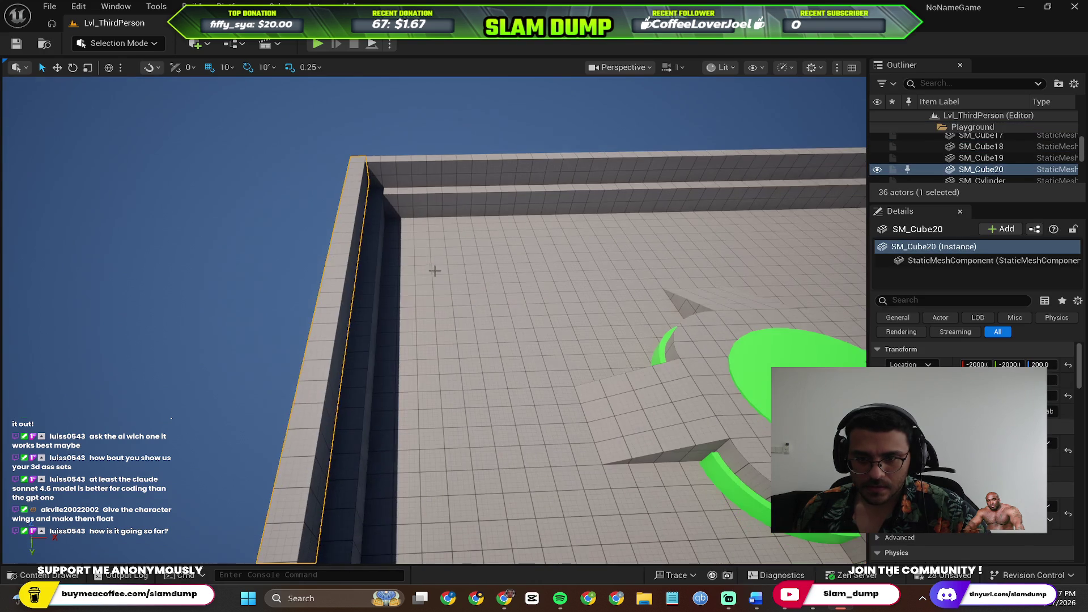
Delete inner wall SM_Cube3 and left outer wall SM_Cube20, then select near wall SM_Cube19.
left_click(374, 295)
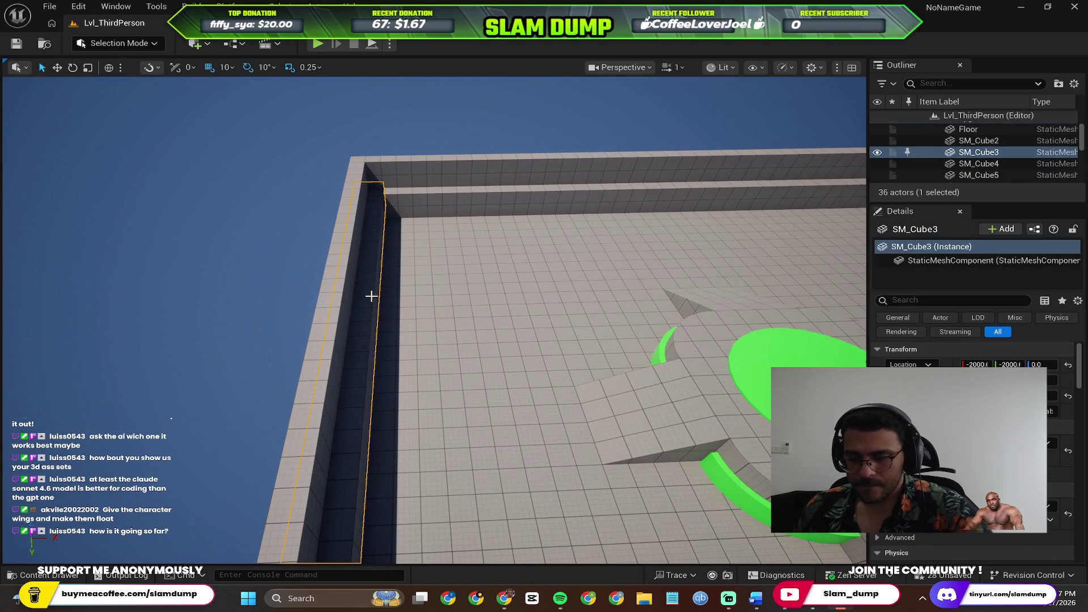
key("Delete")
left_click(341, 275)
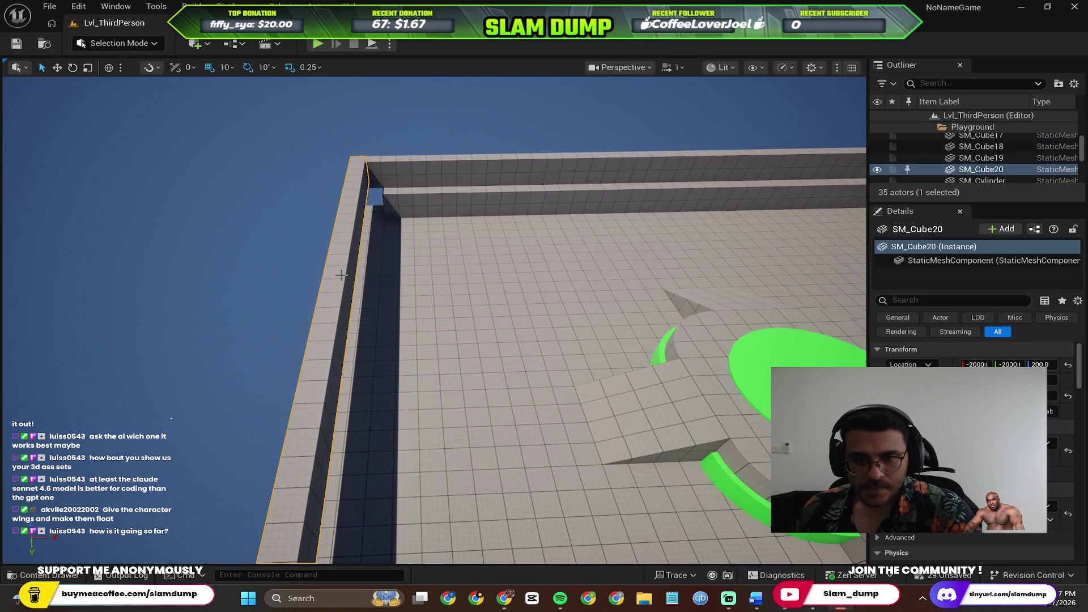
mouse_move(341, 275)
left_mouse_down()
mouse_move(323, 317)
mouse_move(263, 371)
mouse_move(342, 274)
left_mouse_up()
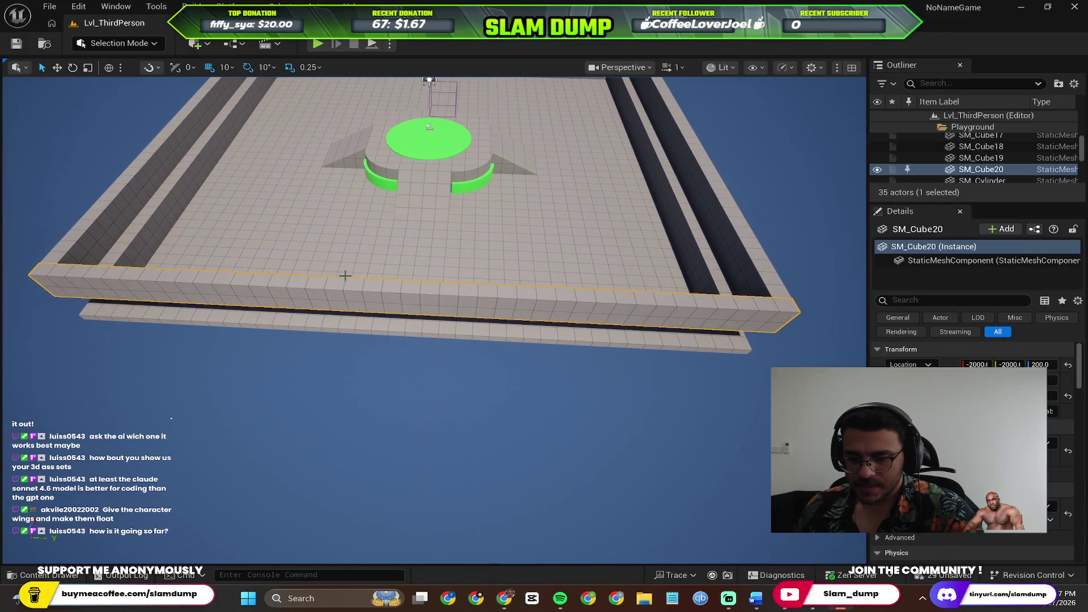
key("Delete")
mouse_move(421, 289)
left_mouse_down()
mouse_move(317, 294)
mouse_move(363, 272)
mouse_move(351, 267)
mouse_move(374, 306)
mouse_move(371, 374)
mouse_move(323, 369)
mouse_move(312, 340)
mouse_move(323, 357)
mouse_move(329, 340)
mouse_move(586, 432)
mouse_move(585, 397)
mouse_move(586, 430)
mouse_move(567, 453)
left_mouse_up()
left_click(371, 353)
Reposition the view and delete the near arena wall SM_Cube19.
key("e")
left_click_drag(576, 414, 577, 436)
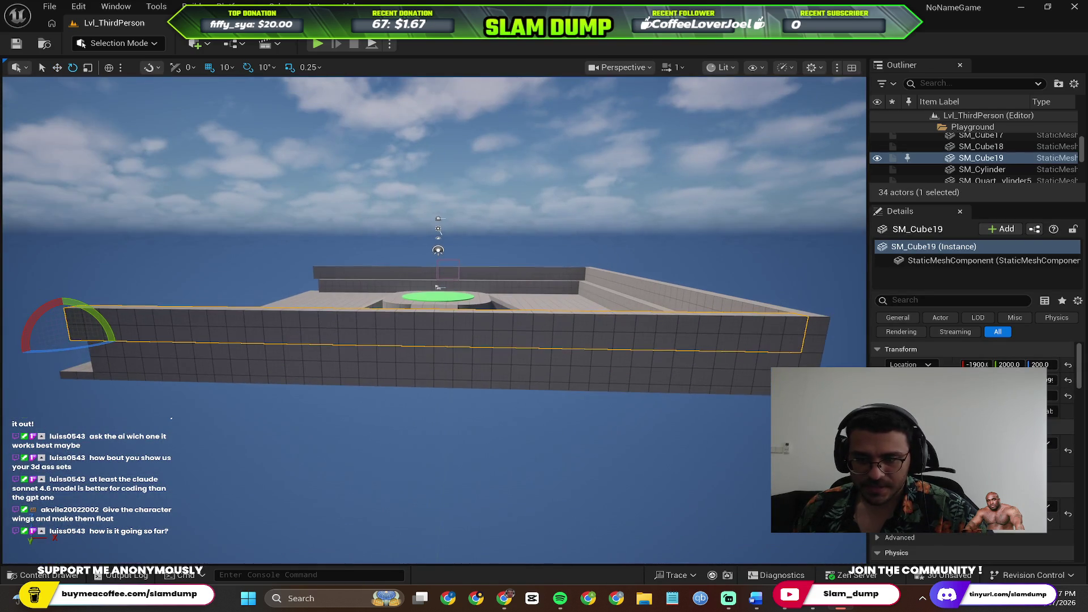
key("w")
mouse_move(563, 386)
left_mouse_down()
mouse_move(510, 304)
mouse_move(510, 272)
left_mouse_up()
mouse_move(527, 321)
left_mouse_down()
mouse_move(411, 333)
mouse_move(383, 318)
left_mouse_up()
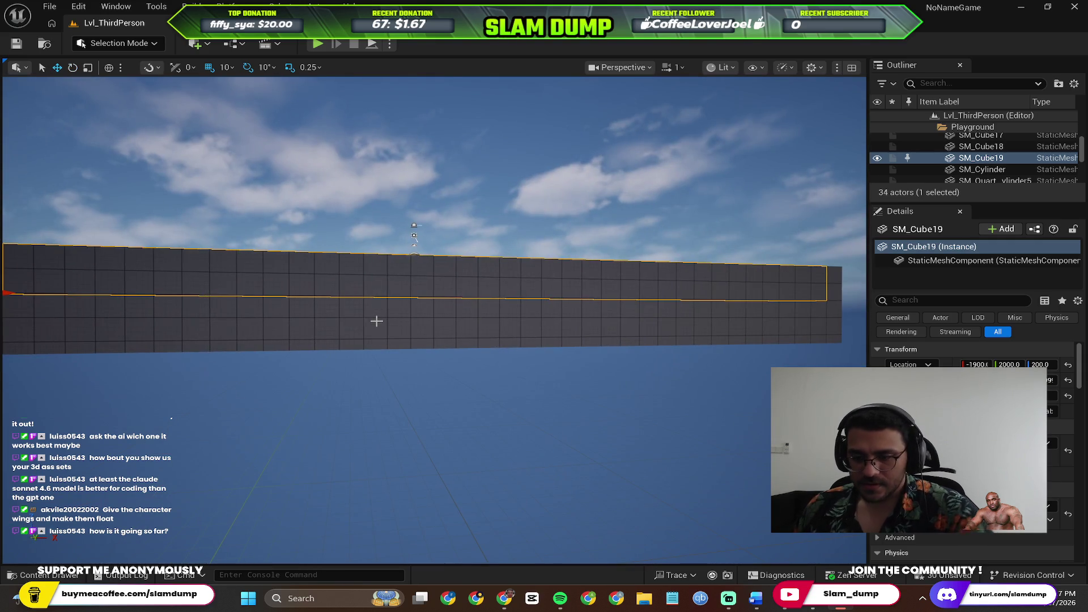
key("Delete")
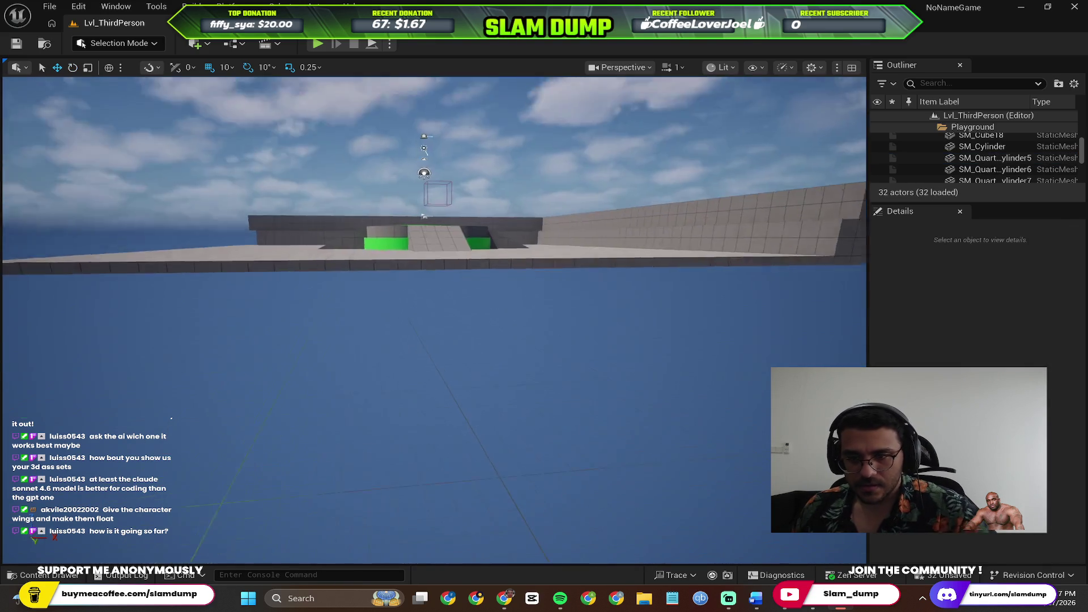
mouse_move(383, 319)
left_mouse_down()
mouse_move(424, 306)
mouse_move(442, 385)
mouse_move(408, 362)
mouse_move(431, 318)
mouse_move(430, 374)
mouse_move(389, 263)
left_mouse_up()
key("w")
Select wall SM_Cube4, undo its trial moves along X, and open the viewport snapping settings.
left_click(273, 167)
mouse_move(273, 168)
left_mouse_down()
mouse_move(389, 313)
mouse_move(369, 344)
mouse_move(295, 340)
left_mouse_up()
key("ctrl+z")
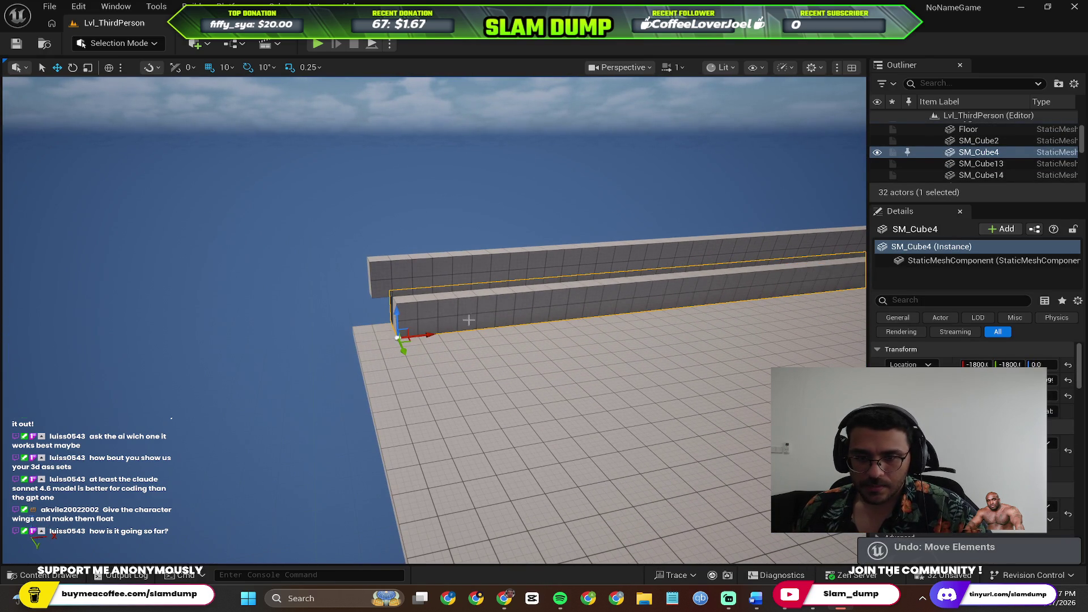
left_click_drag(430, 335, 277, 356)
key("ctrl+z")
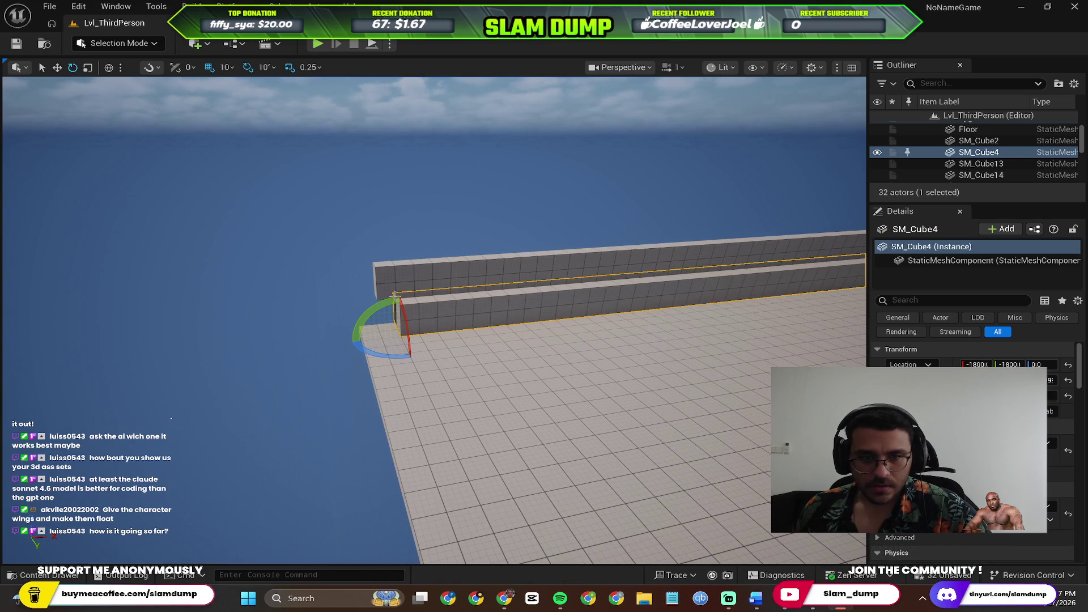
left_click(157, 69)
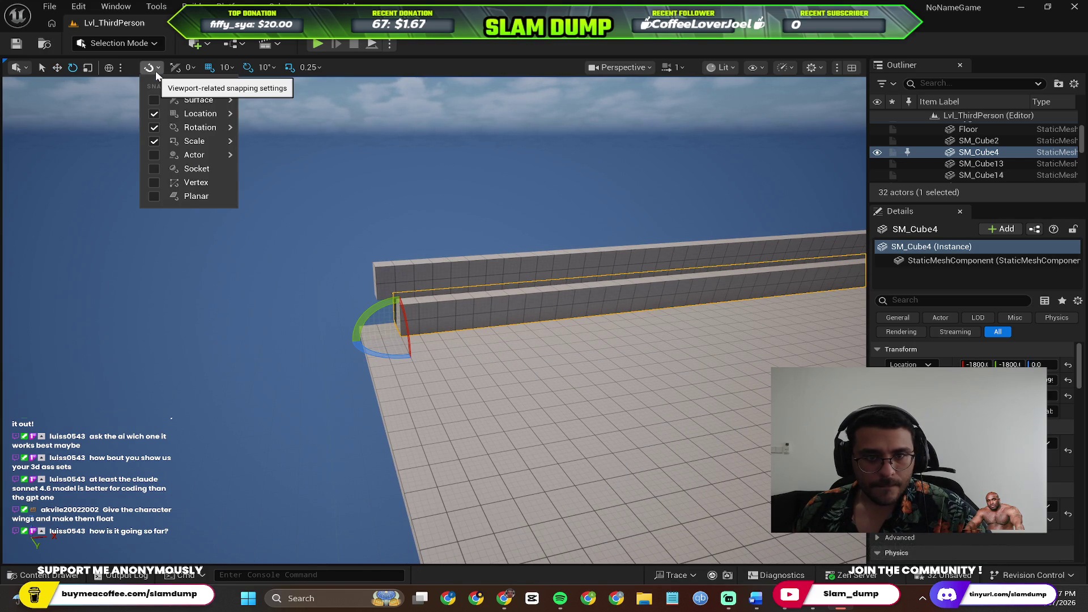
Close the snapping settings, slide SM_Cube4 to X -1990, then undo it back to -1800.
left_click(209, 143)
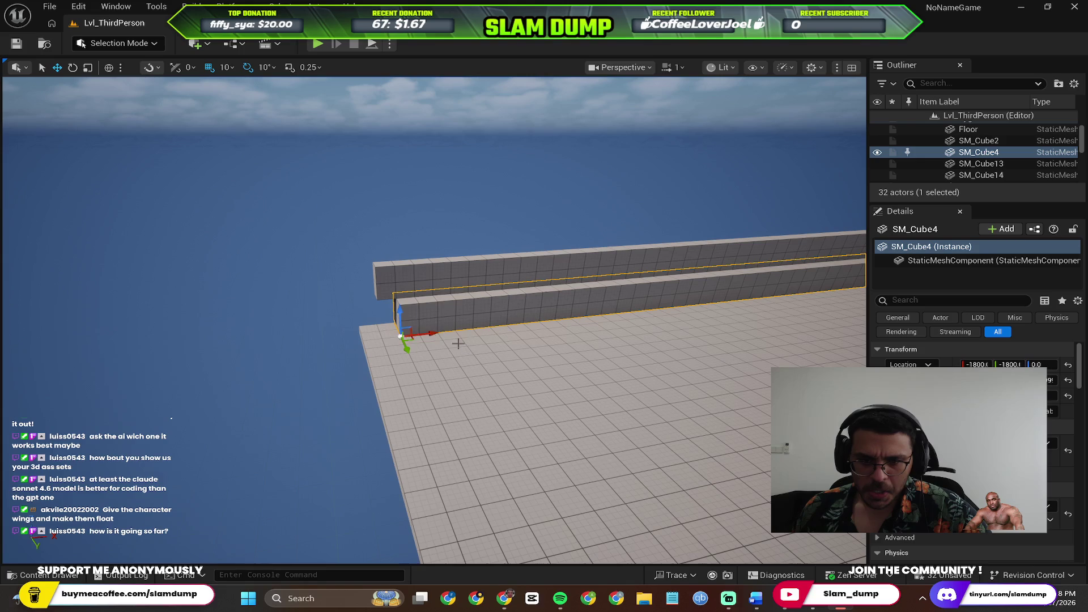
scroll(402, 336, "up", 5)
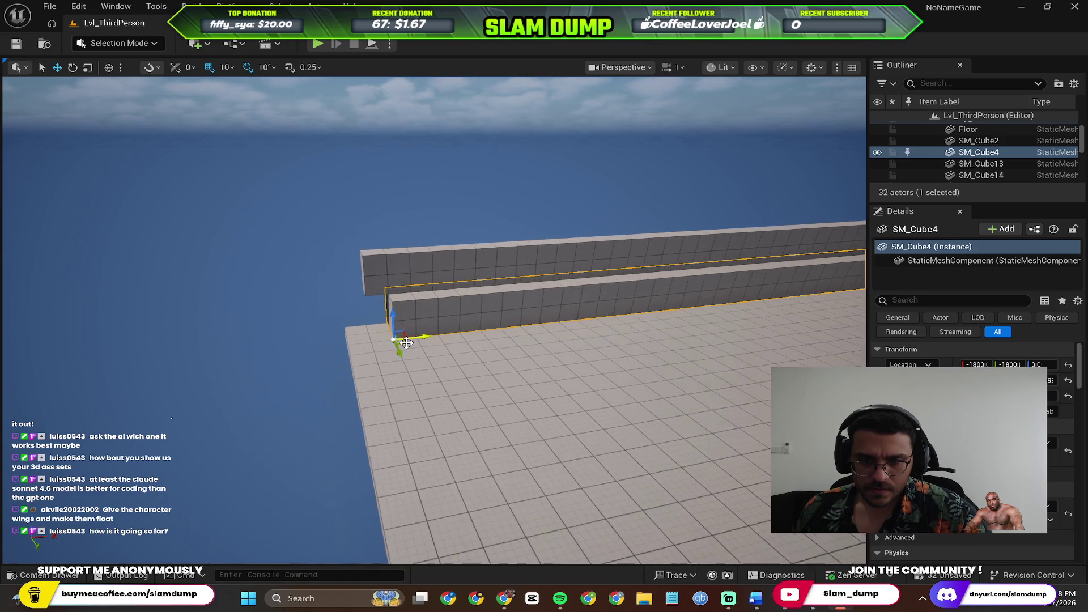
left_click_drag(372, 351, 284, 359)
key("ctrl+z")
left_click_drag(388, 348, 267, 365)
scroll(571, 315, "down", 5)
key("ctrl+z")
key("ctrl+z")
Reframe the view on the wall and floor, then switch over to the web browser.
left_click_drag(571, 315, 521, 313)
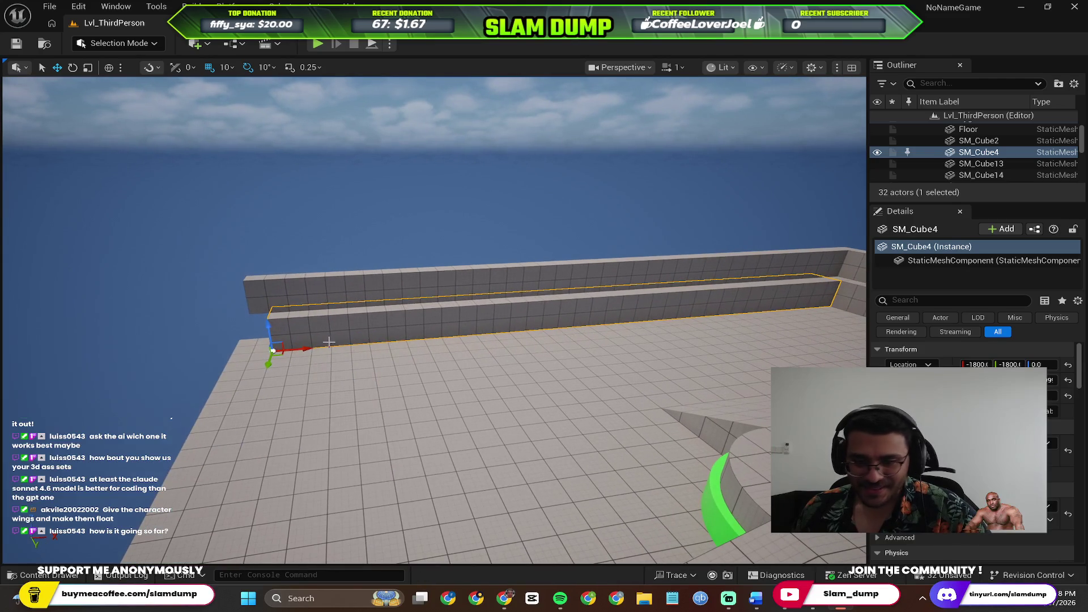
mouse_move(406, 346)
left_mouse_down()
mouse_move(243, 236)
mouse_move(222, 131)
left_mouse_up()
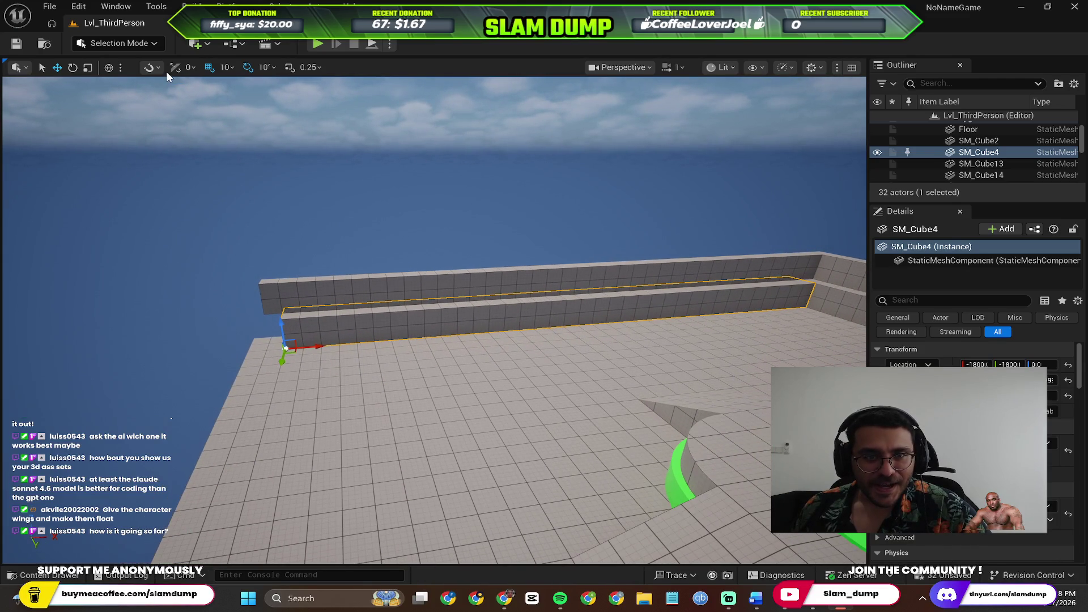
left_click(119, 46)
left_click(119, 47)
mouse_move(222, 131)
left_mouse_down()
mouse_move(238, 170)
mouse_move(228, 145)
left_mouse_up()
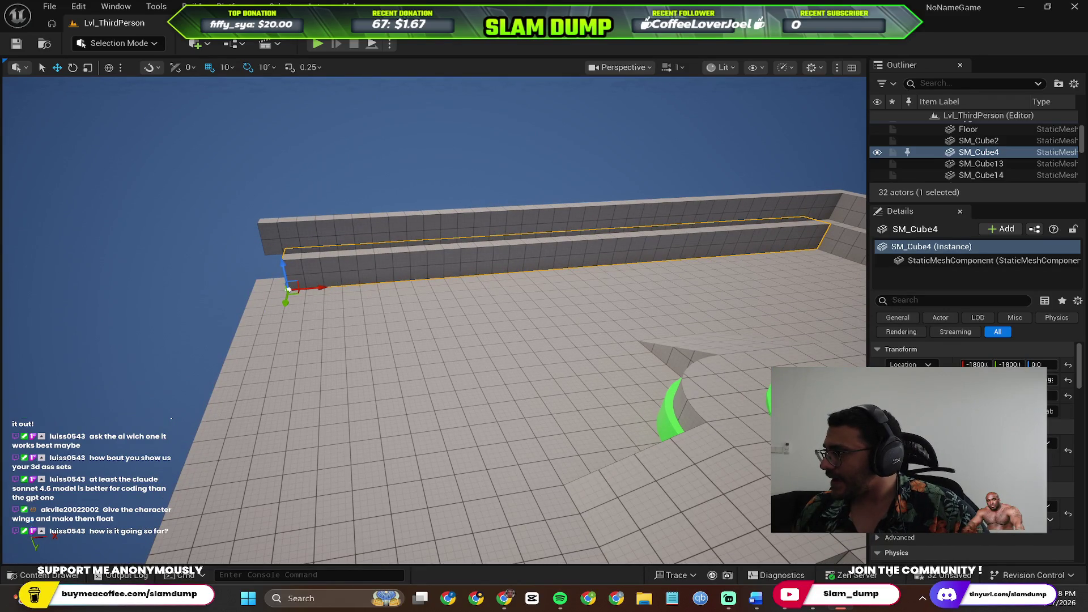
key("alt+Tab")
left_click(533, 2)
Search Google for 'how to scale shapes in unreal engine'.
left_click(533, 2)
left_click(244, 9)
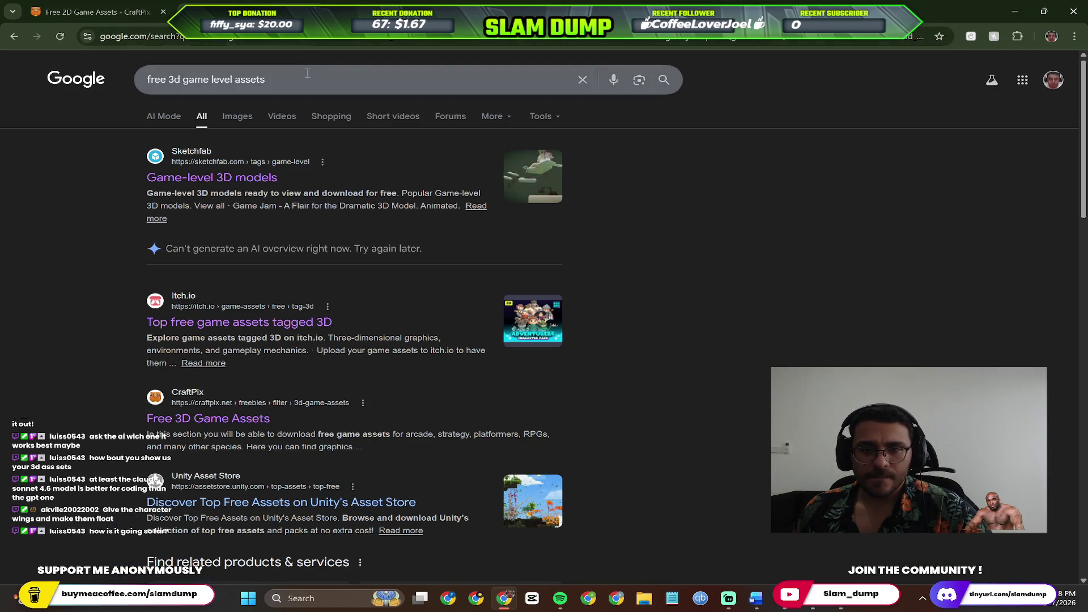
left_click(316, 41)
type("how to scale ")
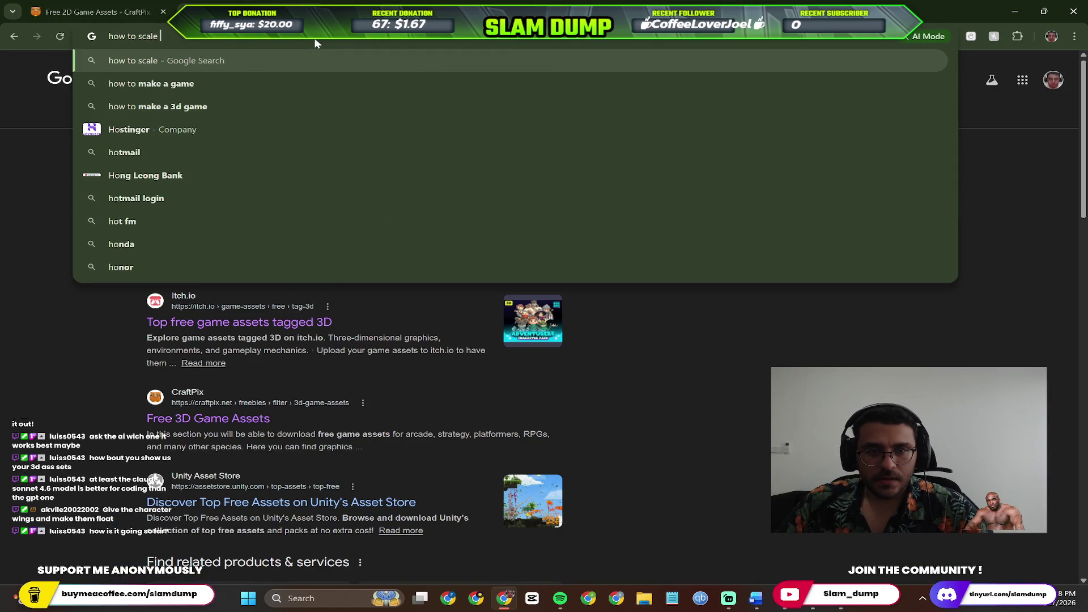
type("shapes in unreal engine")
key("Return")
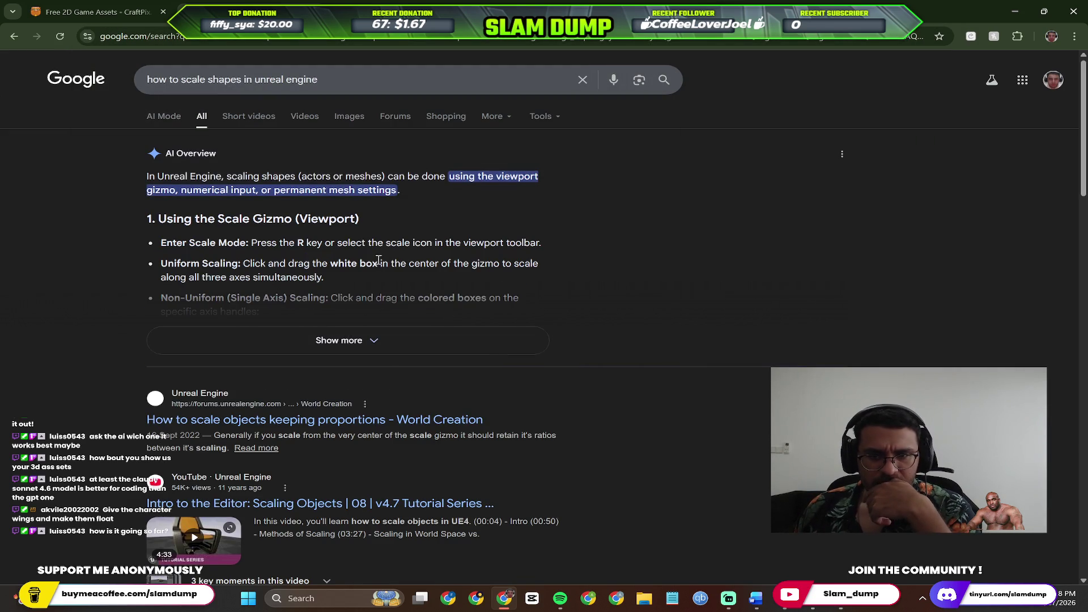
Expand the AI Overview, filter to video results and skim the first video.
left_click(430, 347)
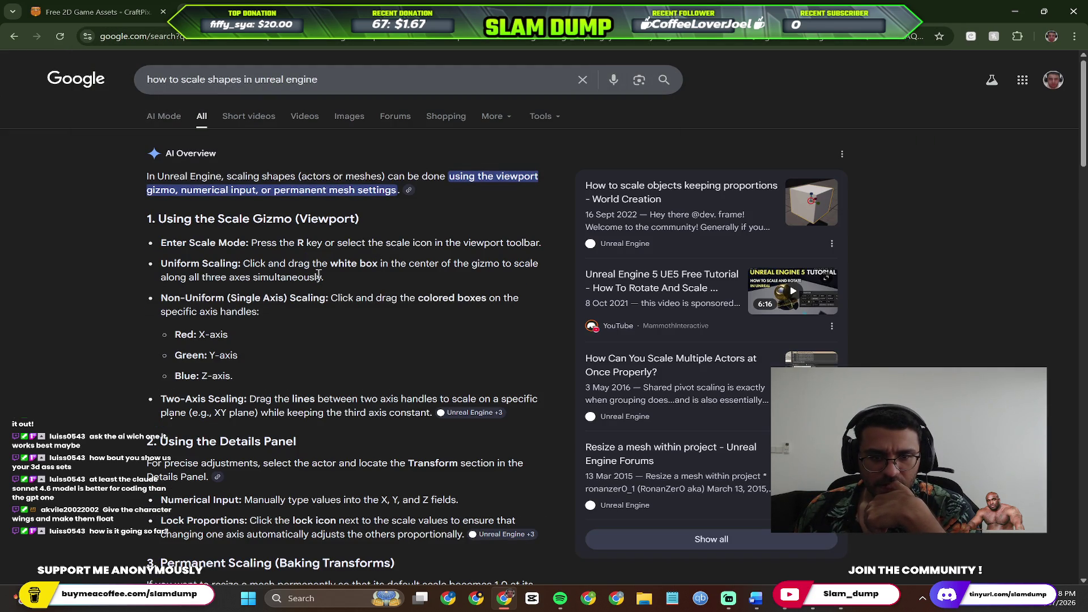
scroll(336, 302, "down", 2)
scroll(242, 148, "up", 2)
left_click(310, 120)
left_click(237, 170)
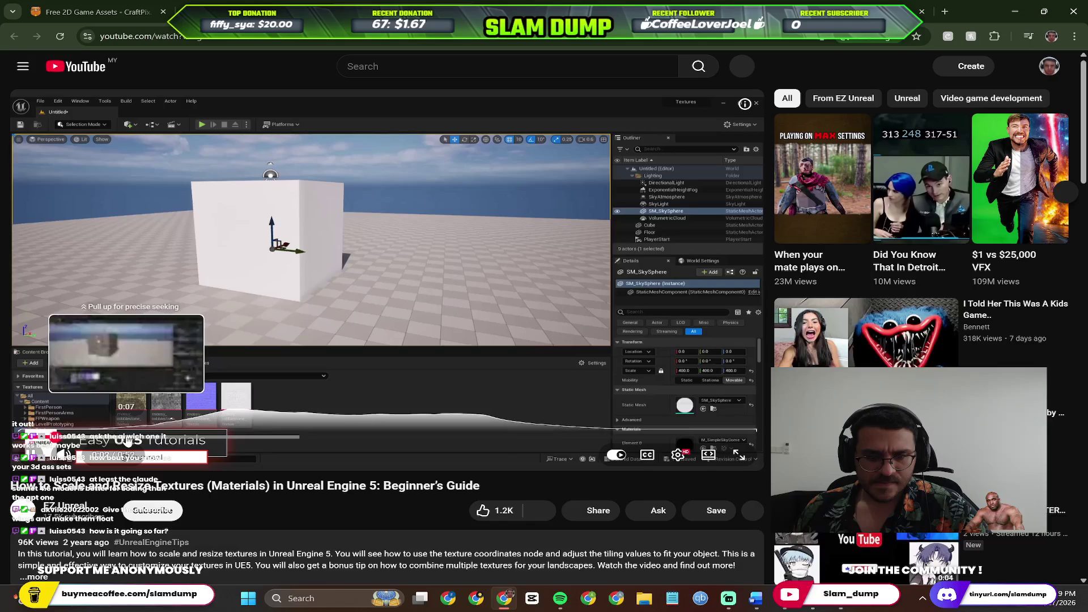
left_click_drag(128, 442, 205, 438)
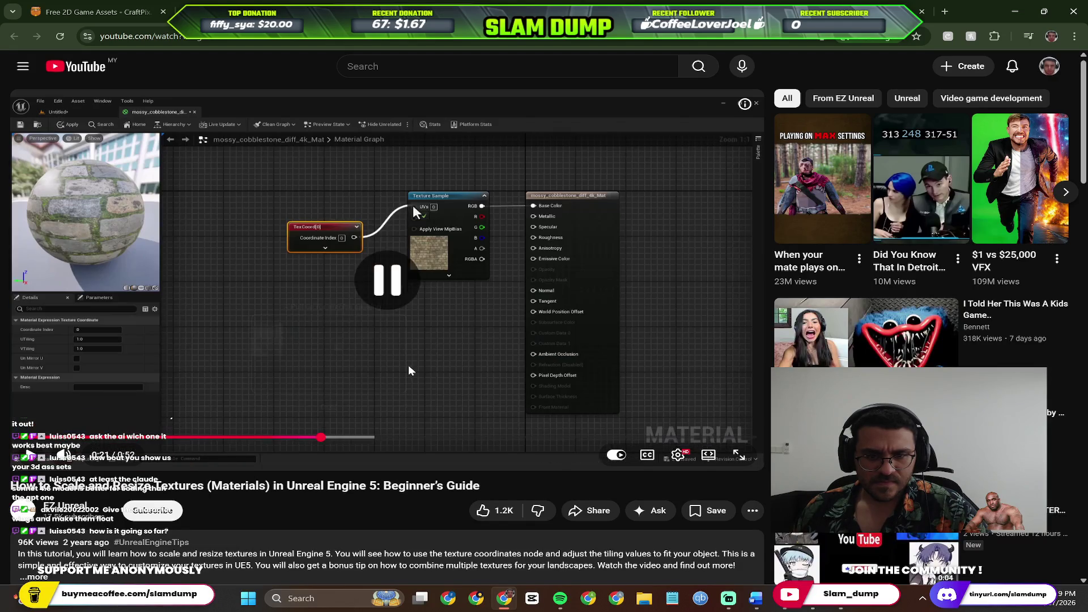
left_click(413, 202)
key("alt+Left")
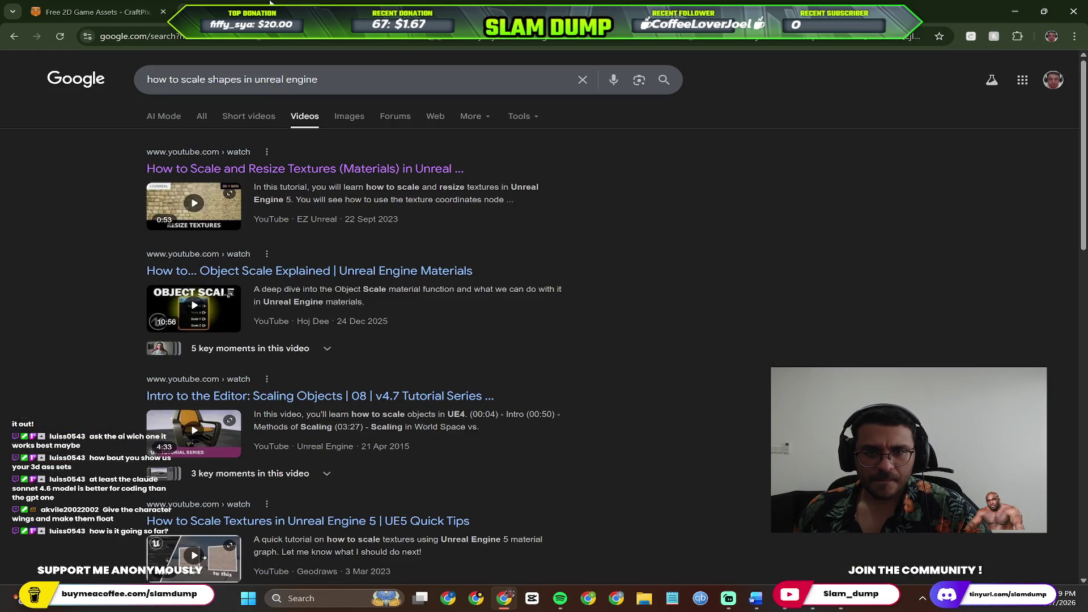
Read the forum thread on scaling objects keeping proportions, then return to Unreal Engine.
scroll(281, 251, "down", 1)
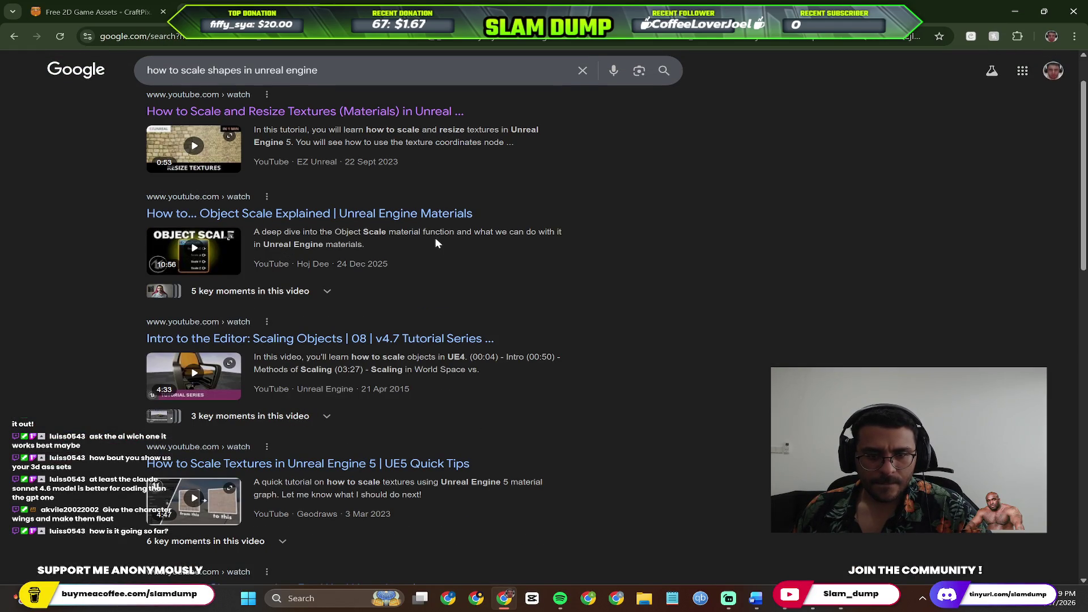
scroll(434, 237, "up", 1)
left_click(201, 116)
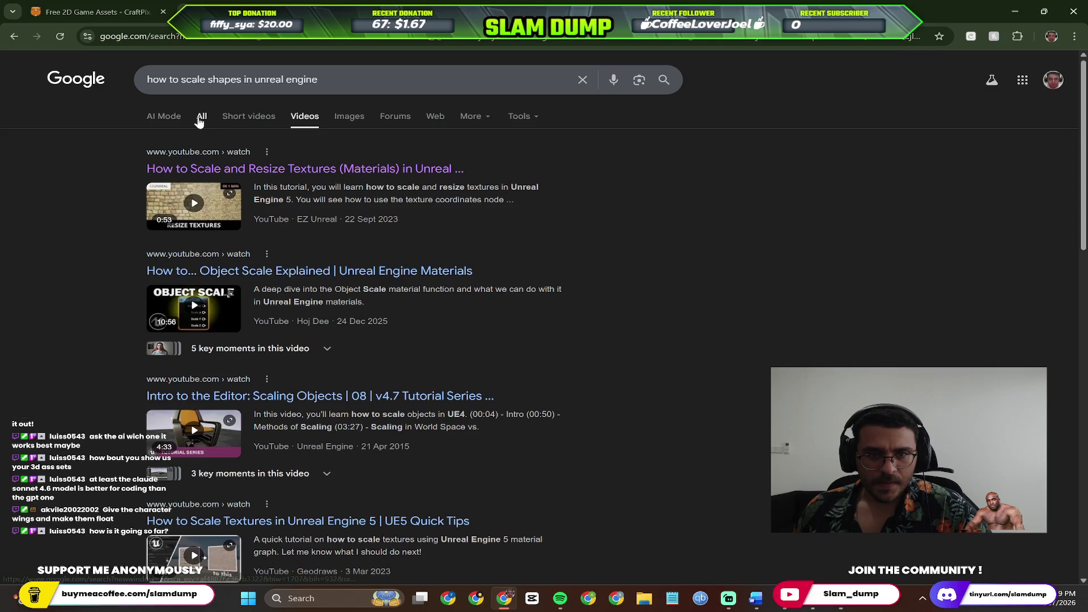
scroll(402, 334, "down", 1)
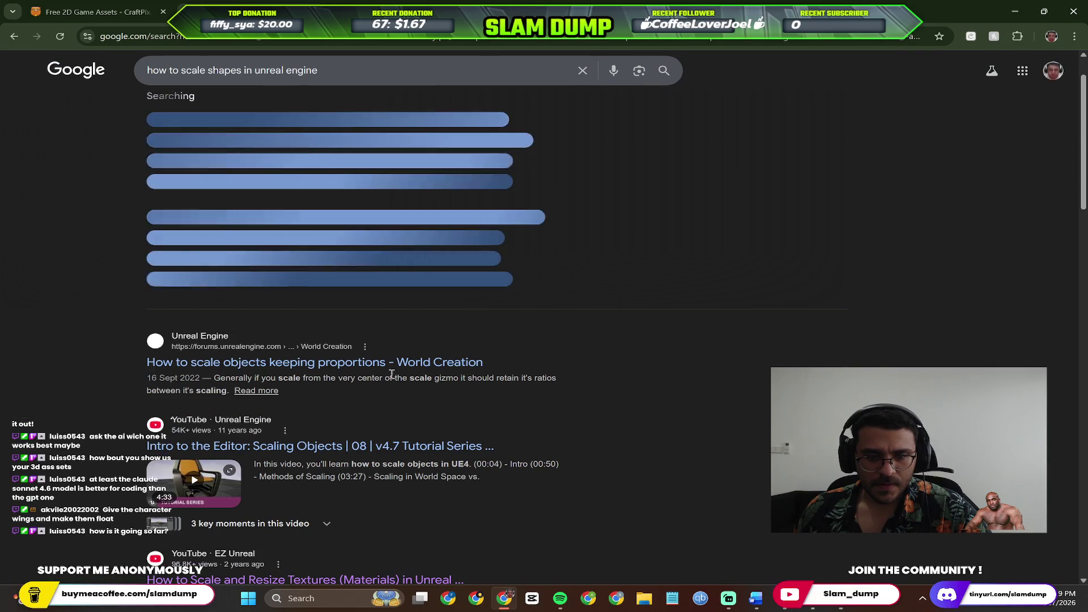
scroll(405, 367, "down", 1)
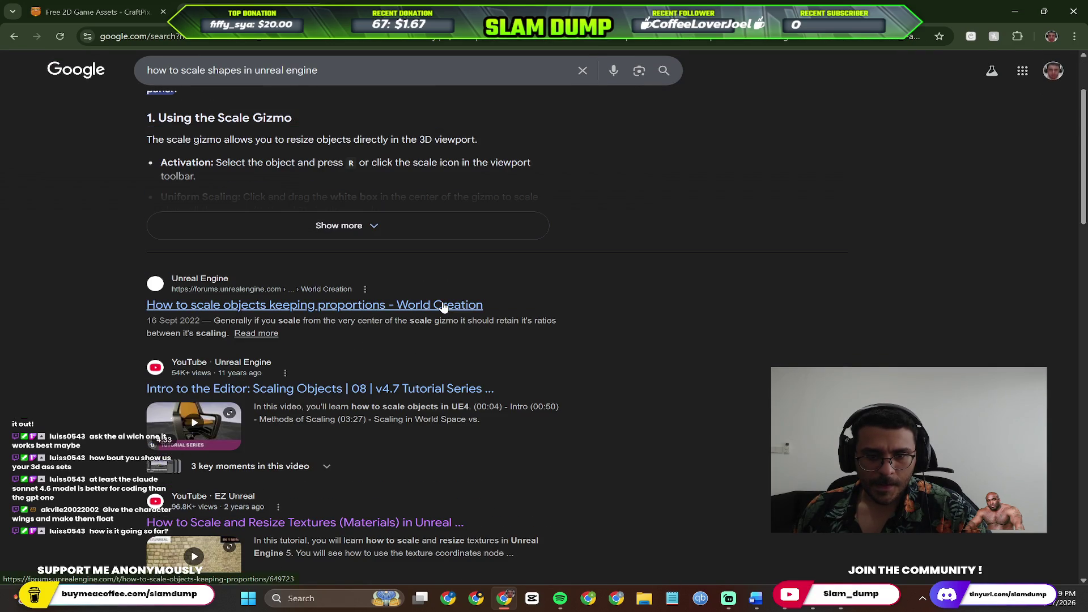
left_click(444, 306)
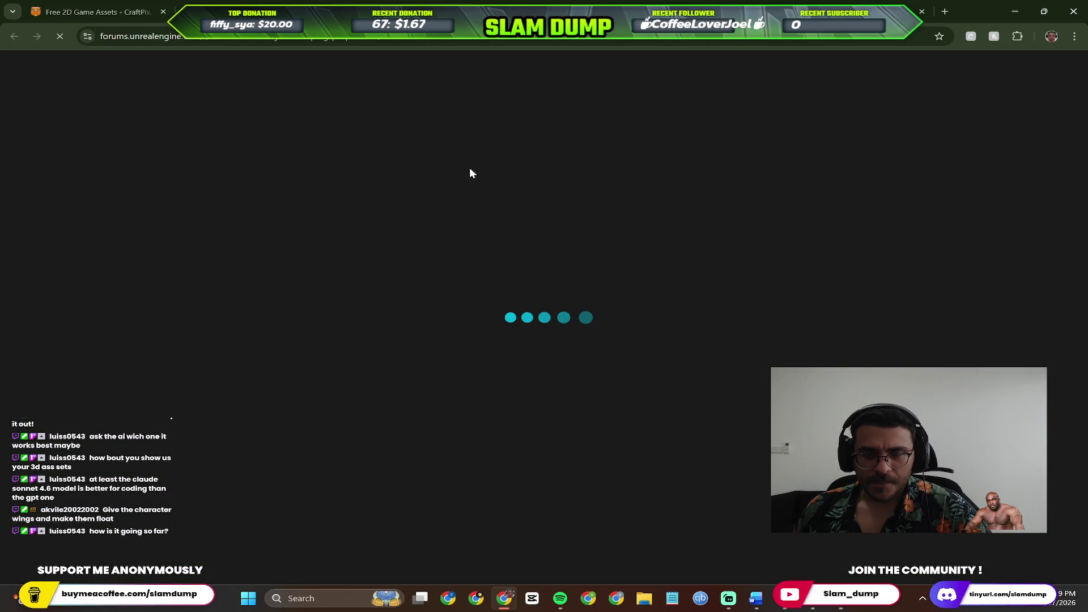
scroll(603, 252, "down", 4)
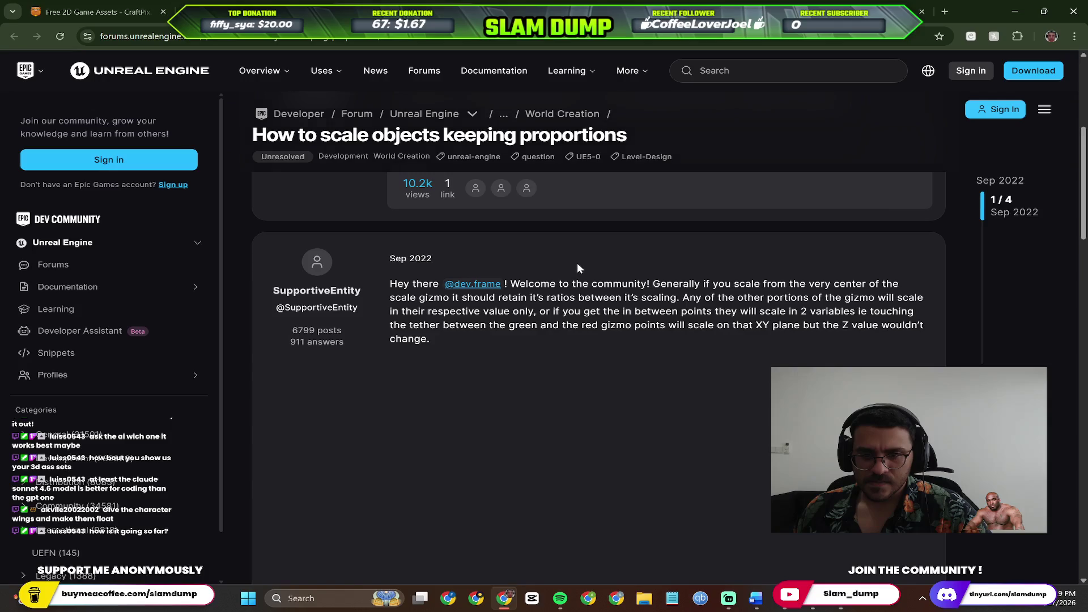
scroll(582, 266, "down", 4)
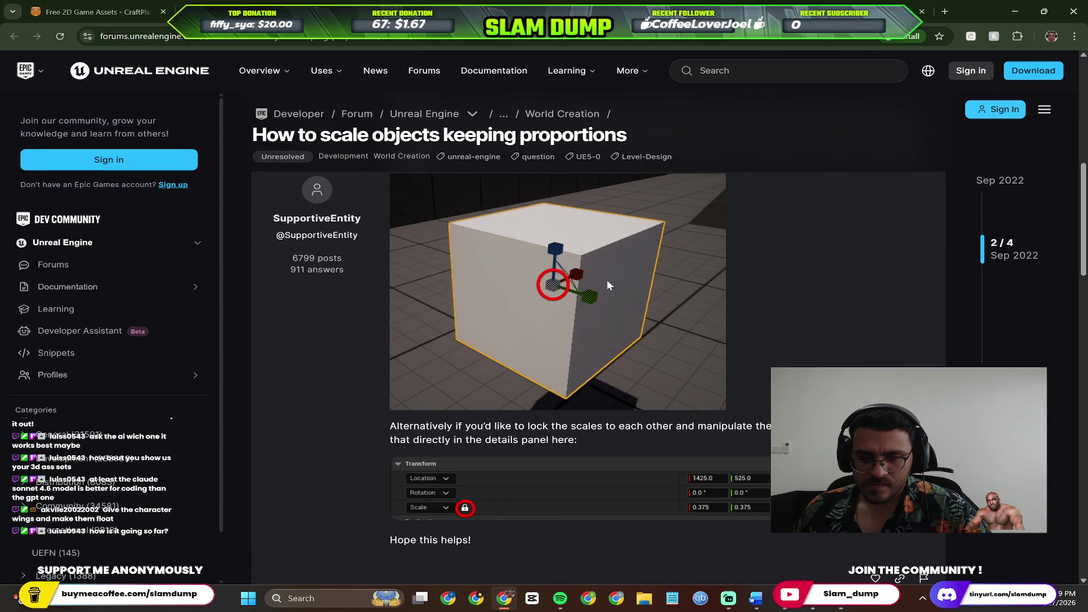
scroll(609, 284, "up", 2)
scroll(613, 274, "up", 6)
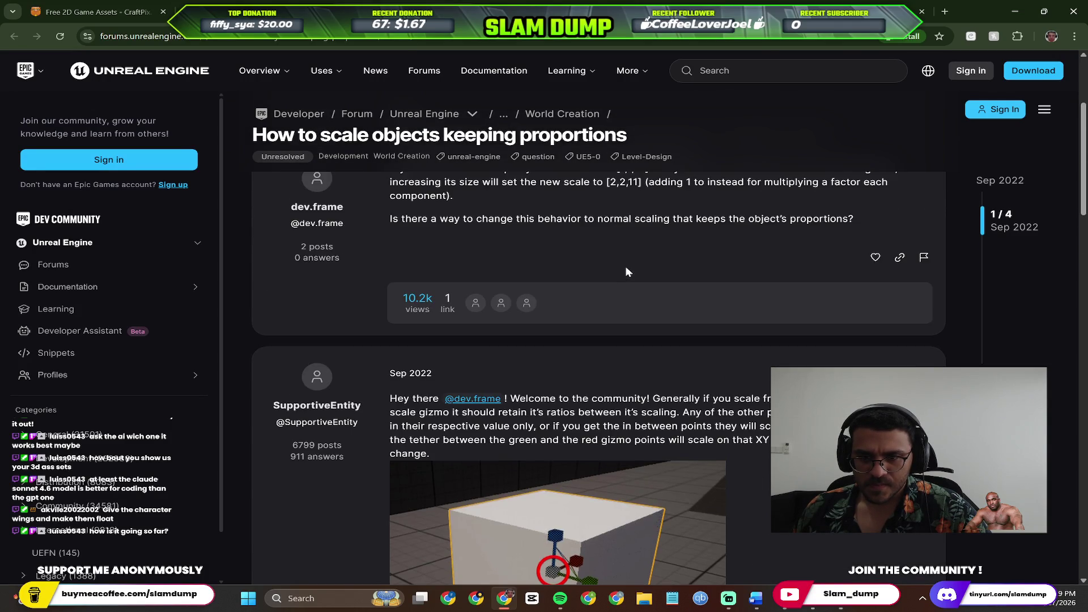
scroll(651, 258, "down", 6)
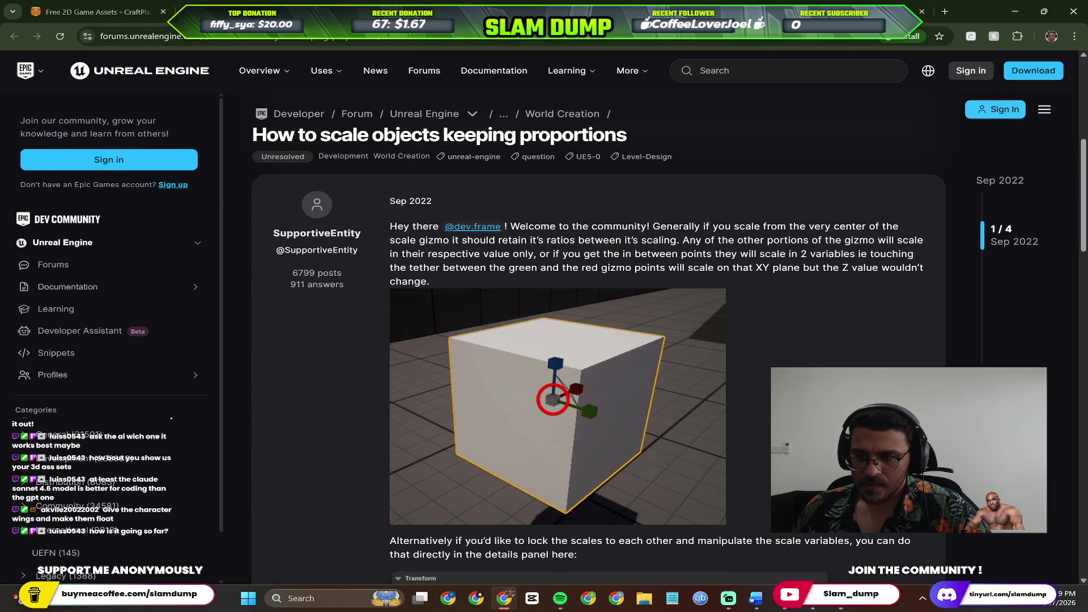
left_click(842, 607)
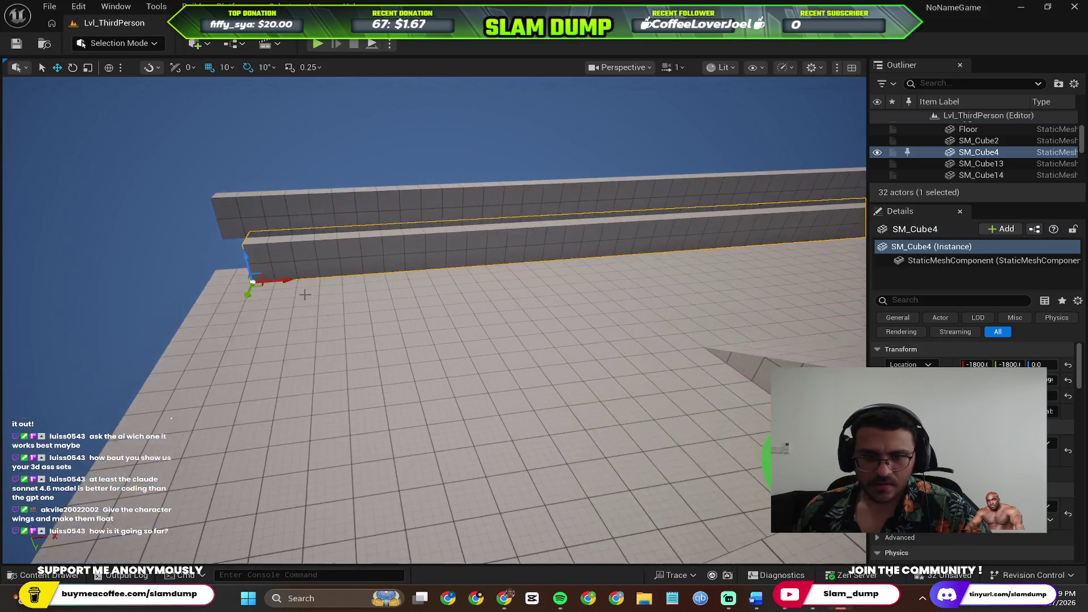
Reselect the SM_Cube4 wall and undo its last move.
left_click(253, 295)
left_click_drag(252, 295, 285, 265)
left_click(632, 235)
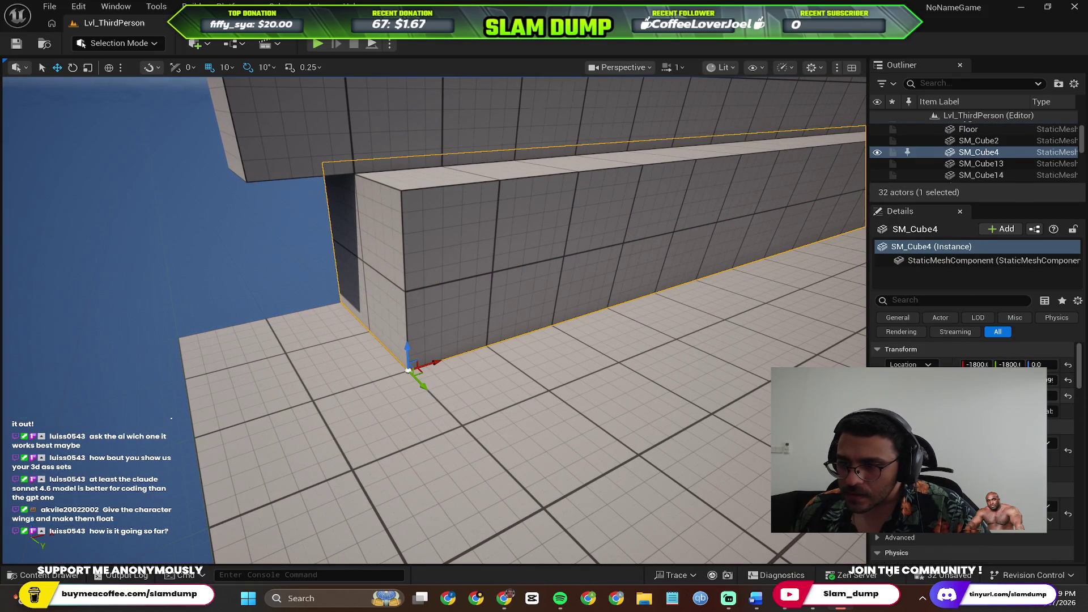
scroll(595, 352, "down", 3)
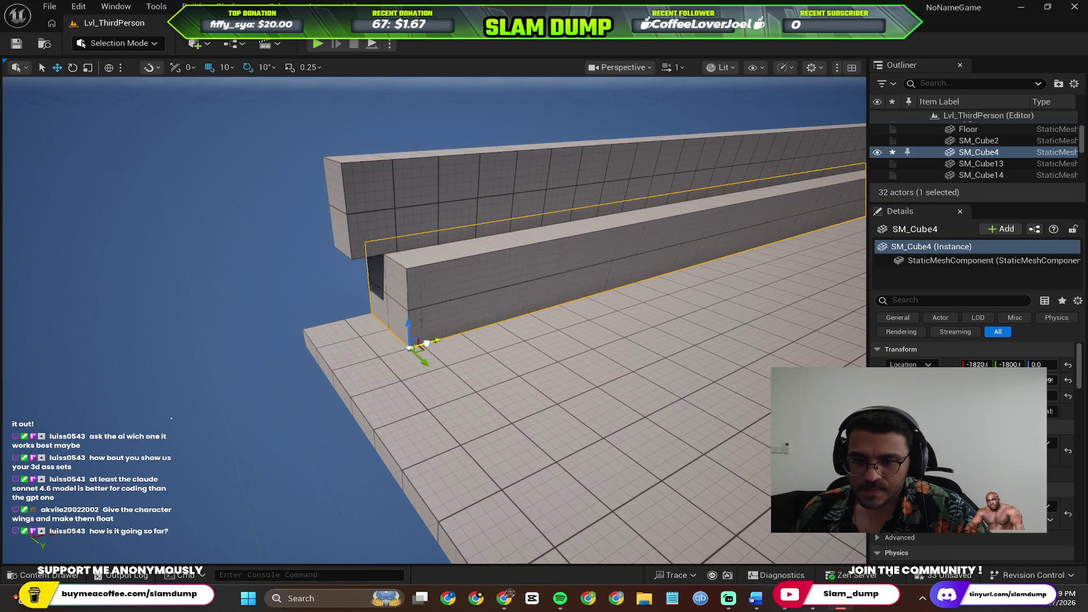
key("ctrl+z")
Inspect the wall corner, then undo the wall's Set Scale change.
scroll(440, 335, "up", 5)
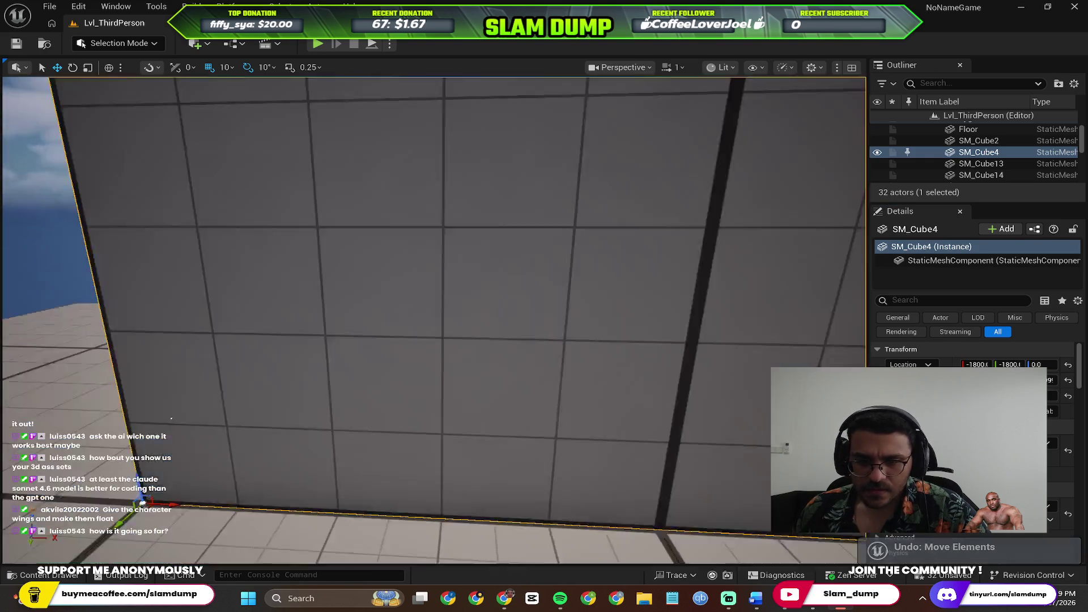
mouse_move(397, 323)
left_mouse_down()
mouse_move(430, 323)
mouse_move(388, 330)
mouse_move(333, 300)
mouse_move(295, 306)
mouse_move(266, 297)
mouse_move(261, 272)
mouse_move(267, 295)
mouse_move(272, 266)
mouse_move(283, 312)
mouse_move(417, 363)
left_mouse_up()
left_click_drag(679, 315, 672, 325)
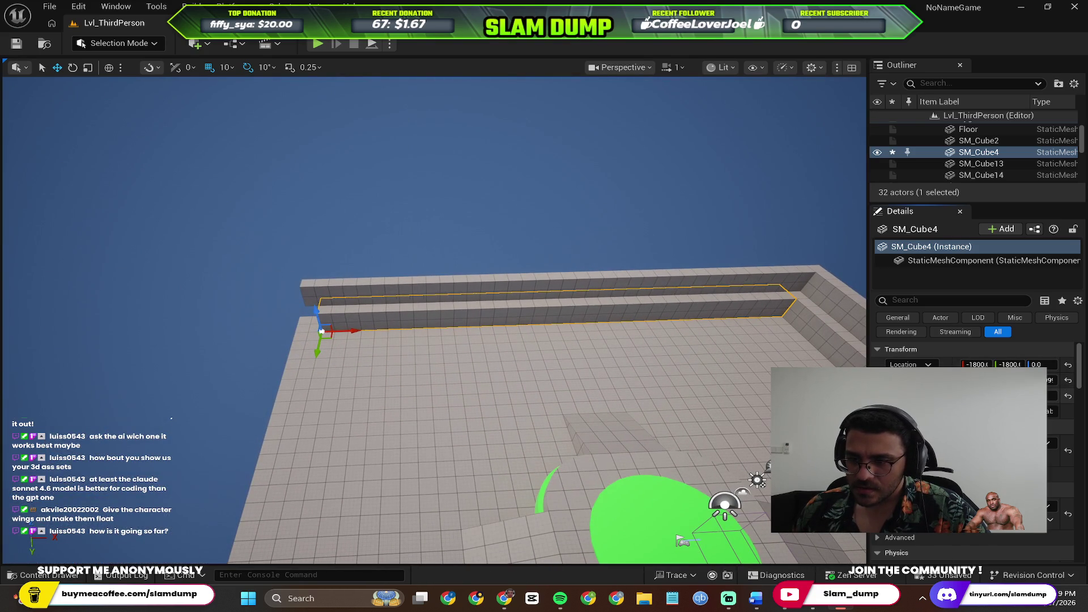
key("ctrl+z")
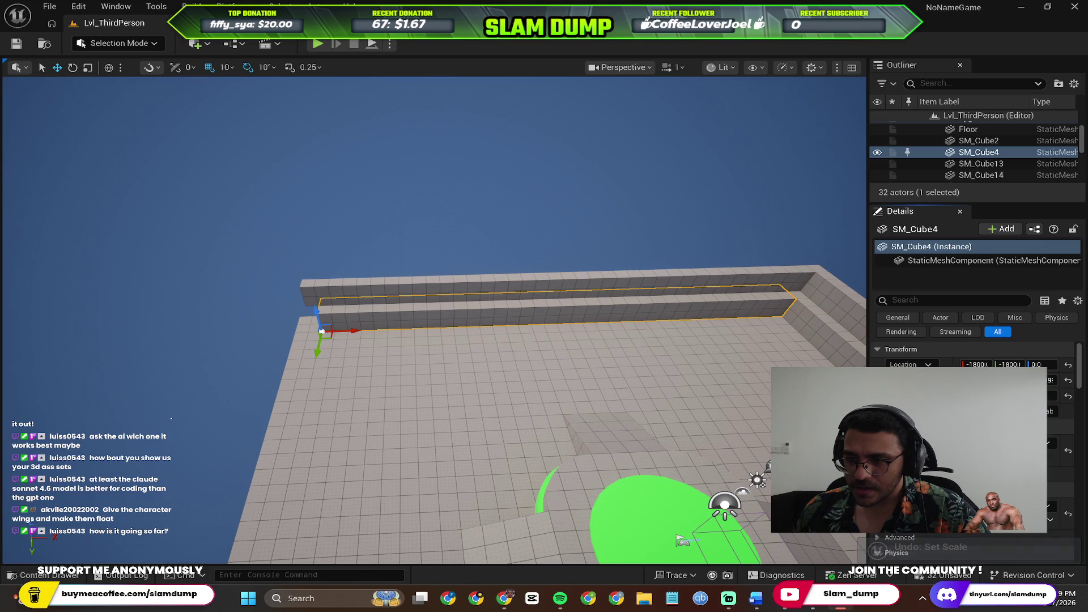
scroll(329, 361, "up", 5)
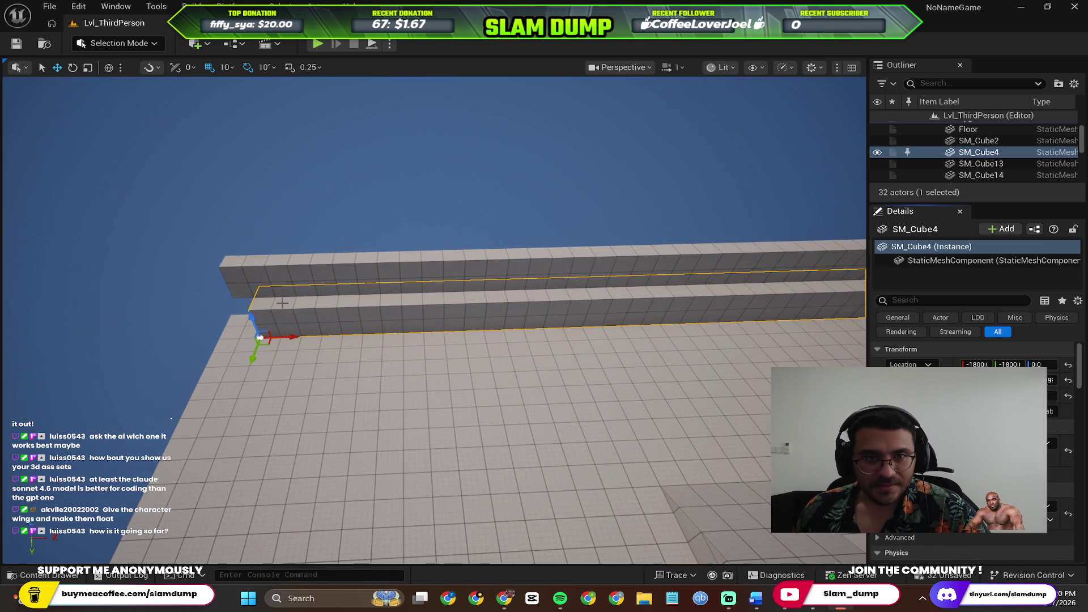
Try scale-only snapping and slide the SM_Cube4 wall left along X.
left_click(151, 70)
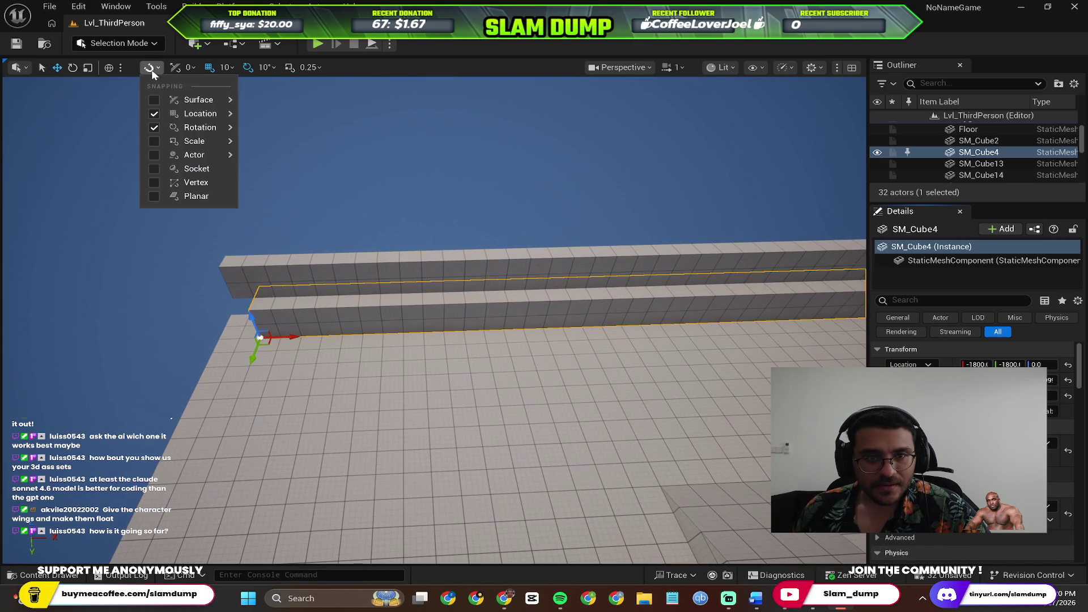
left_click(154, 142)
left_click(154, 128)
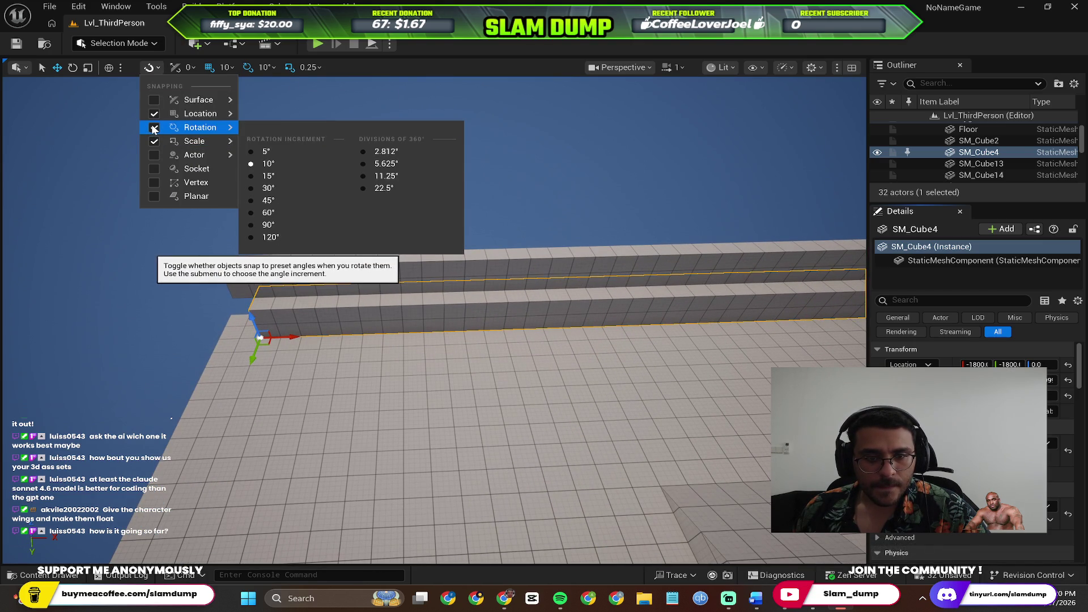
left_click(152, 115)
left_click(160, 284)
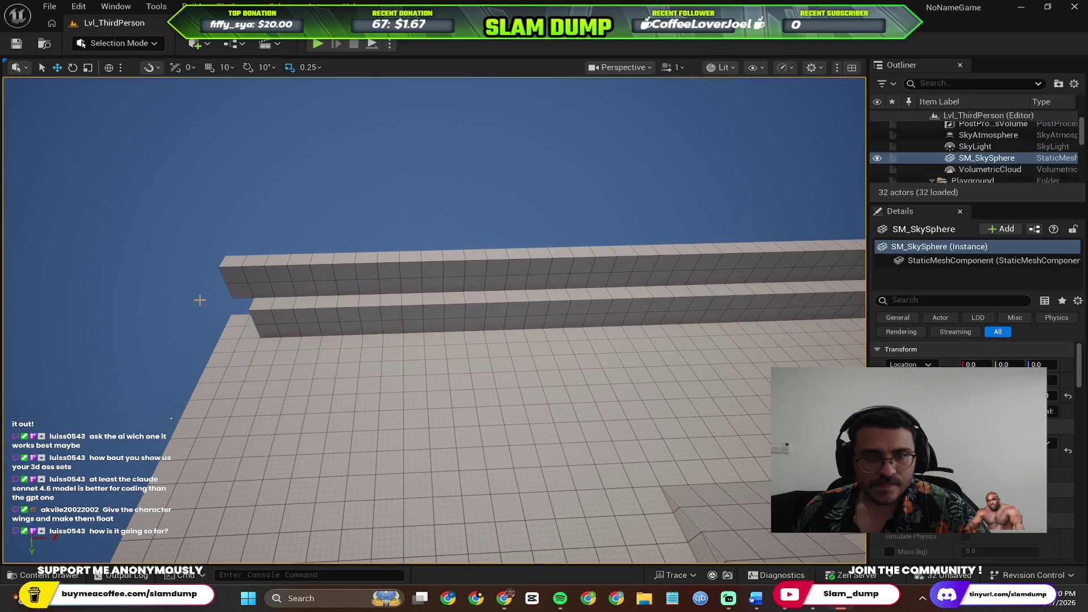
left_click(272, 329)
left_click_drag(289, 336, 123, 337)
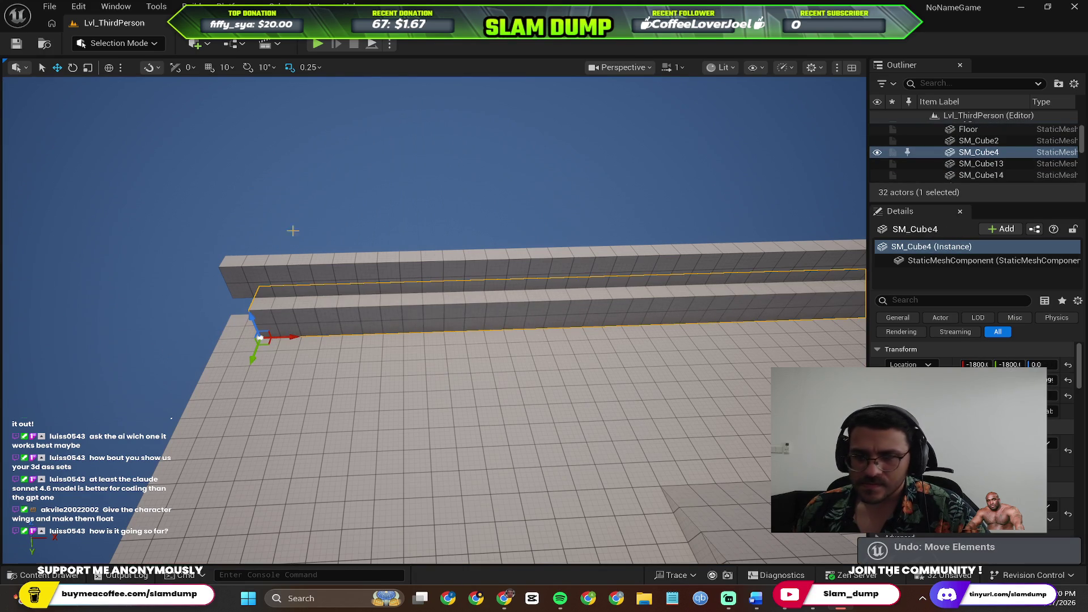
Enable surface, location and rotation snapping, disable scale snapping, and pick the Scale tool.
left_click(155, 70)
left_click(154, 100)
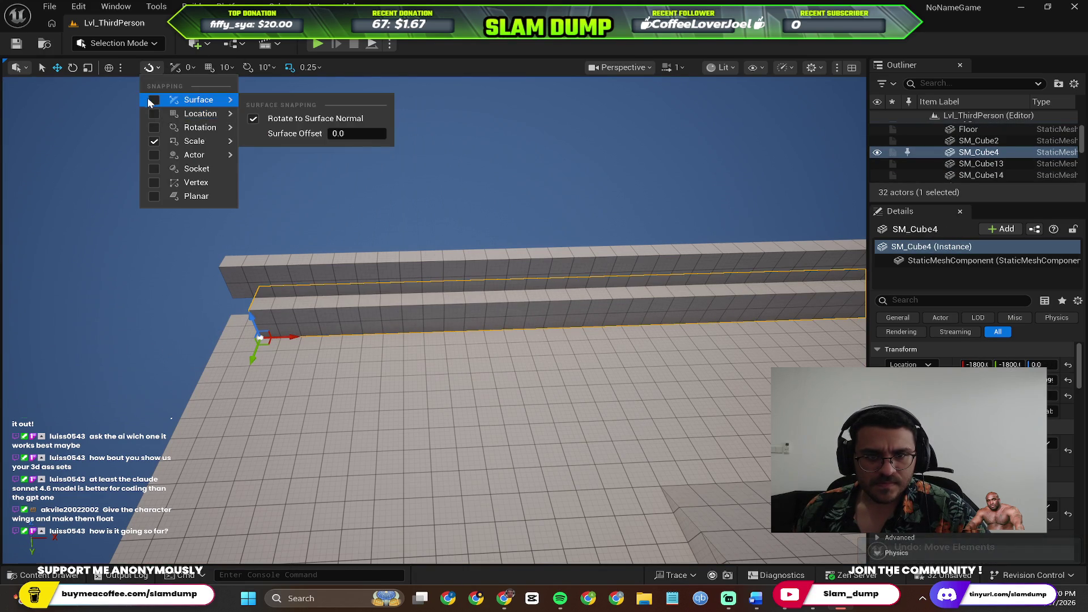
left_click(150, 68)
left_click(153, 137)
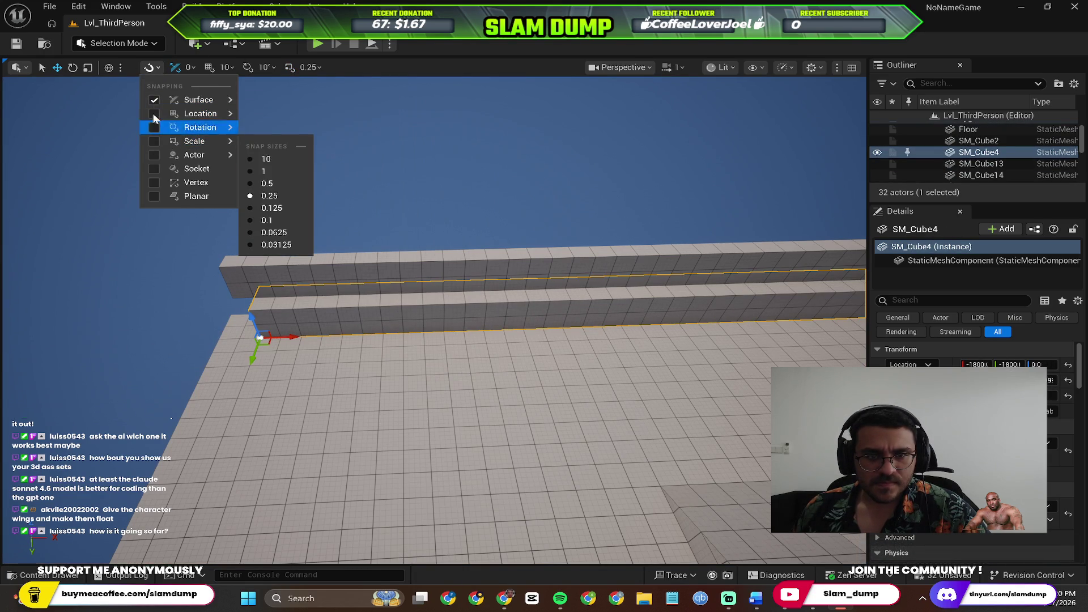
left_click(152, 114)
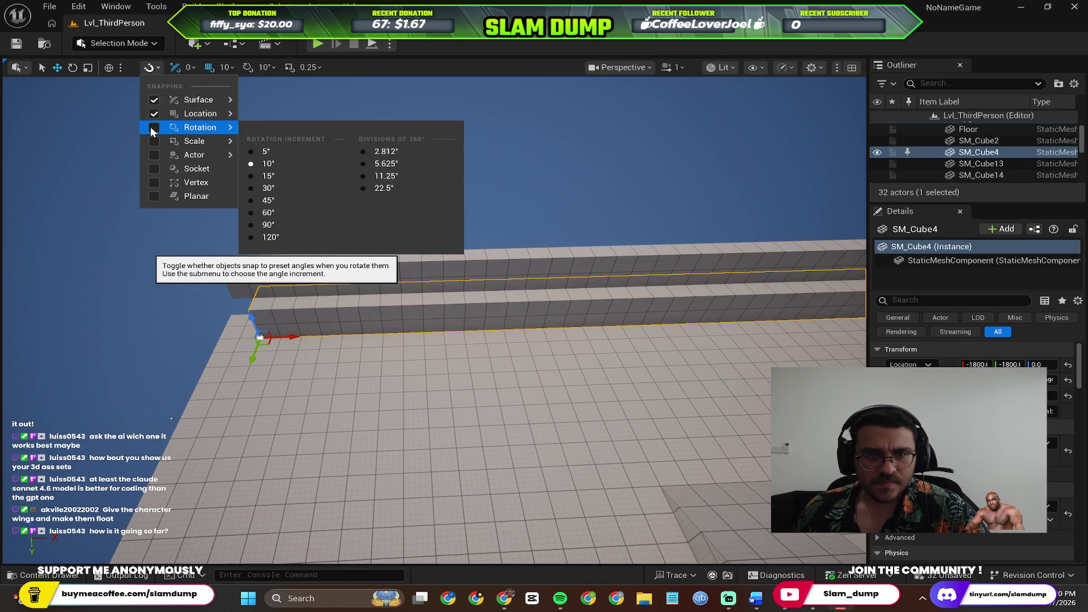
left_click(152, 130)
left_click(82, 68)
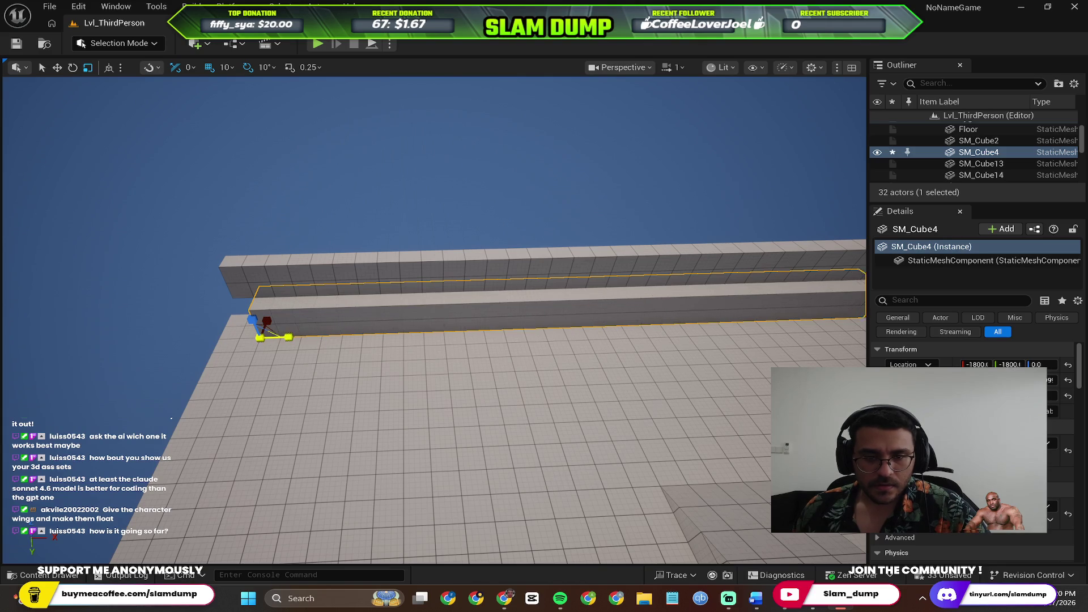
Try Transform > Mirror on the SM_Cube4 wall, then undo the mirror.
key("ctrl+z")
scroll(407, 396, "down", 3)
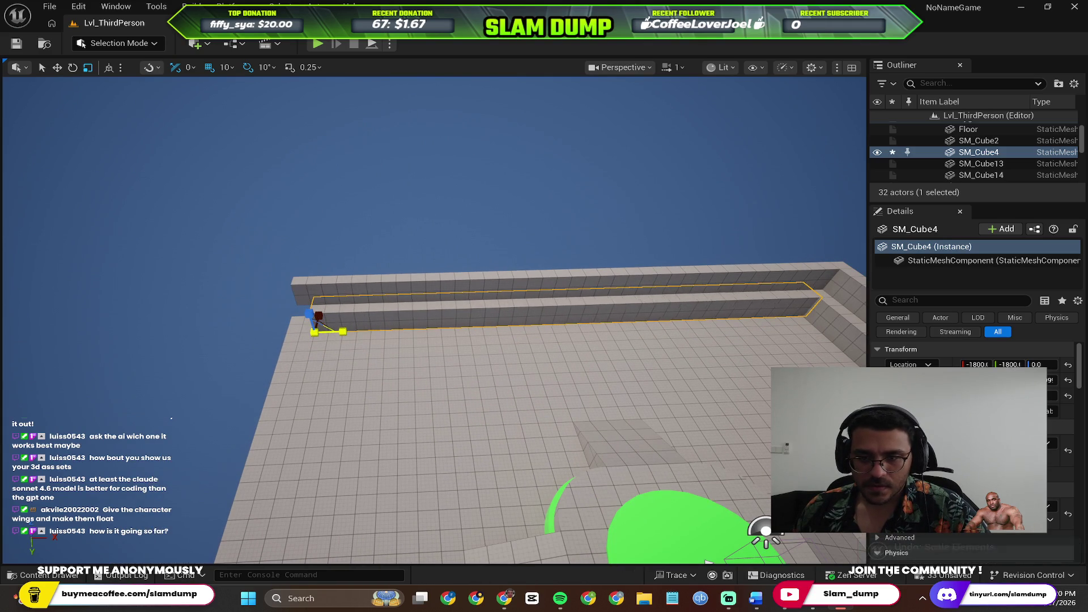
key("ctrl+z")
right_click(537, 318)
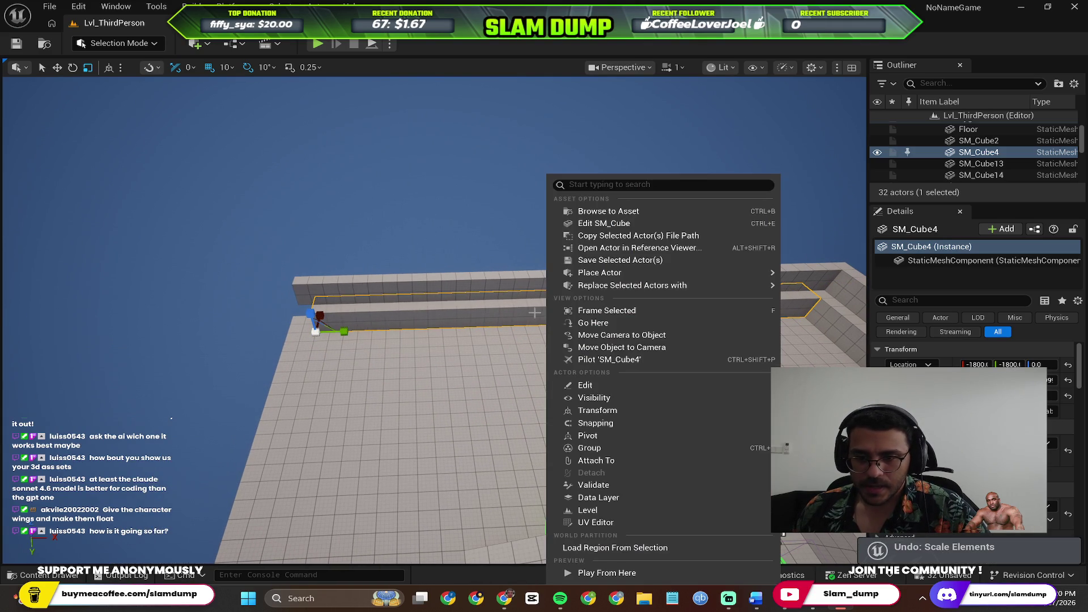
right_click(532, 315)
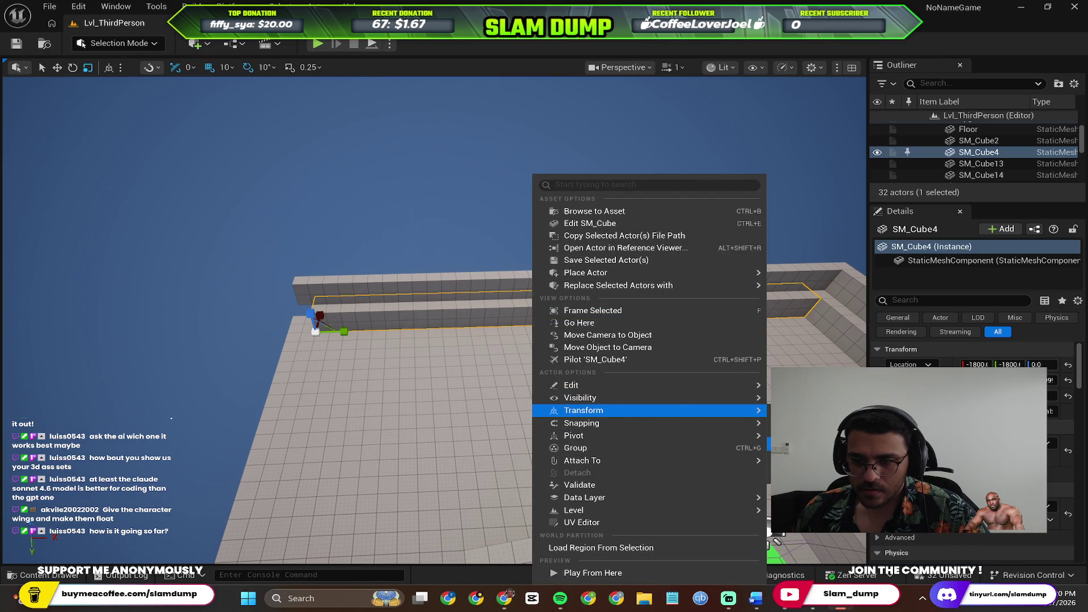
key("Escape")
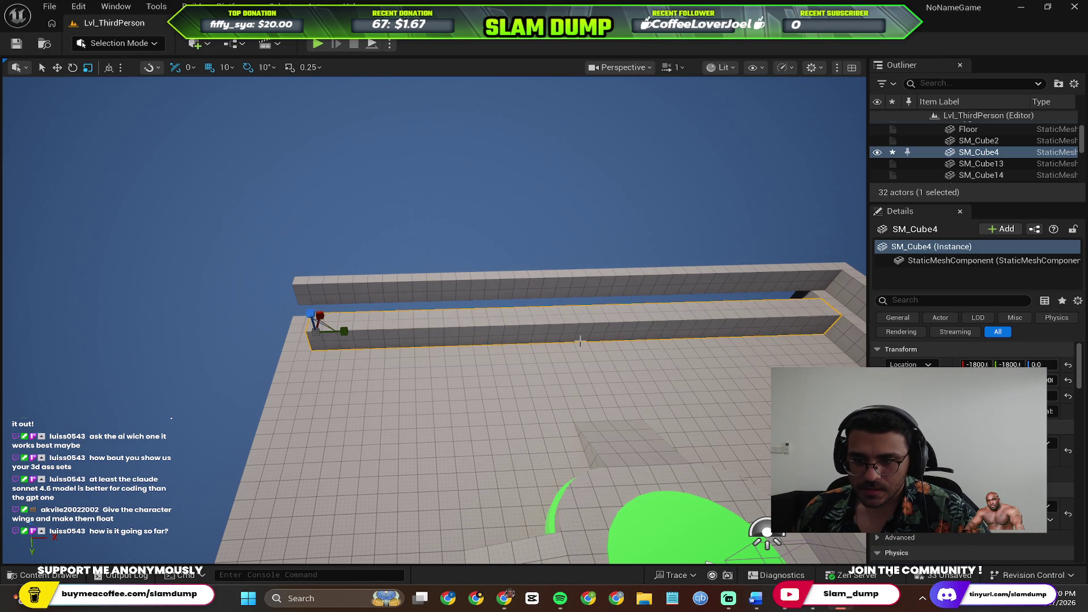
key("ctrl+z")
Frame the wall with F and undo the mirroring again.
right_click(690, 322)
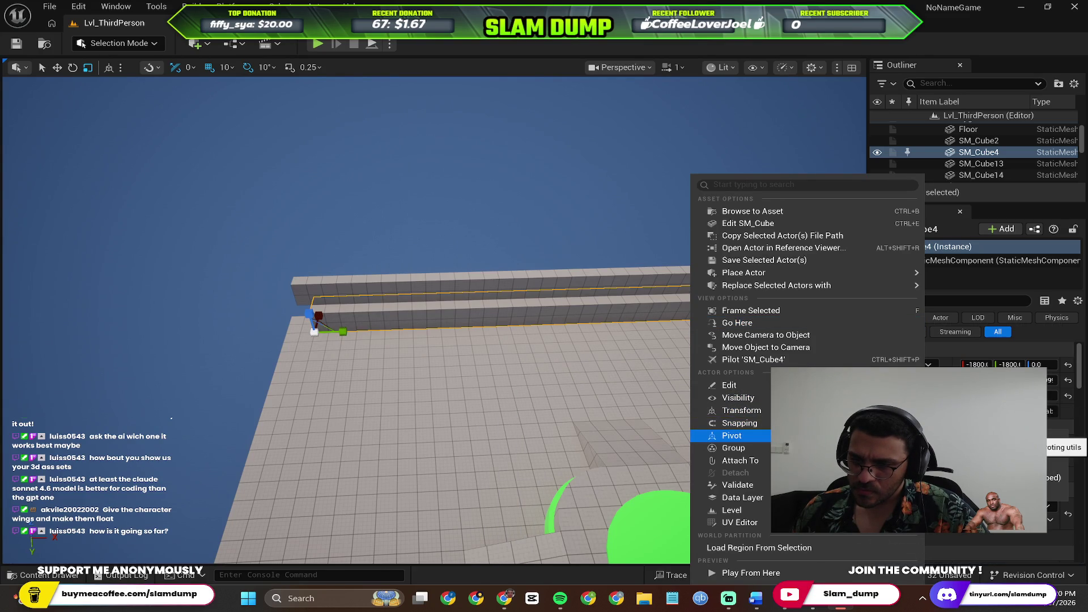
mouse_move(768, 415)
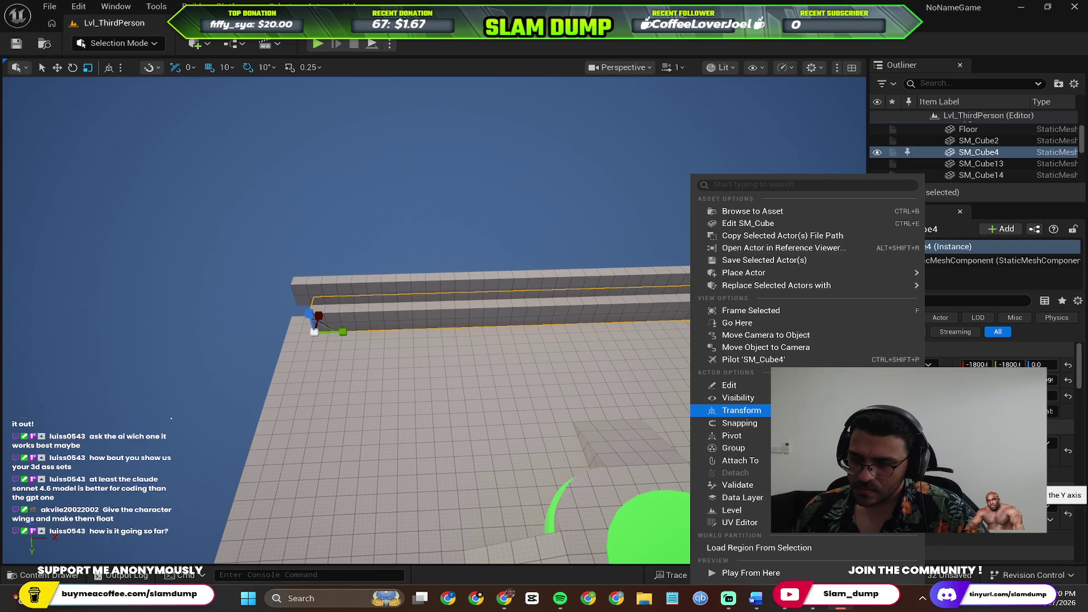
left_click_drag(711, 505, 778, 261)
key("f")
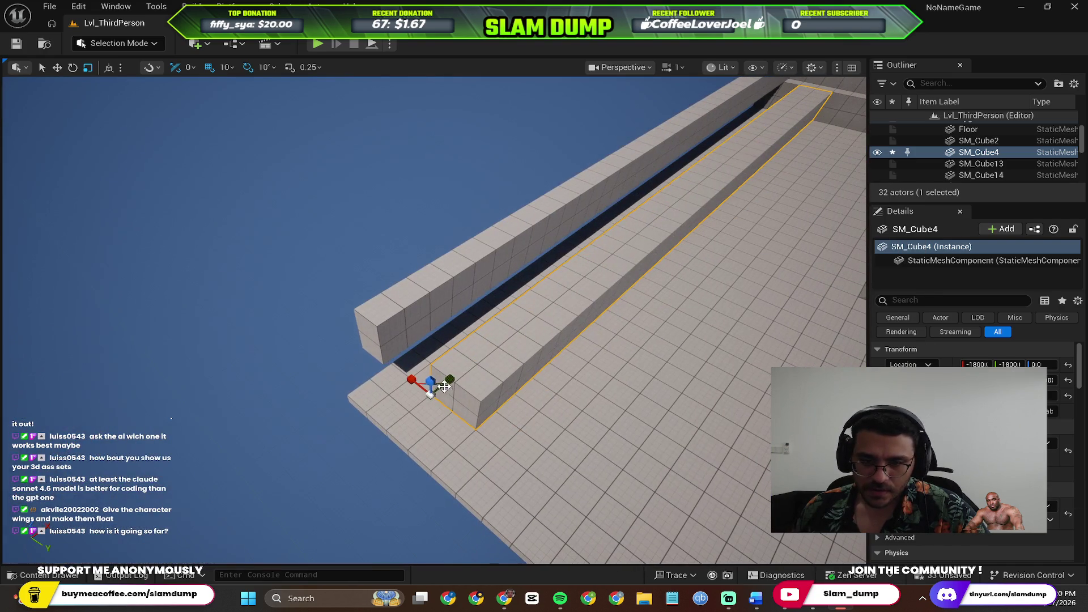
key("ctrl+z")
mouse_move(734, 268)
left_mouse_down()
mouse_move(680, 295)
mouse_move(640, 246)
left_mouse_up()
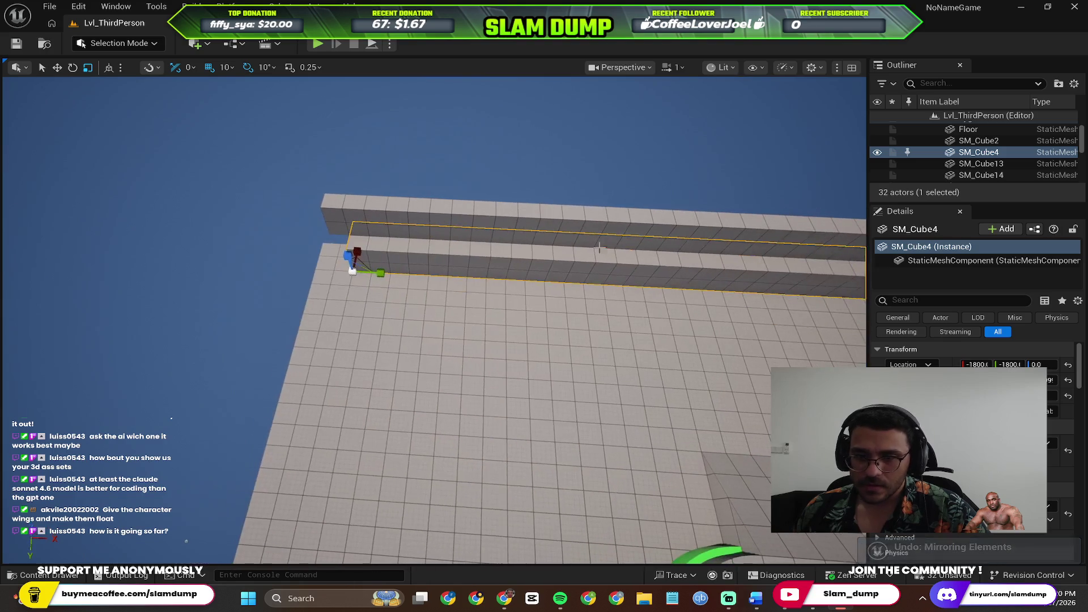
scroll(403, 277, "down", 8)
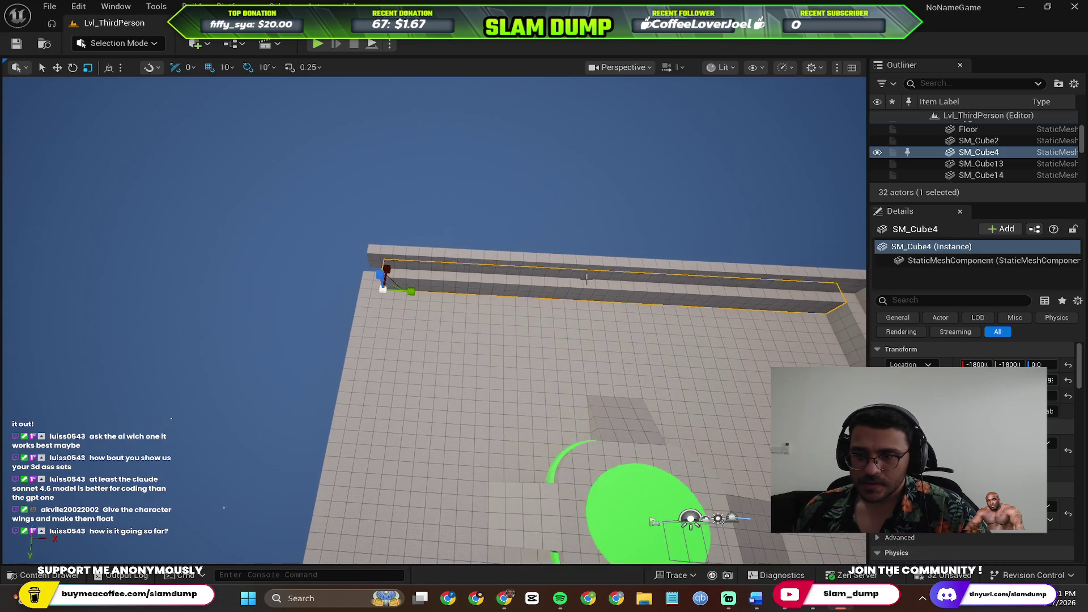
Switch to the Rotate tool and start turning the wall 180°.
key("w")
left_click_drag(645, 303, 578, 323)
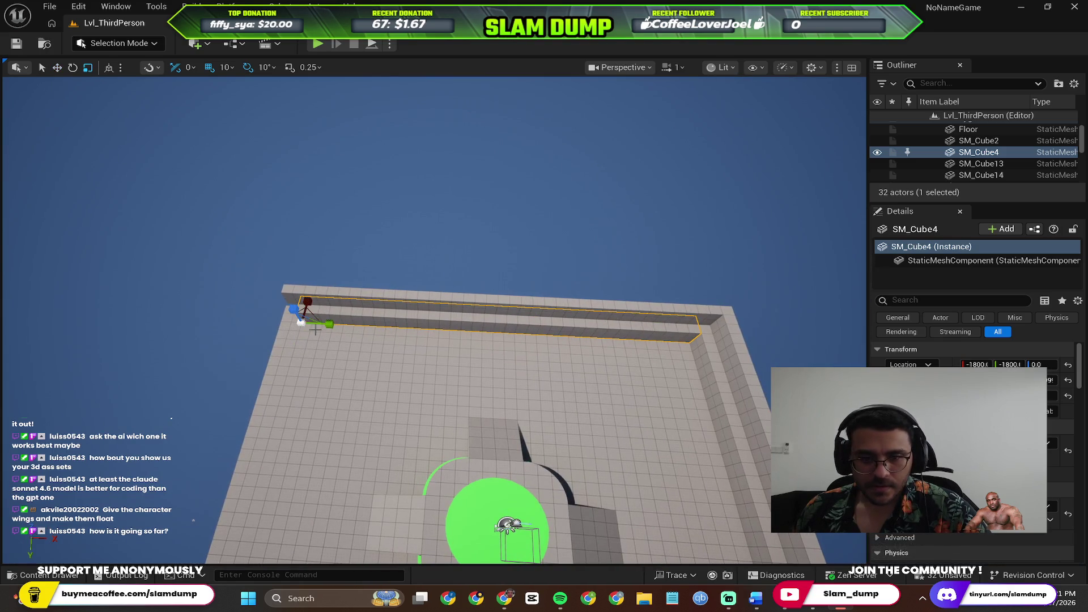
left_click(73, 68)
mouse_move(303, 356)
left_mouse_down()
mouse_move(328, 318)
mouse_move(357, 345)
mouse_move(230, 334)
mouse_move(239, 323)
left_mouse_up()
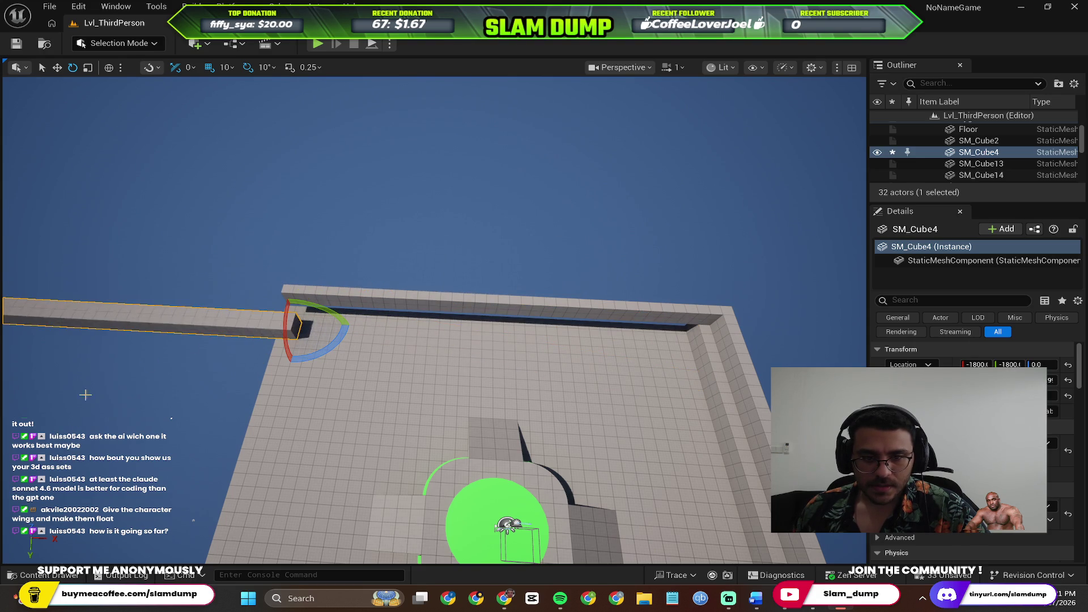
Move the rotated SM_Cube4 wall along X and Y beside the outer wall, undoing the final nudge.
left_click(57, 68)
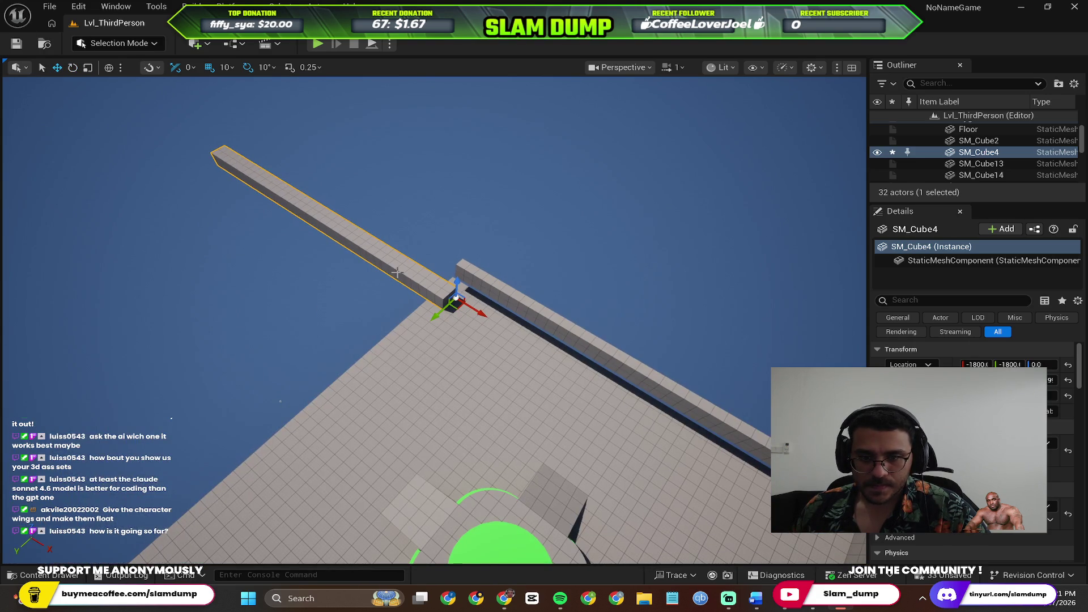
left_click(397, 273)
mouse_move(477, 313)
left_mouse_down()
mouse_move(672, 334)
mouse_move(730, 243)
mouse_move(686, 267)
left_mouse_up()
left_click_drag(854, 327, 525, 262)
mouse_move(415, 263)
left_mouse_down()
mouse_move(597, 311)
mouse_move(699, 357)
mouse_move(706, 340)
left_mouse_up()
mouse_move(434, 320)
left_mouse_down()
mouse_move(388, 309)
mouse_move(600, 226)
left_mouse_up()
left_click_drag(339, 265, 503, 319)
mouse_move(476, 380)
left_mouse_down()
mouse_move(497, 381)
mouse_move(547, 501)
mouse_move(504, 516)
mouse_move(532, 372)
mouse_move(446, 401)
mouse_move(461, 337)
mouse_move(442, 397)
left_mouse_up()
mouse_move(708, 94)
left_mouse_down()
mouse_move(571, 315)
mouse_move(596, 332)
mouse_move(546, 309)
mouse_move(566, 364)
mouse_move(576, 279)
mouse_move(543, 211)
mouse_move(614, 290)
left_mouse_up()
key("ctrl+z")
key("ctrl+z")
key("ctrl+z")
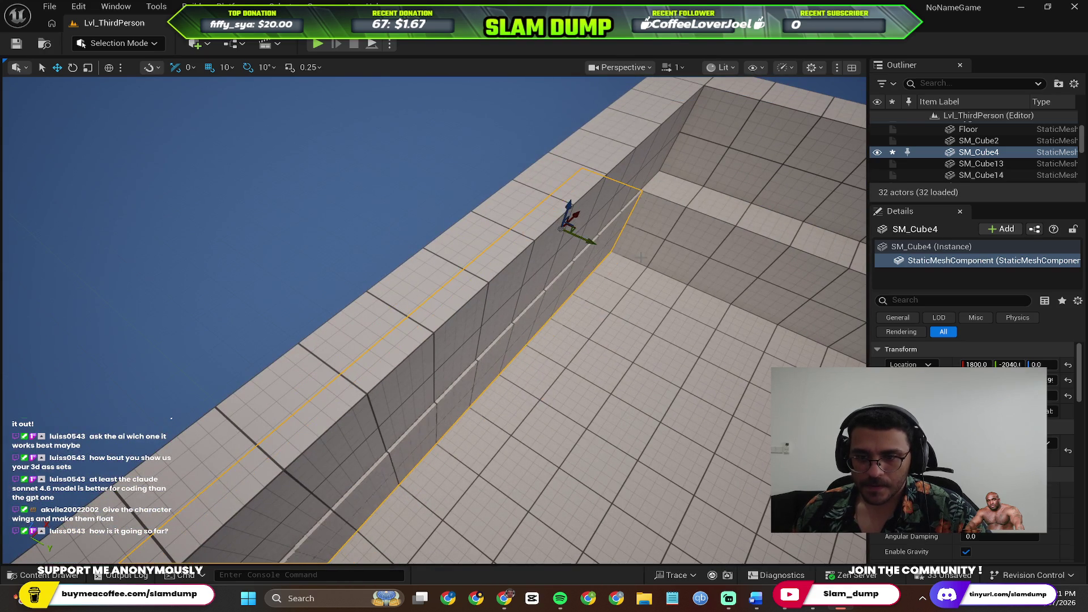
Step back through undo history, then redo so the quarter-cylinder stays deleted.
key("ctrl+z")
left_click(575, 286)
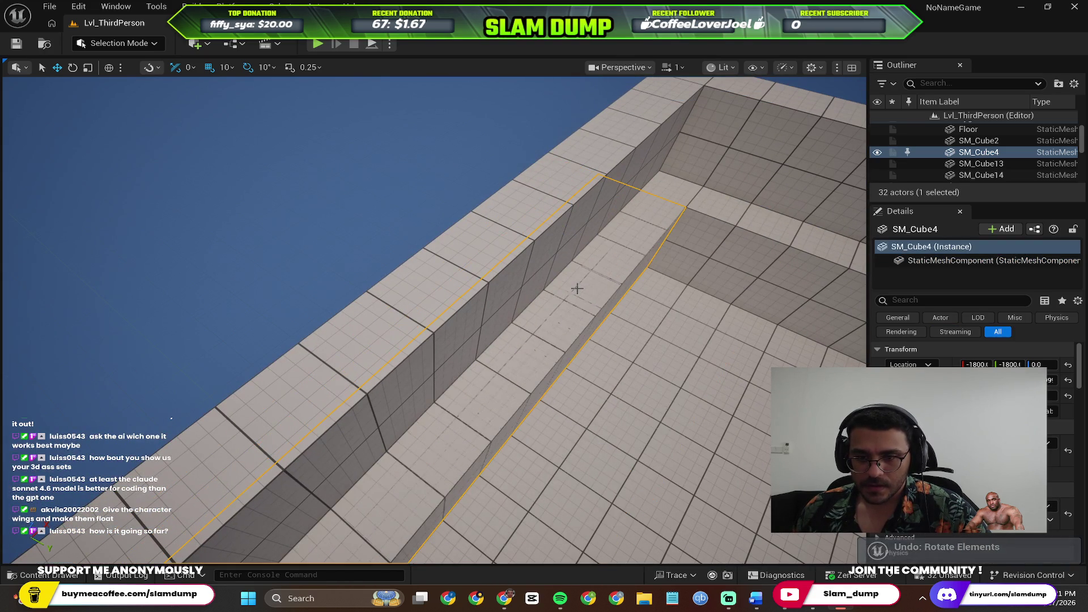
key("ctrl+z")
key("ctrl+z")
key("ctrl+z")
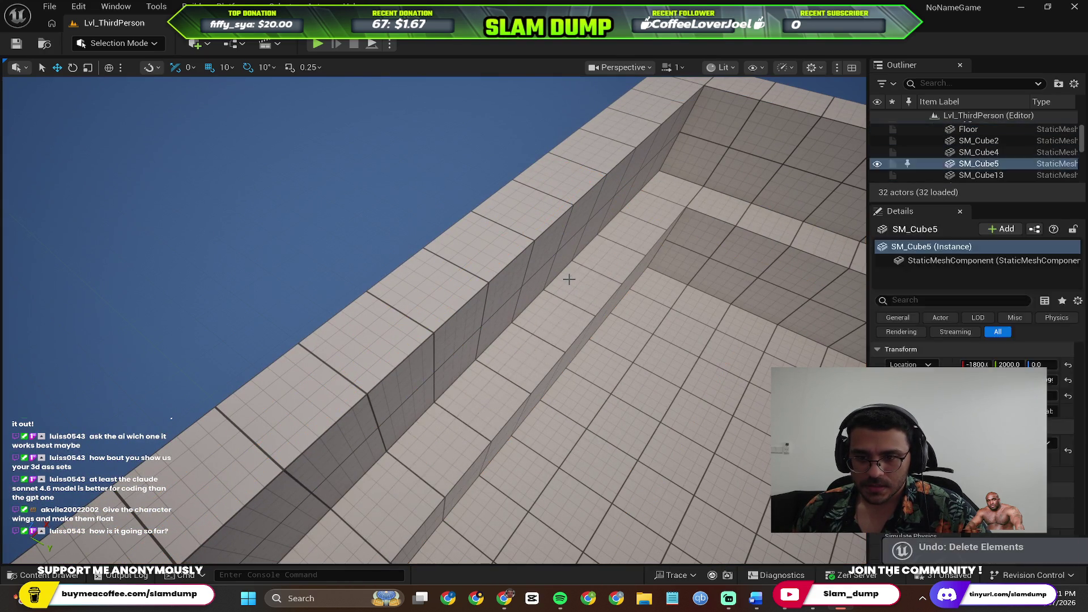
key("ctrl+z")
key("ctrl+z")
key("ctrl+z")
scroll(553, 273, "down", 8)
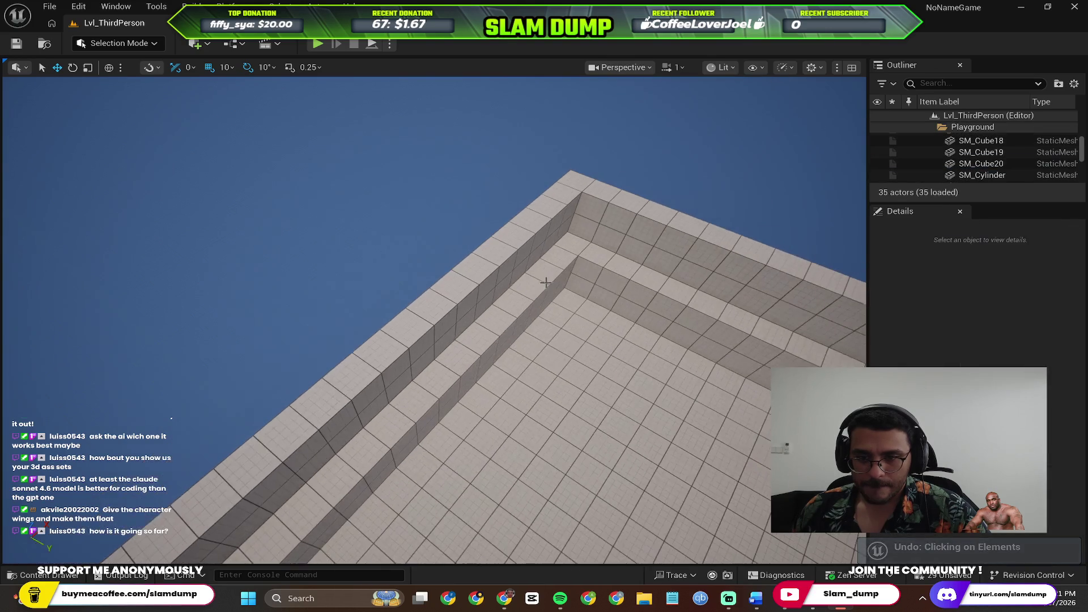
key("ctrl+z")
key("ctrl+z")
key("ctrl+z")
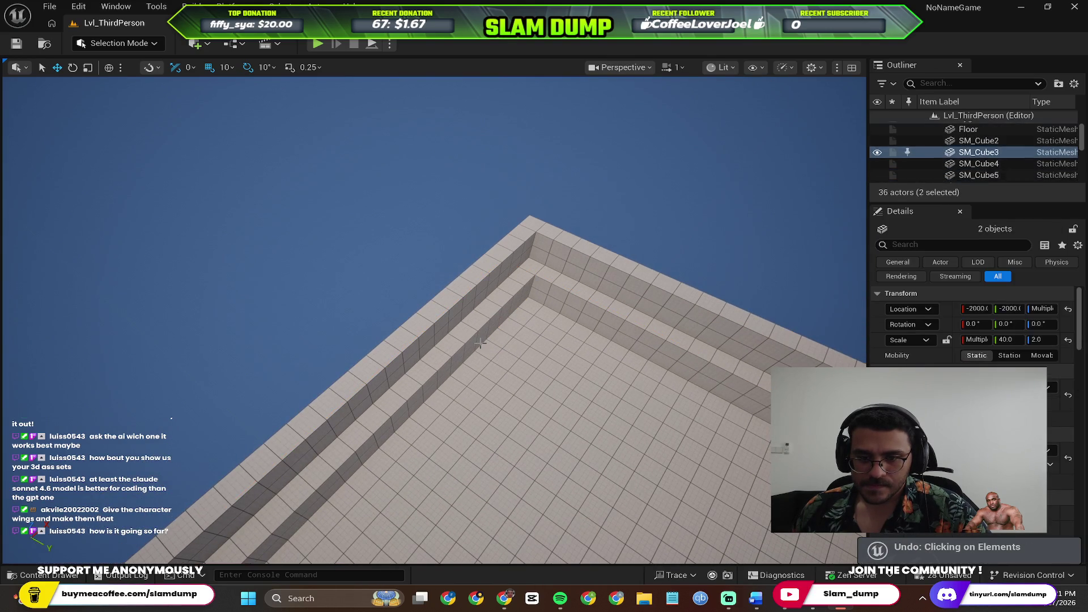
scroll(475, 341, "down", 10)
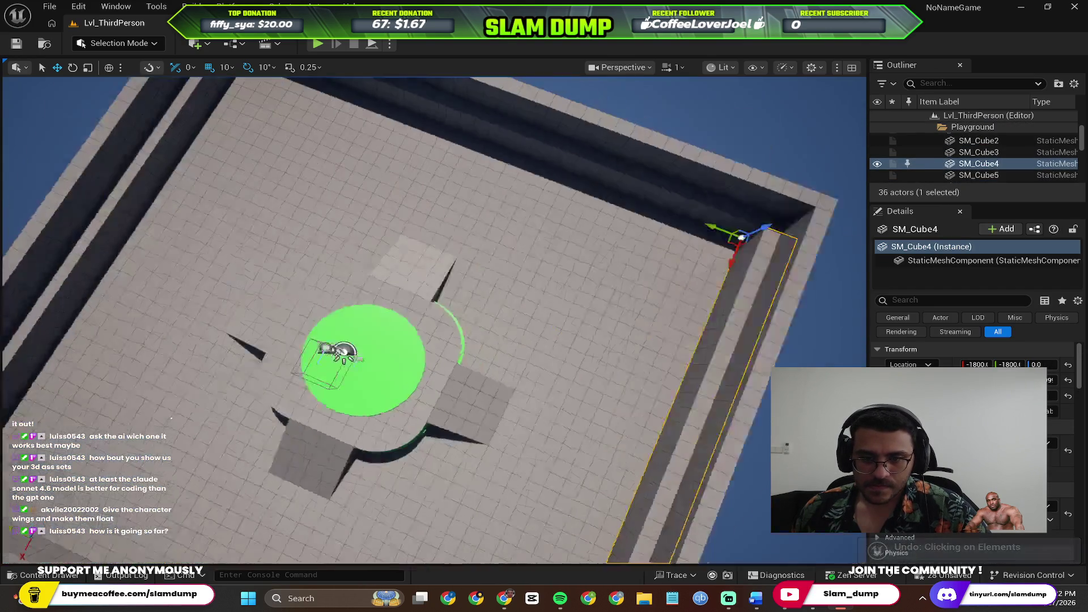
scroll(351, 333, "down", 3)
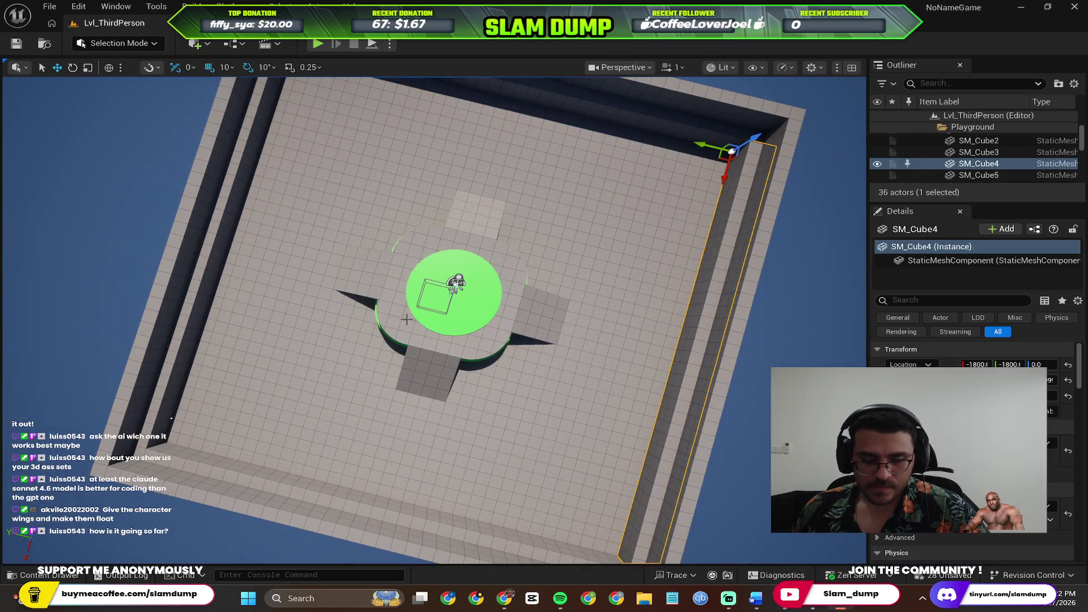
key("ctrl+z")
key("ctrl+y")
key("ctrl+y")
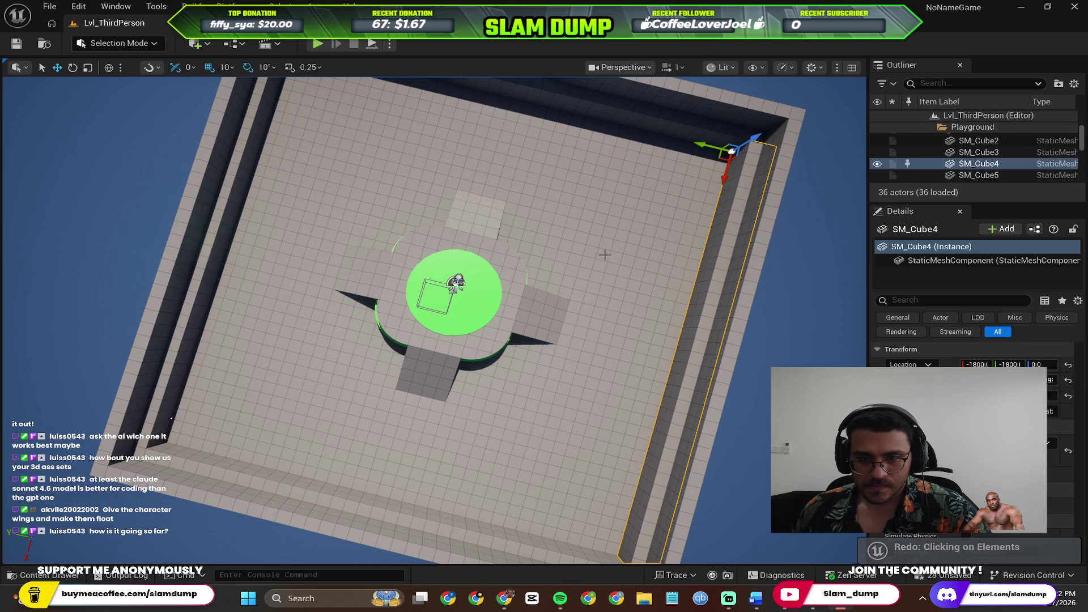
key("ctrl+z")
key("ctrl+z")
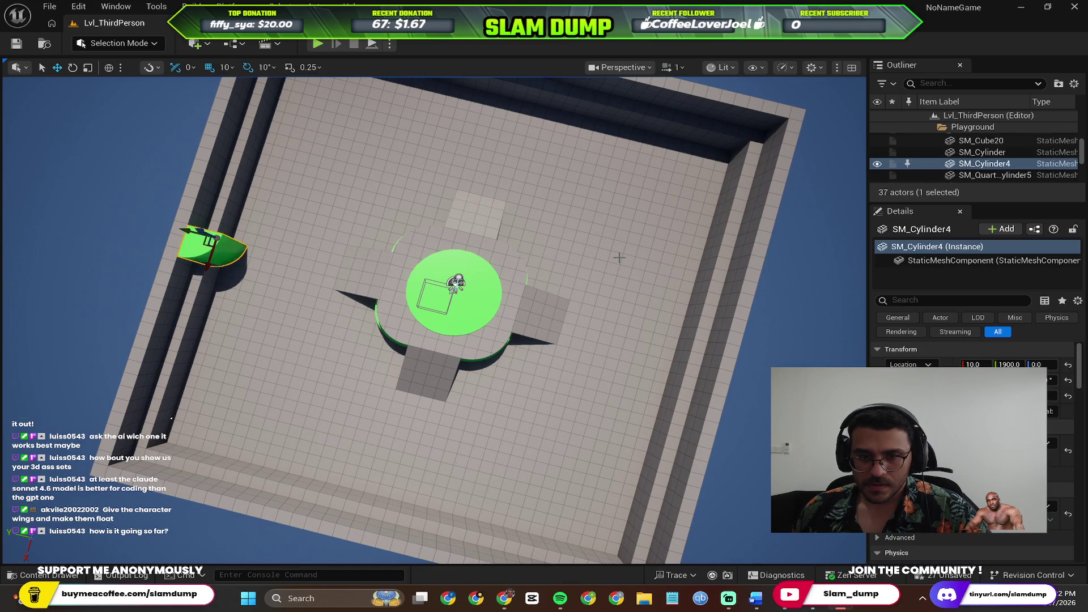
key("ctrl+y")
Try stretching the back wall and opposite side wall, undoing both scale changes.
mouse_move(433, 320)
left_mouse_down()
mouse_move(411, 311)
mouse_move(416, 300)
mouse_move(579, 313)
left_mouse_up()
left_click(579, 313)
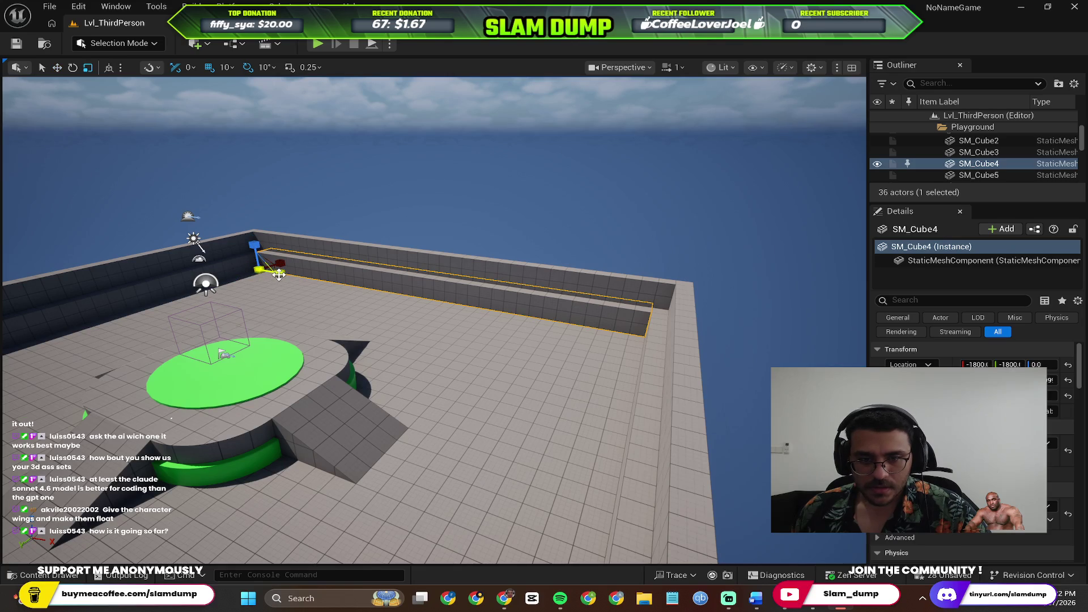
left_click_drag(279, 275, 340, 289)
key("ctrl+z")
mouse_move(230, 271)
left_mouse_down()
mouse_move(614, 379)
mouse_move(530, 190)
left_mouse_up()
left_click(614, 379)
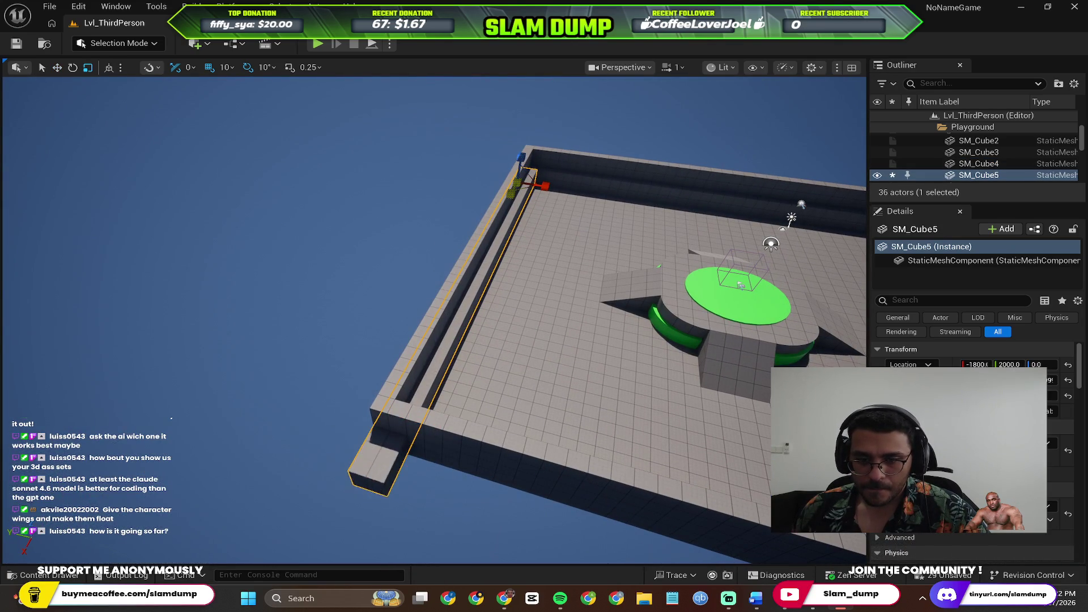
mouse_move(701, 225)
left_mouse_down()
mouse_move(189, 109)
mouse_move(364, 160)
left_mouse_up()
key("ctrl+z")
Delete the front-left wall pieces SM_Cube2 and SM_Cube17.
left_click(377, 238)
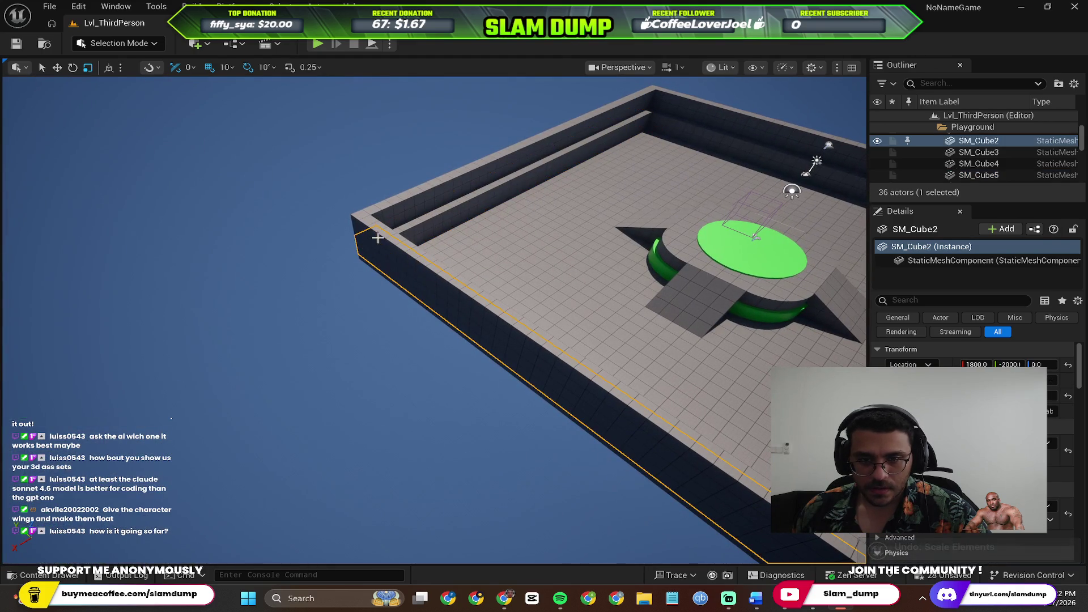
left_click(384, 250, "ctrl")
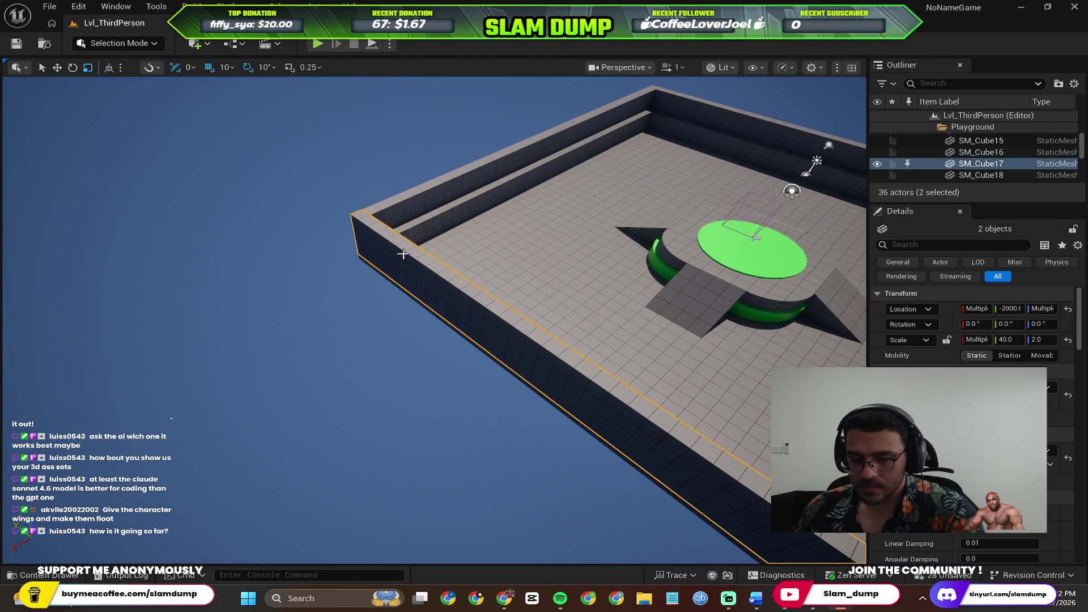
key("Delete")
left_click_drag(504, 302, 505, 302)
left_click_drag(520, 390, 519, 389)
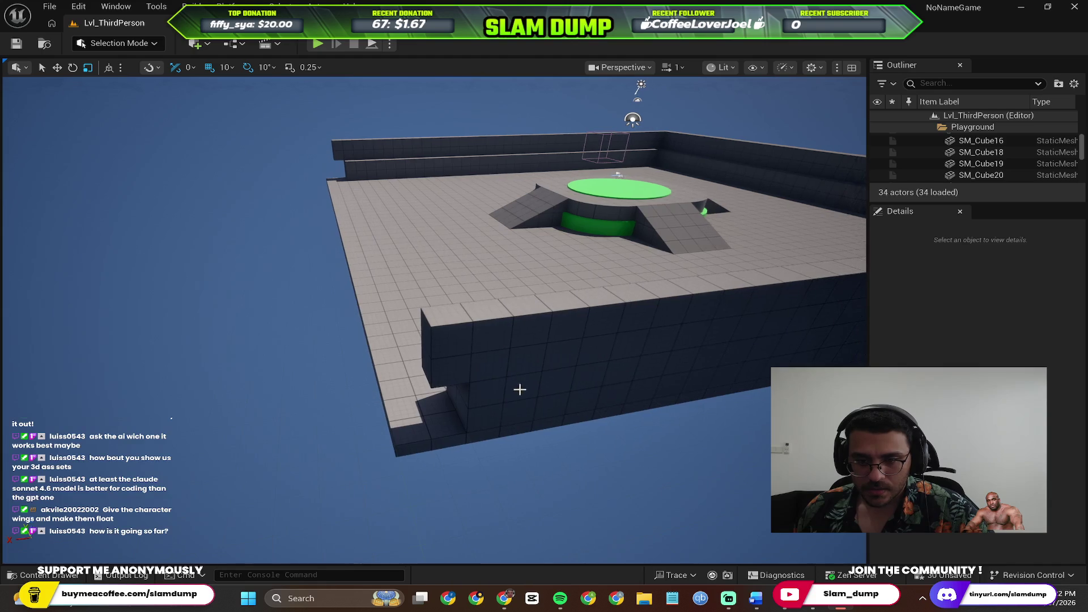
left_click(513, 367)
left_click(471, 332, "ctrl")
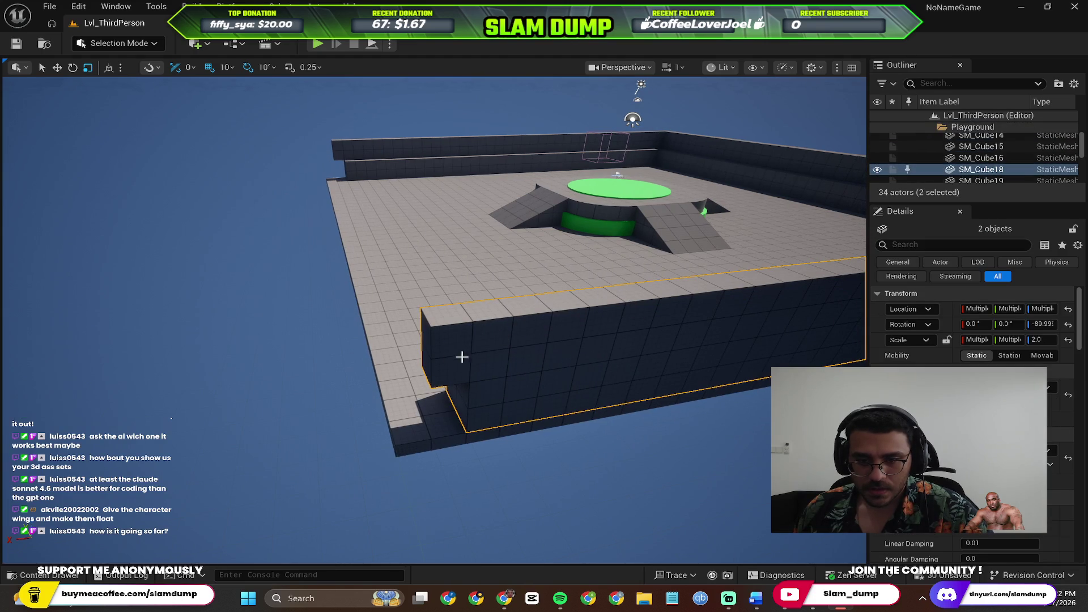
key("f")
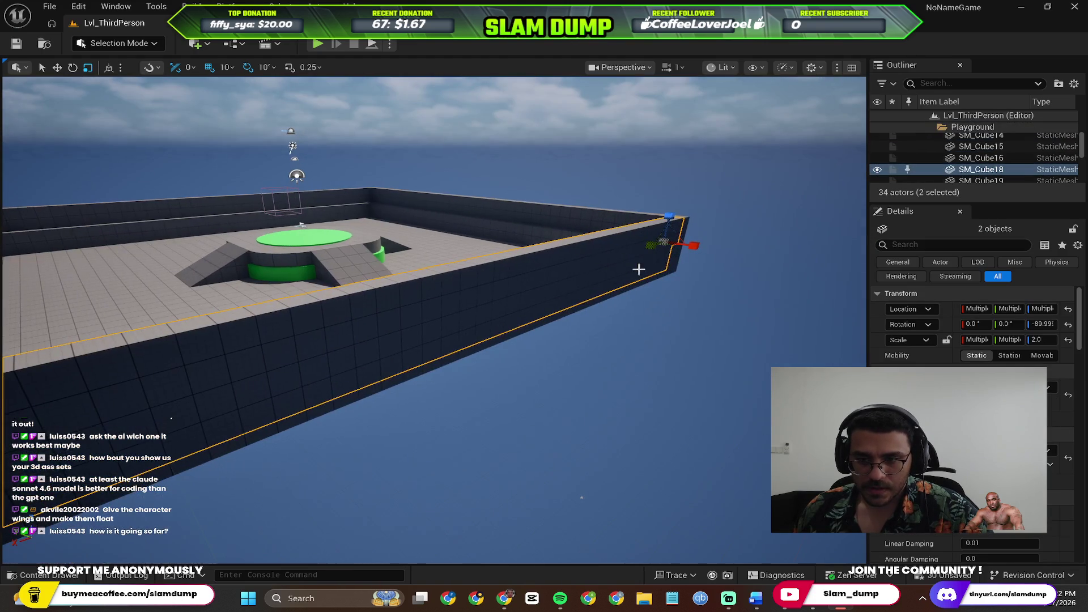
scroll(632, 253, "down", 3)
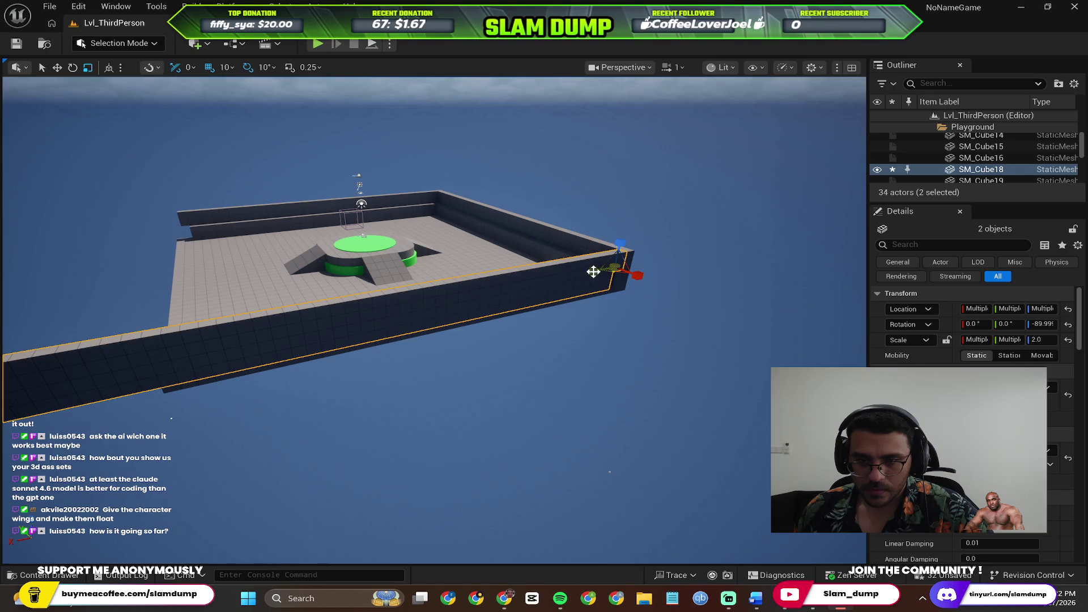
mouse_move(605, 270)
left_mouse_down()
mouse_move(450, 311)
mouse_move(520, 303)
left_mouse_up()
mouse_move(622, 342)
left_mouse_down()
mouse_move(606, 345)
mouse_move(621, 343)
left_mouse_up()
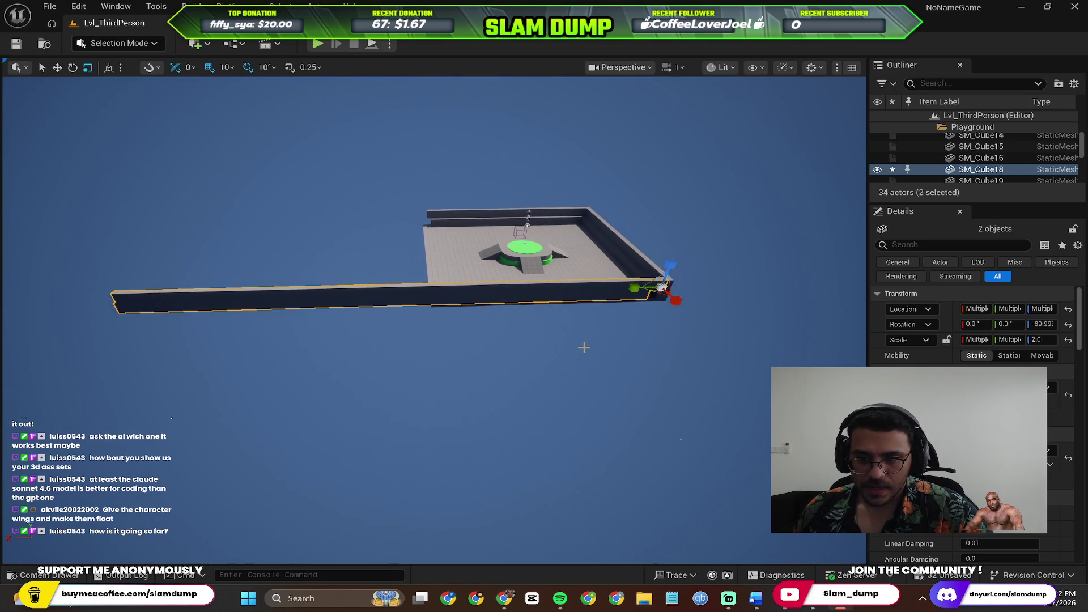
scroll(622, 343, "down", 5)
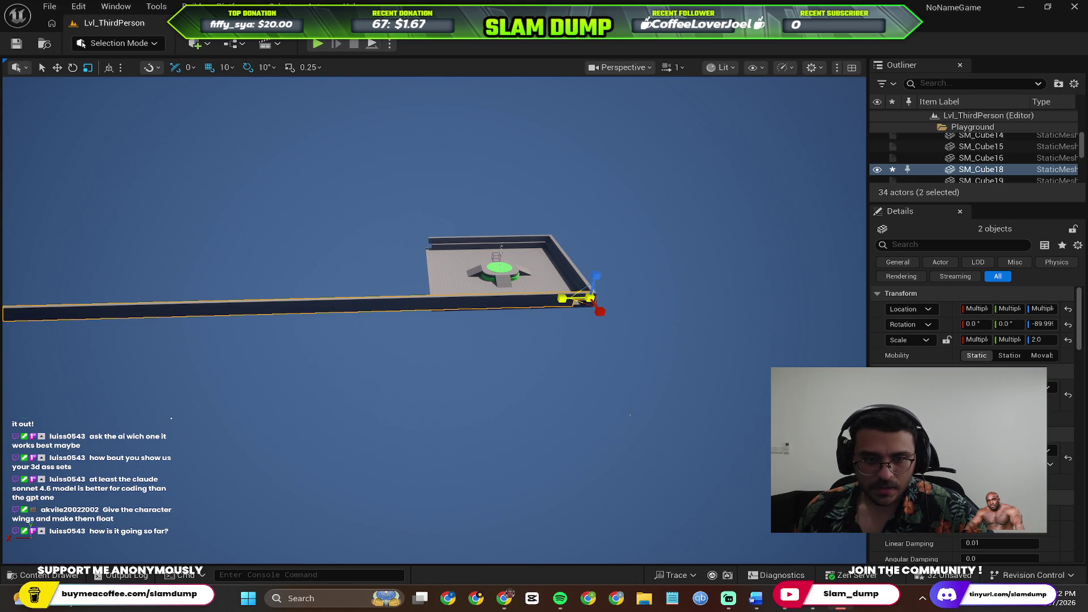
left_click_drag(652, 234, 505, 245)
left_click(491, 243)
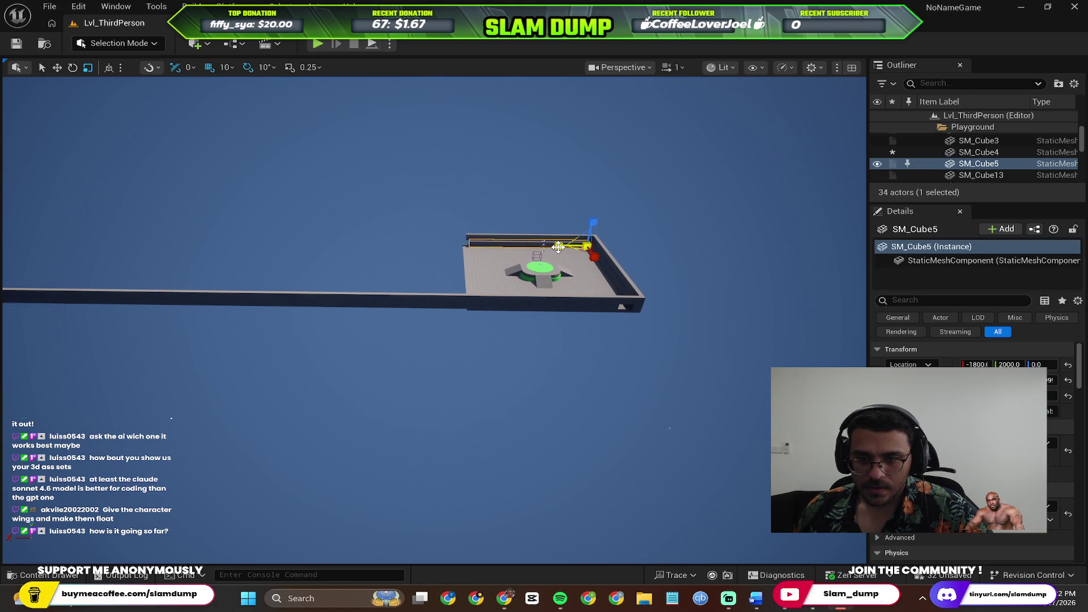
key("ctrl+z")
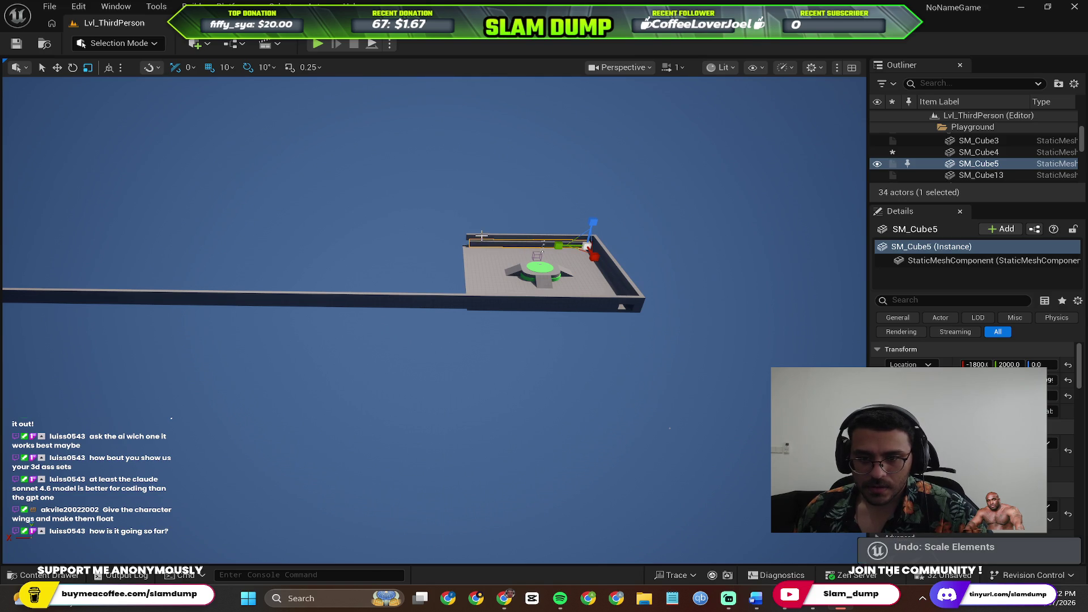
left_click(481, 235, "ctrl")
left_click_drag(481, 235, 408, 239)
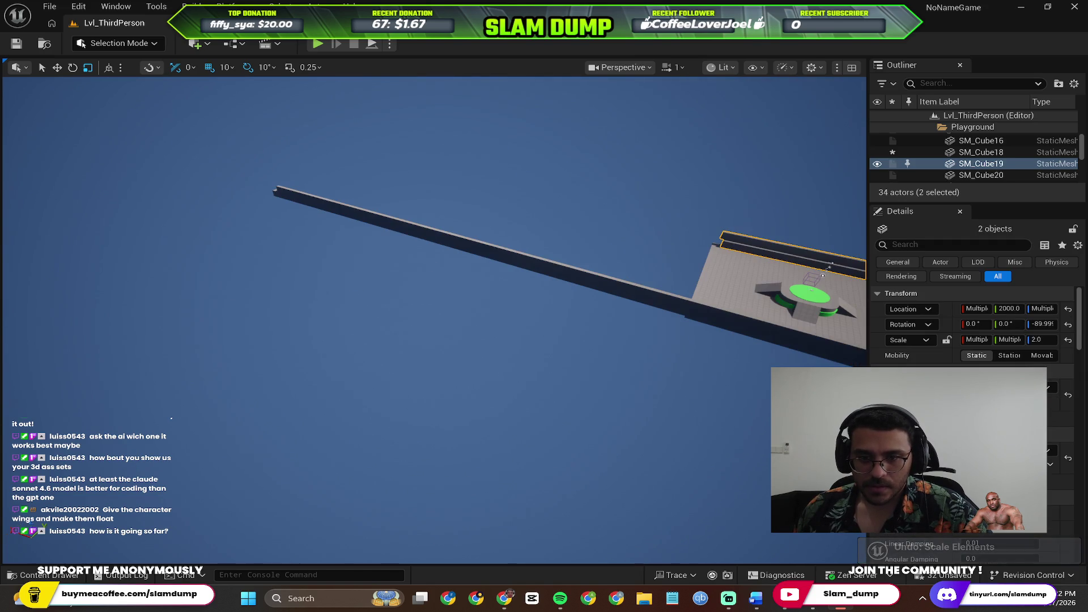
Duplicate the two long beams and move the copy across the platform along Y.
left_click(482, 250)
left_click(557, 251, "ctrl")
mouse_move(649, 232)
left_mouse_down()
mouse_move(544, 255)
mouse_move(682, 238)
mouse_move(626, 275)
left_mouse_up()
key("ctrl+d")
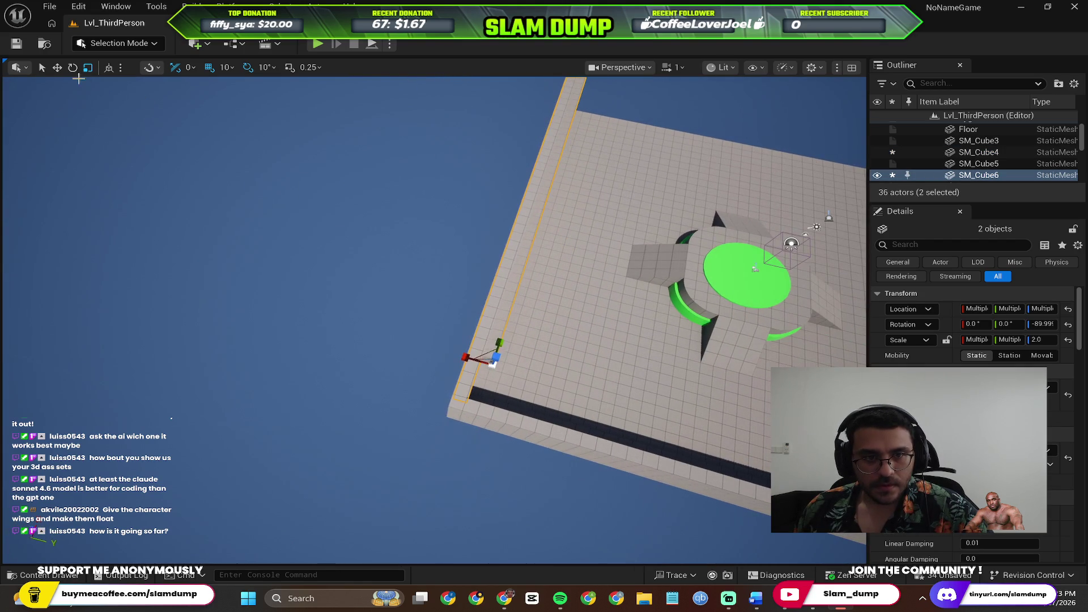
left_click_drag(513, 371, 733, 419)
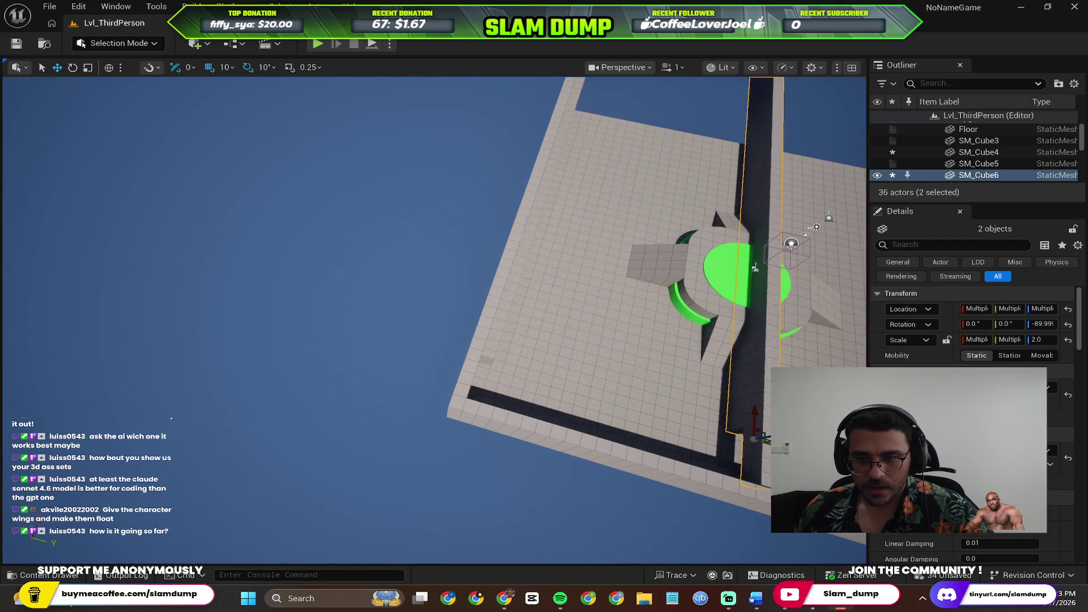
key("f")
left_click_drag(567, 340, 591, 327)
Delete the old side walls SM_Cube19 and SM_Cube5.
left_click(591, 327)
left_click(586, 329, "ctrl")
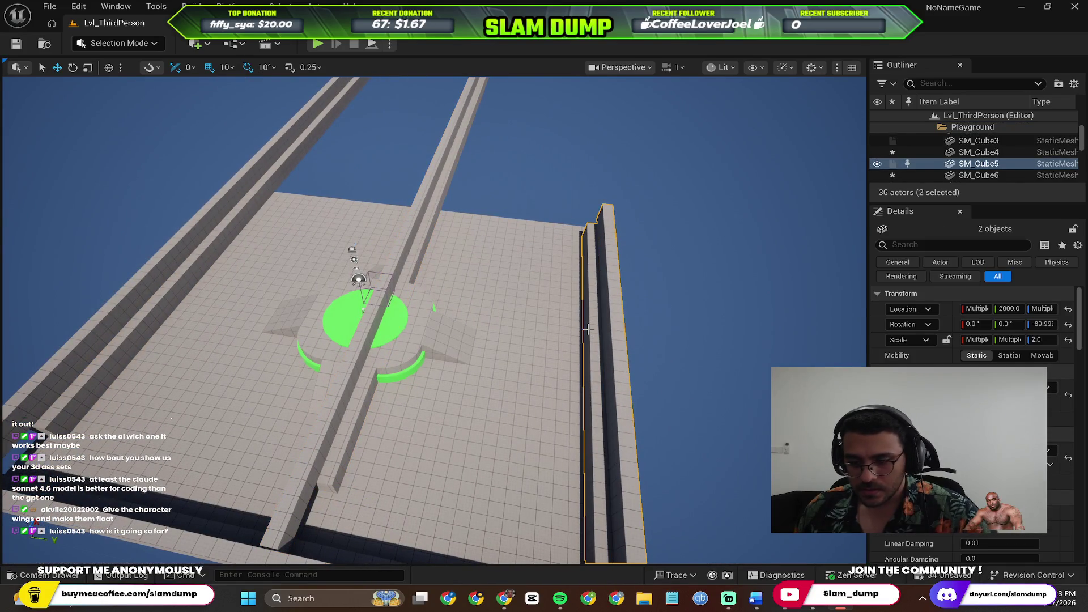
key("Delete")
Slide both long beams slightly along their length.
left_click(349, 344)
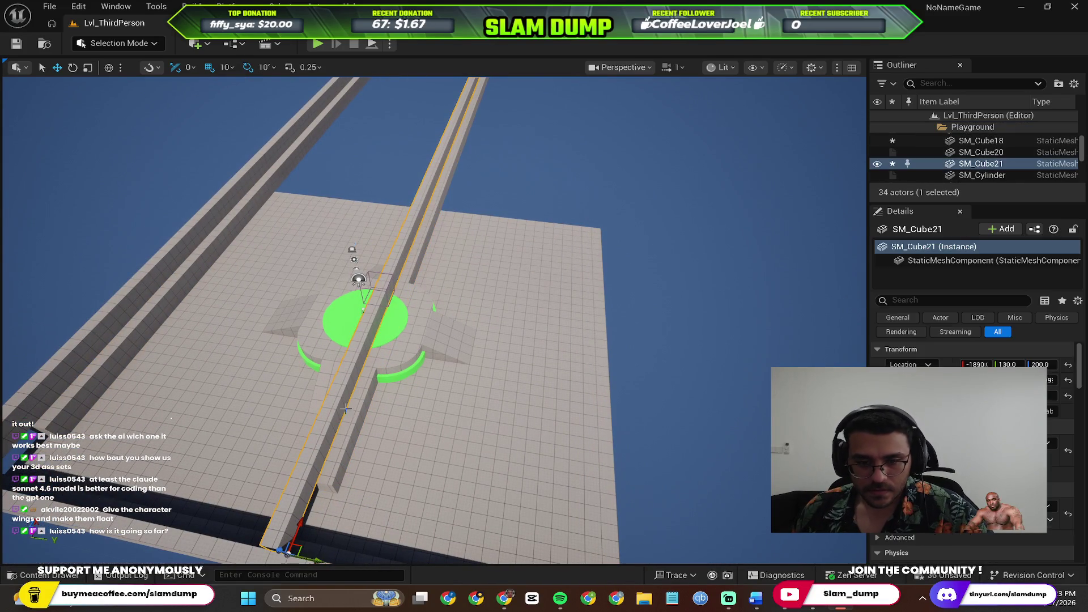
left_click(372, 421, "ctrl")
mouse_move(363, 318)
left_mouse_down()
mouse_move(387, 398)
mouse_move(408, 385)
mouse_move(431, 408)
left_mouse_up()
mouse_move(564, 361)
left_mouse_down()
mouse_move(565, 340)
mouse_move(564, 361)
mouse_move(406, 322)
mouse_move(421, 322)
left_mouse_up()
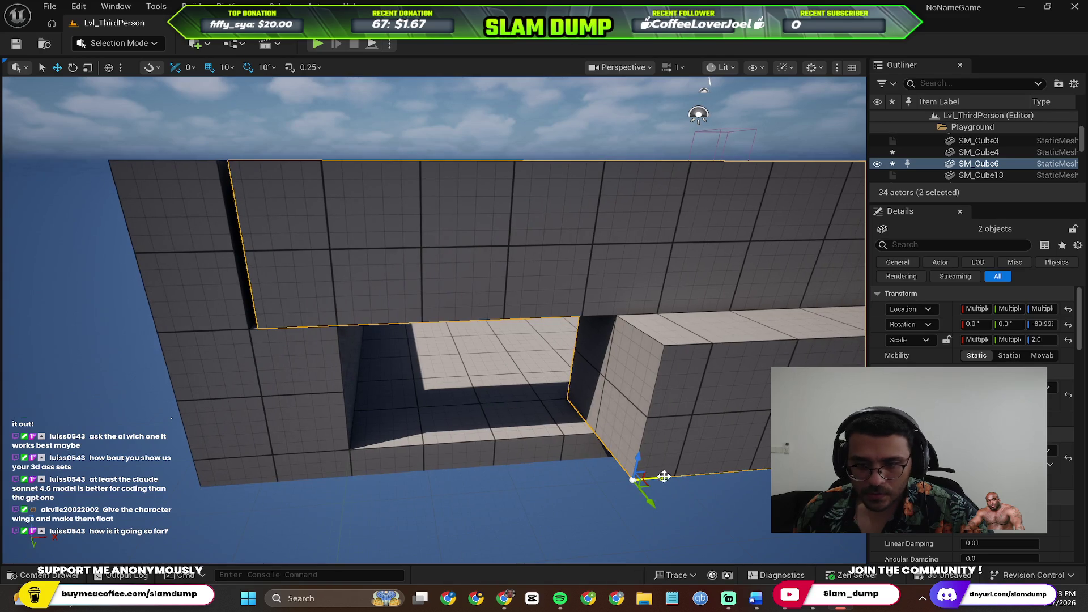
left_click_drag(664, 476, 637, 470)
Move SM_Cube6 left along X to close the end gap in the walls.
left_click(680, 397)
left_click(595, 402)
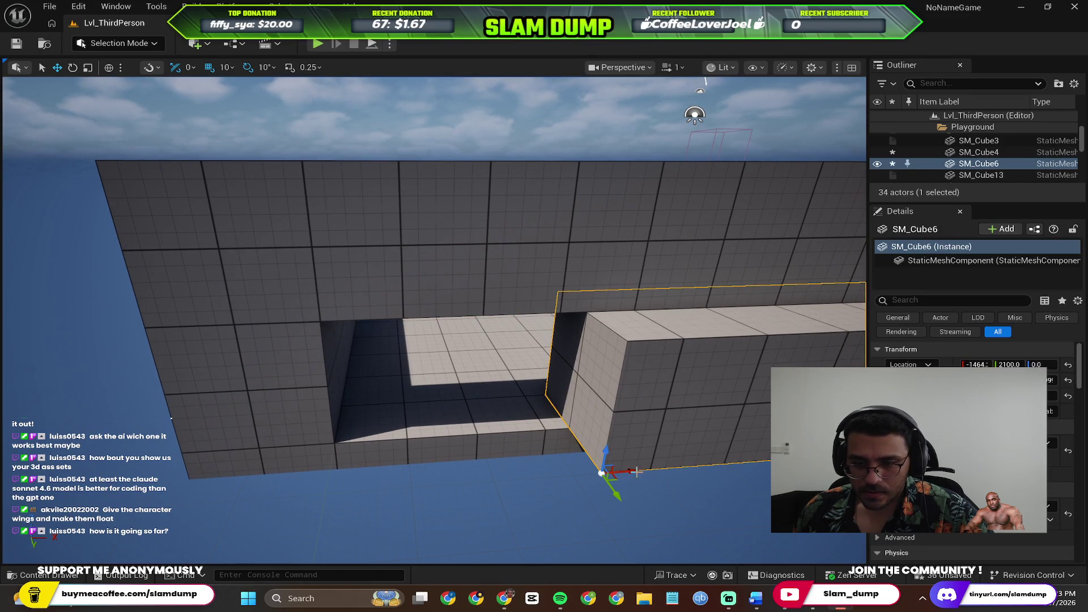
left_click_drag(645, 459, 370, 483)
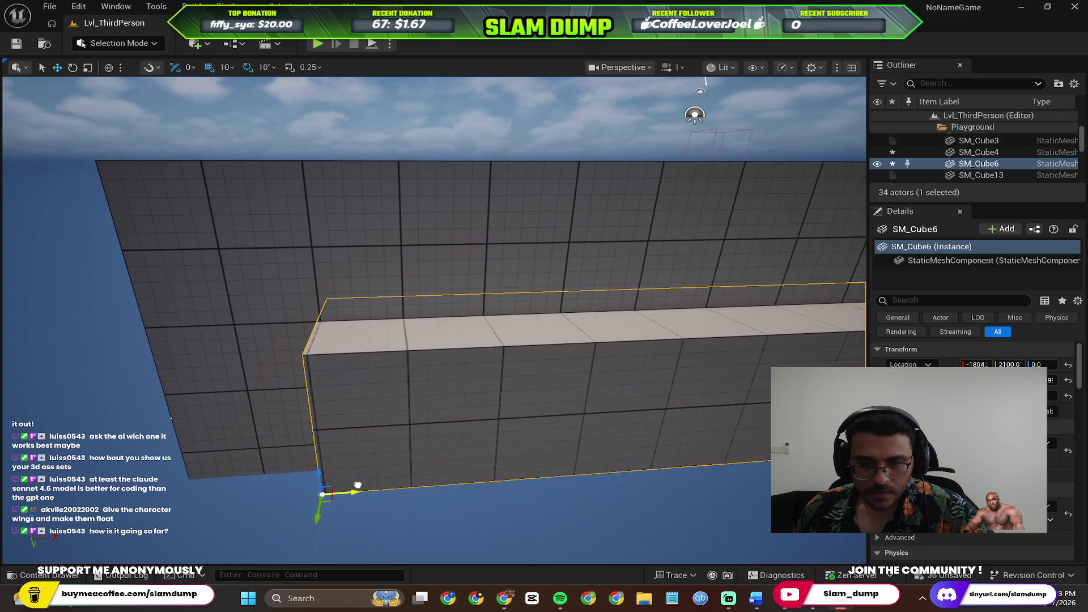
mouse_move(368, 424)
left_mouse_down()
mouse_move(461, 406)
mouse_move(367, 424)
left_mouse_up()
mouse_move(316, 354)
left_mouse_down()
mouse_move(323, 300)
mouse_move(318, 323)
mouse_move(140, 460)
left_mouse_up()
left_click(318, 323)
left_click_drag(270, 383, 318, 363)
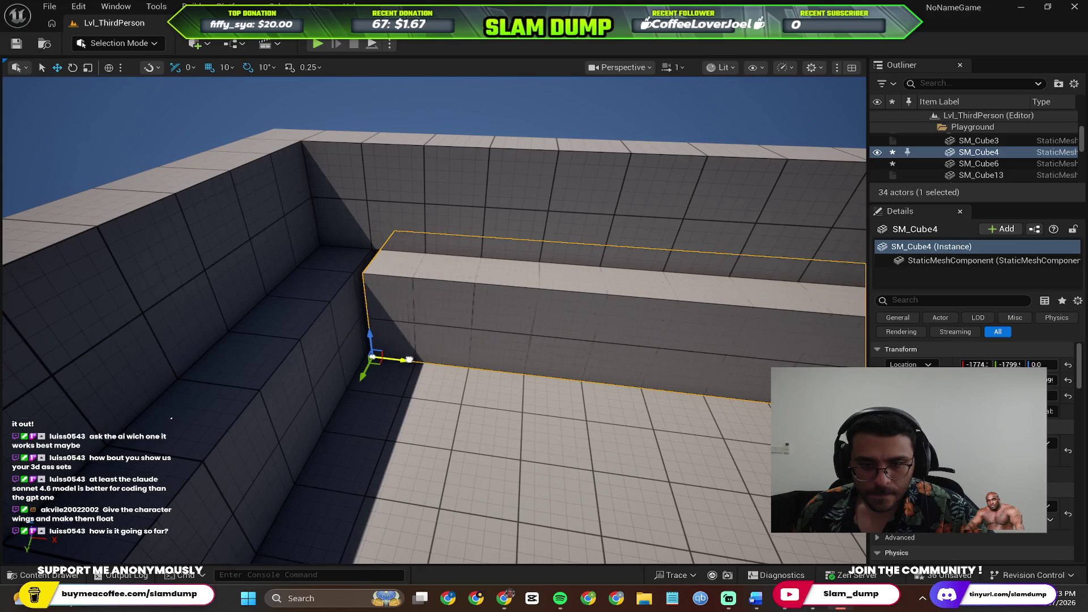
mouse_move(467, 307)
left_mouse_down()
mouse_move(459, 345)
mouse_move(460, 306)
left_mouse_up()
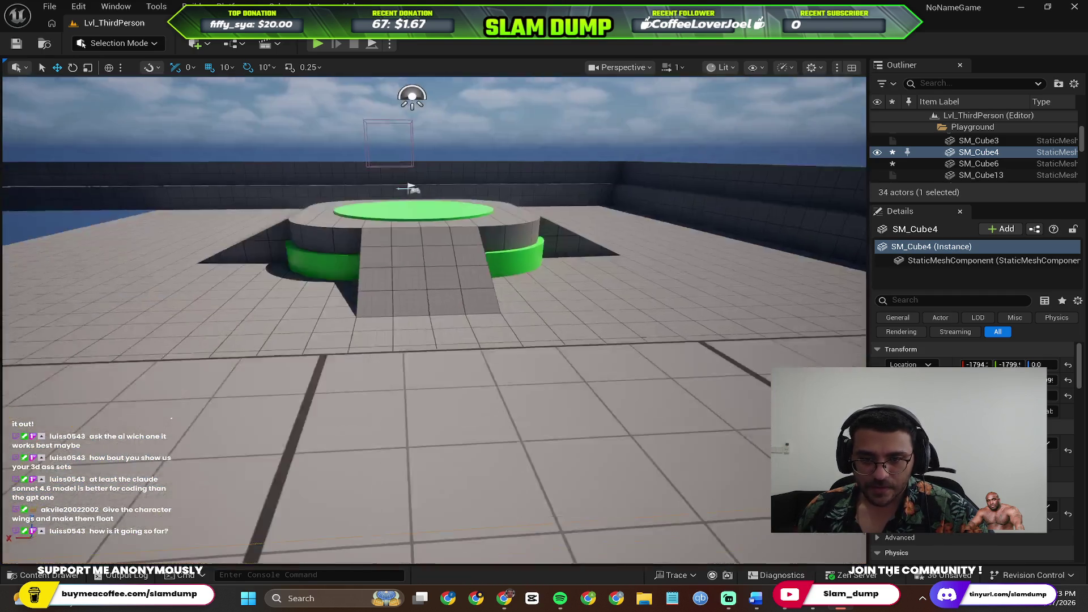
Select the Floor and stretch it along the runway with the scale gizmo.
left_click_drag(434, 317, 434, 317)
left_click_drag(429, 238, 429, 238)
left_click(429, 238)
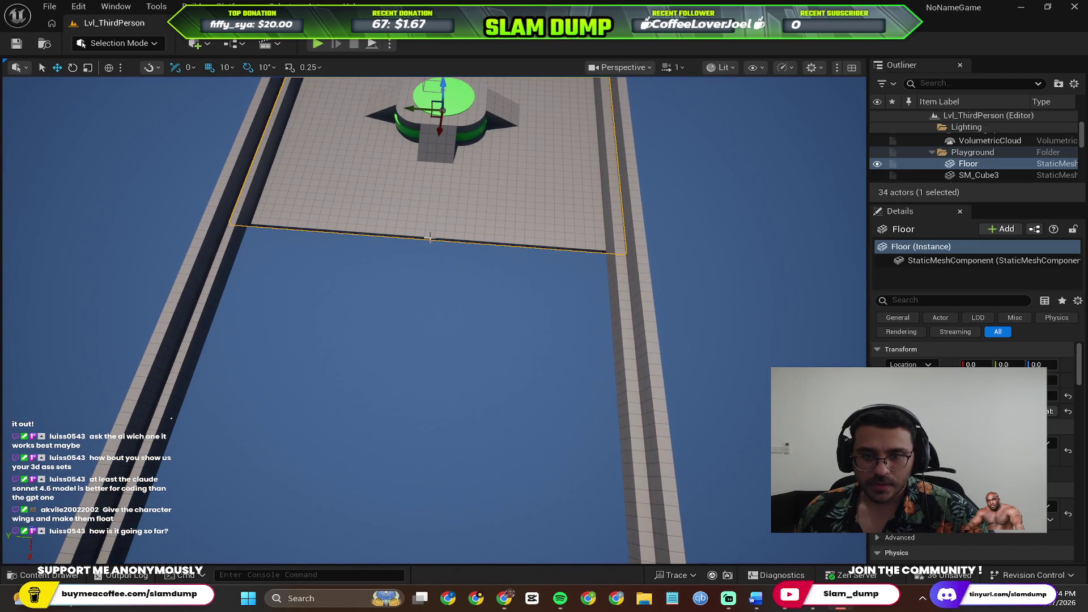
left_click_drag(444, 125, 376, 258)
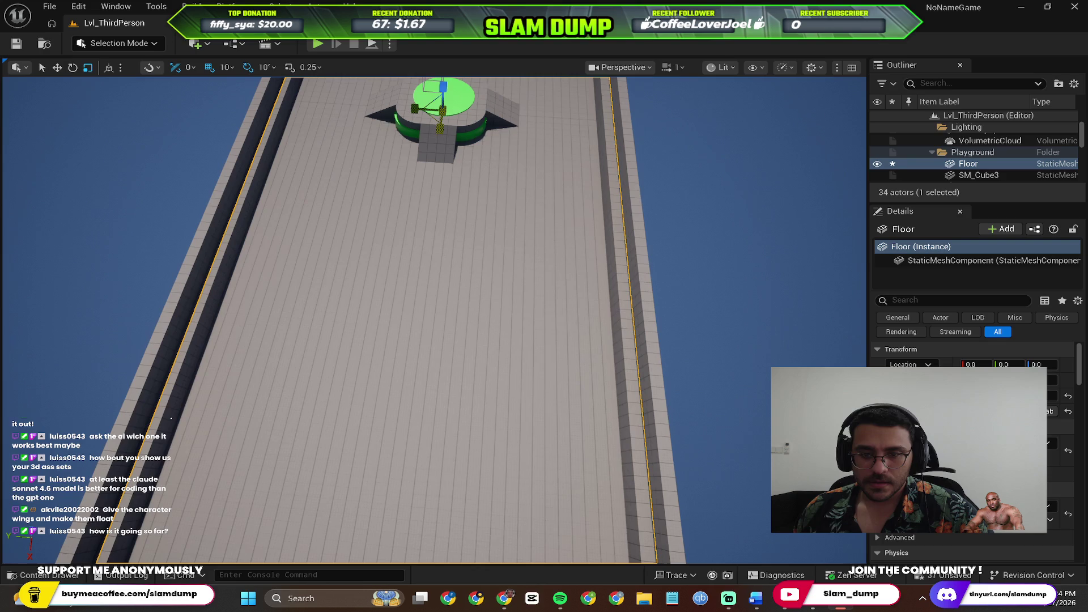
scroll(376, 258, "up", 3)
Stretch the Floor further along the runway, then select the sky sphere.
left_click_drag(433, 317, 434, 317)
left_click_drag(666, 273, 666, 274)
mouse_move(735, 358)
left_mouse_down()
mouse_move(707, 360)
mouse_move(560, 274)
left_mouse_up()
left_click_drag(494, 252, 494, 252)
left_click_drag(547, 300, 547, 300)
left_click(547, 300)
Google the Unreal Engine shortcut for auto-zooming onto a selected object, then return to Unreal.
key("alt+Tab")
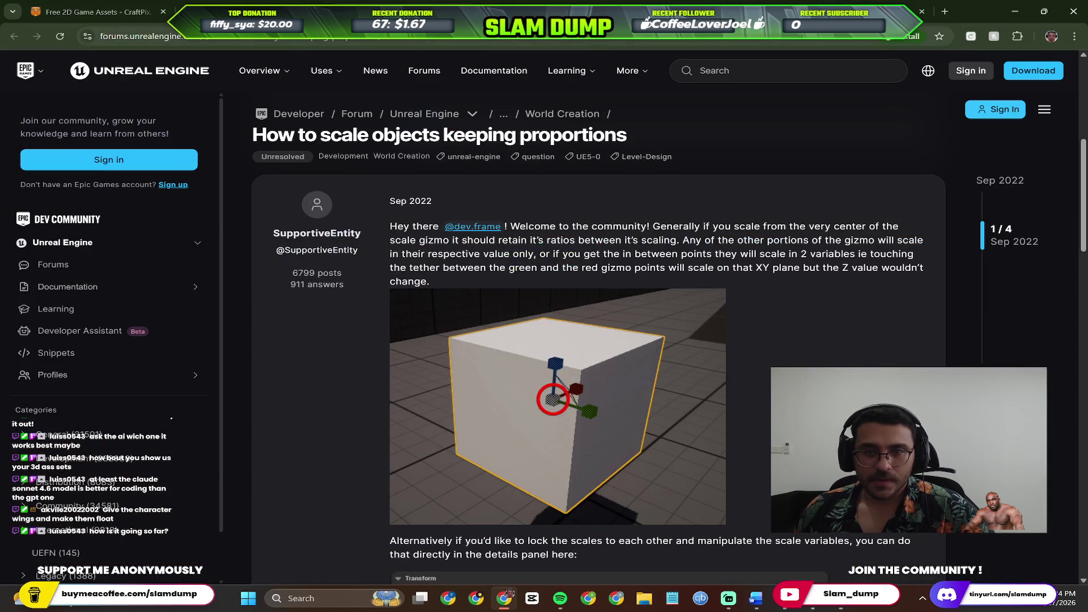
left_click(403, 39)
type("shor")
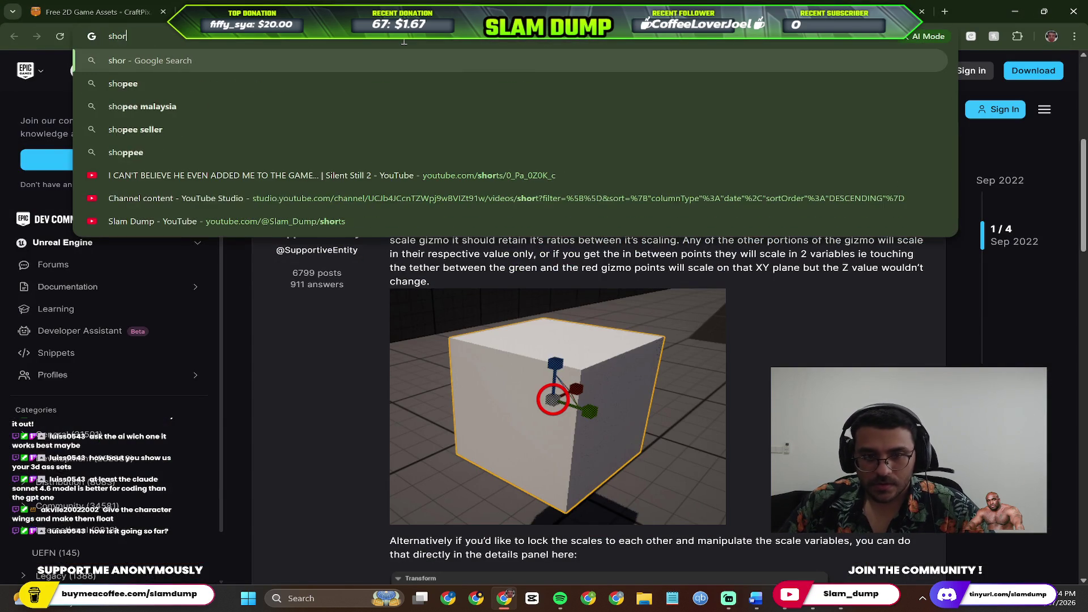
type("tcut in unre")
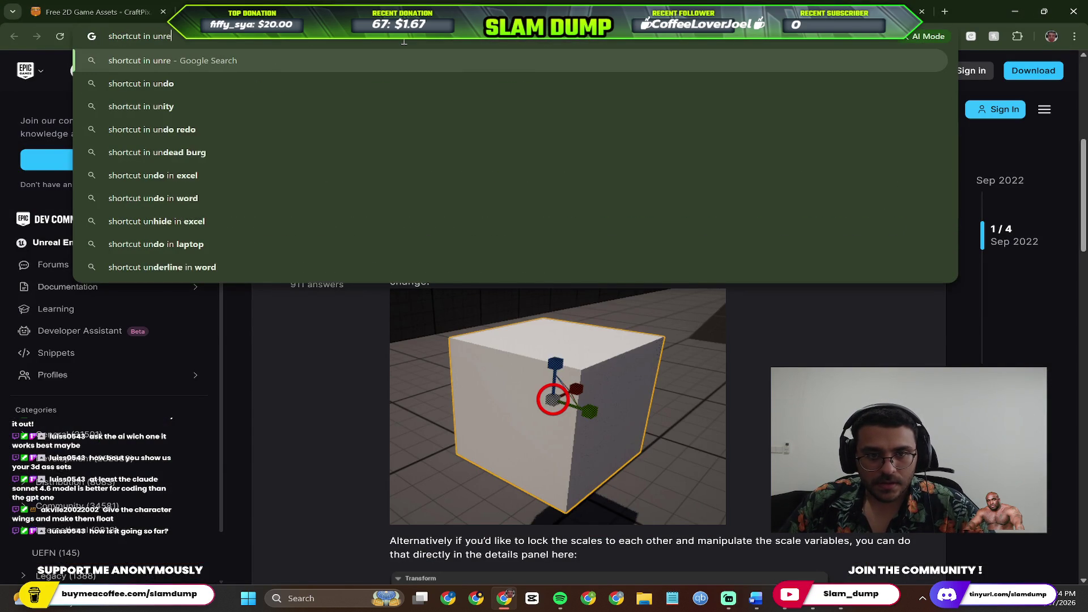
type("al engine to")
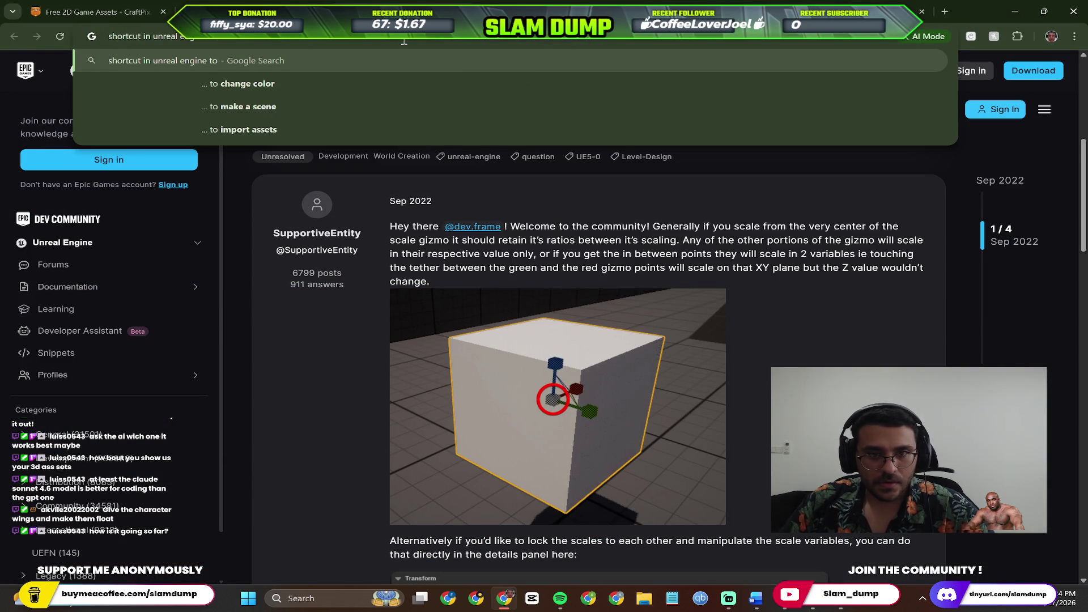
type(" automatically")
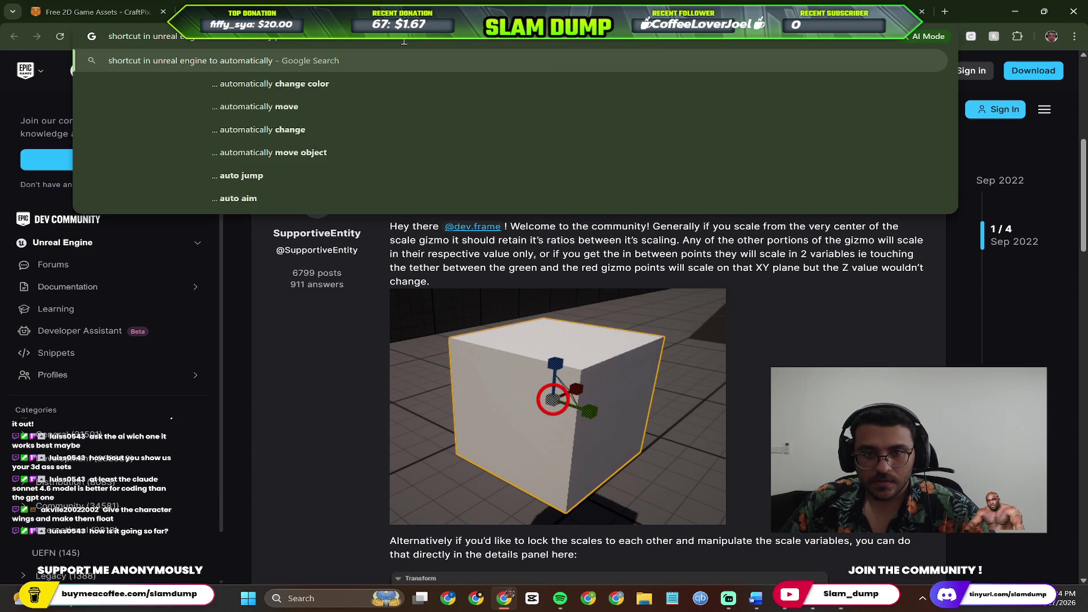
type(" zoom on s")
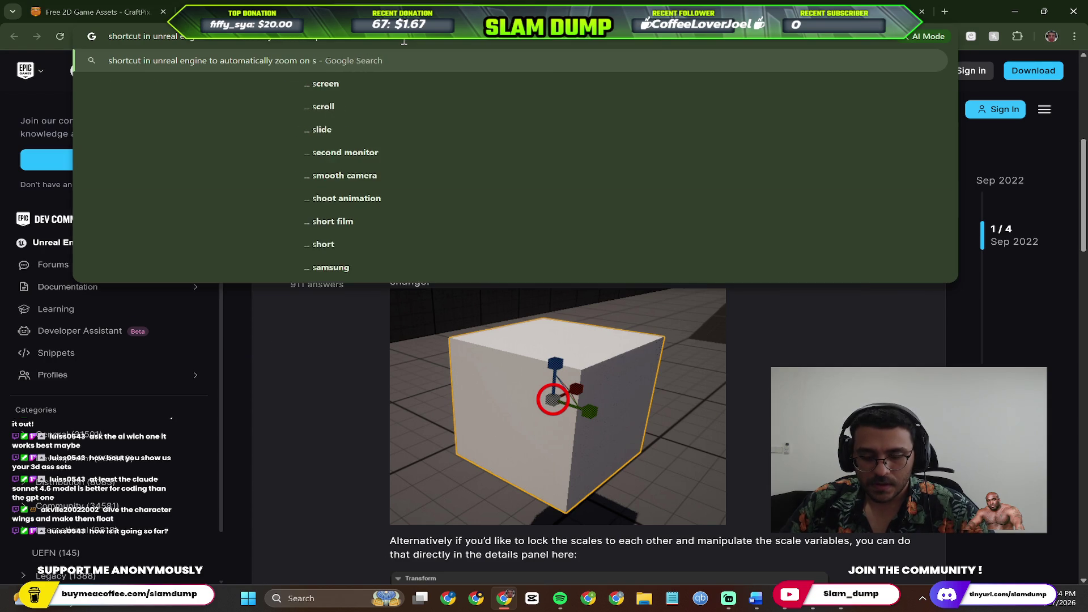
type("elected object")
key("Return")
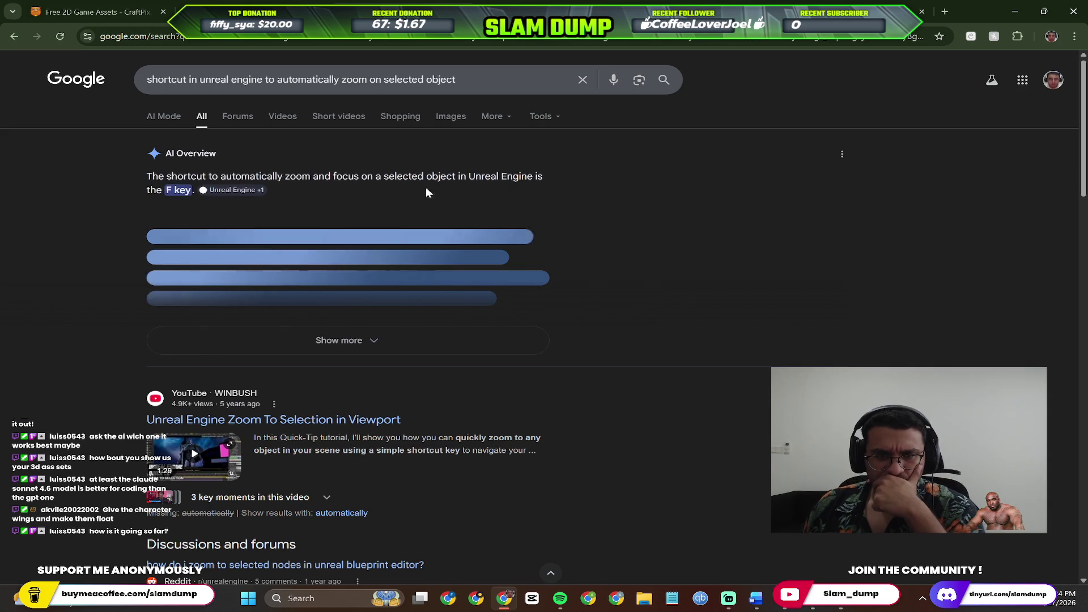
key("alt+Tab")
Frame the sky sphere, then fly to the Floor and the PlayerStart platform.
key("f")
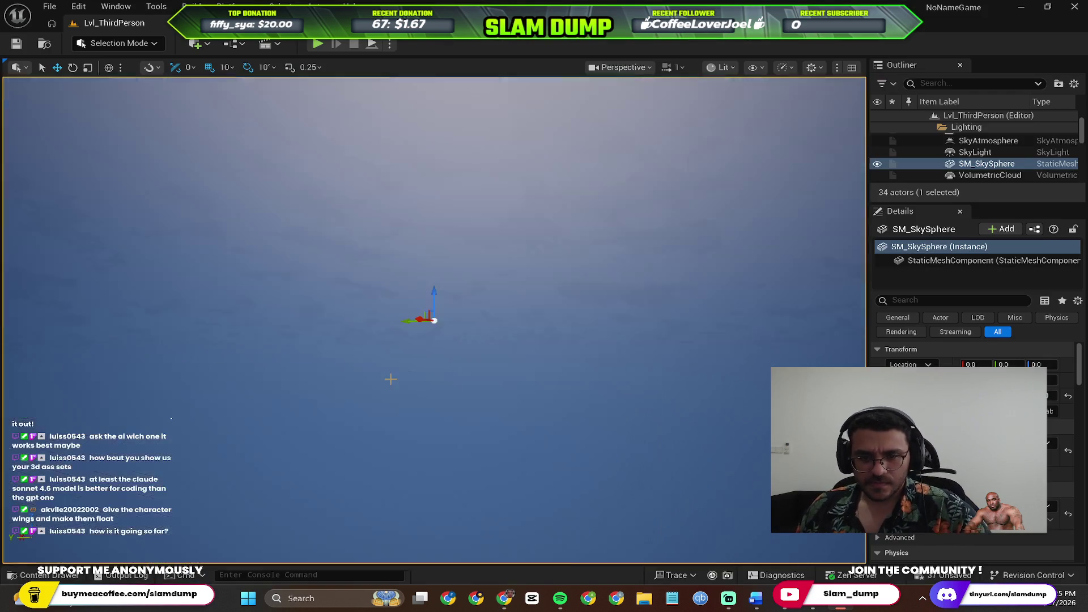
mouse_move(434, 320)
left_mouse_down()
mouse_move(592, 238)
mouse_move(533, 329)
left_mouse_up()
scroll(982, 168, "down", 3)
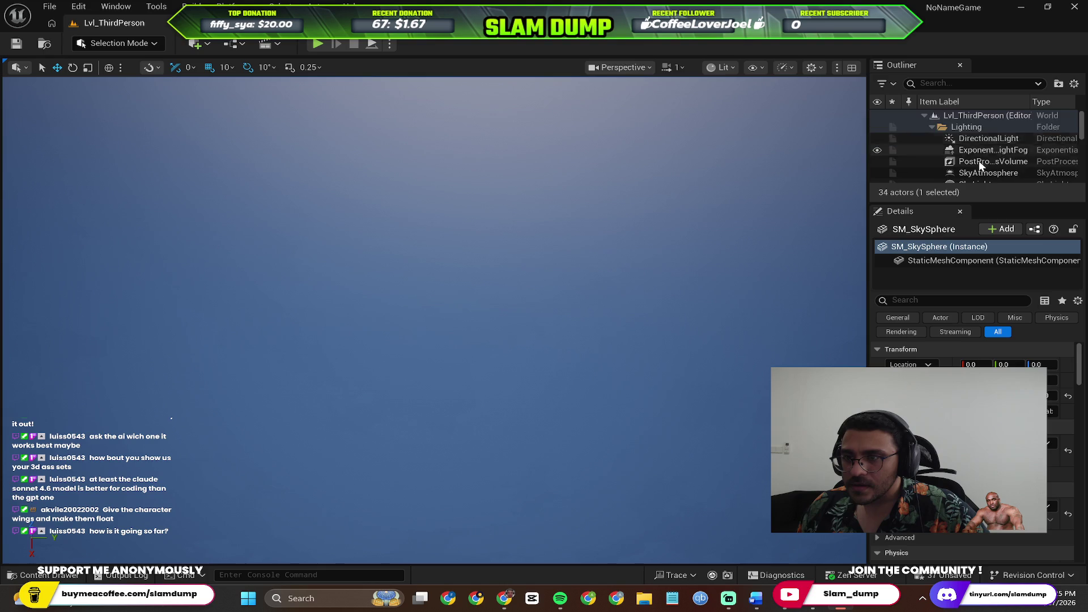
double_click(982, 165)
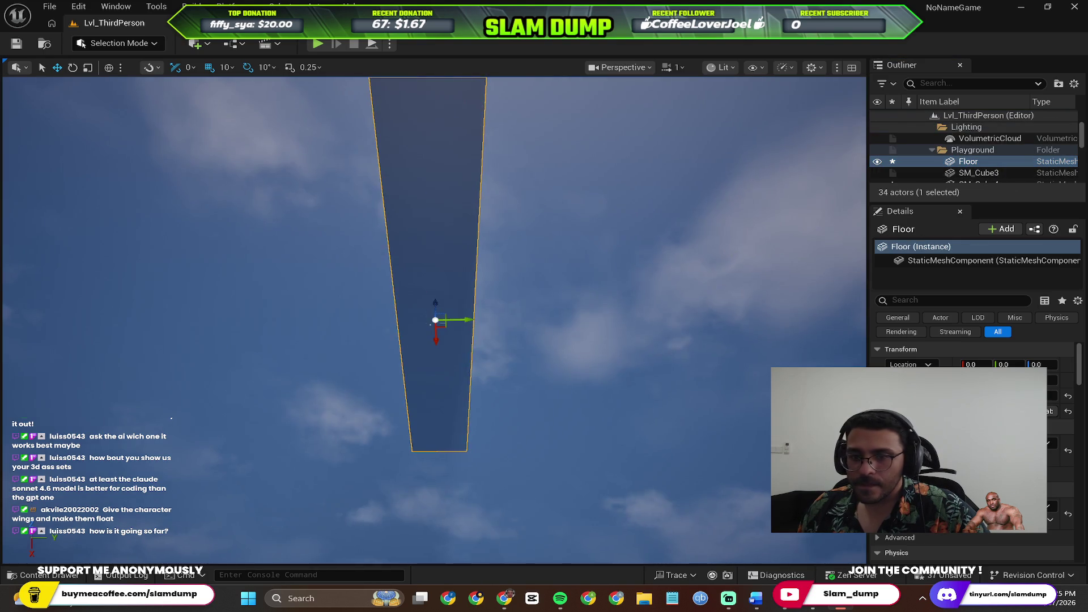
scroll(981, 169, "down", 5)
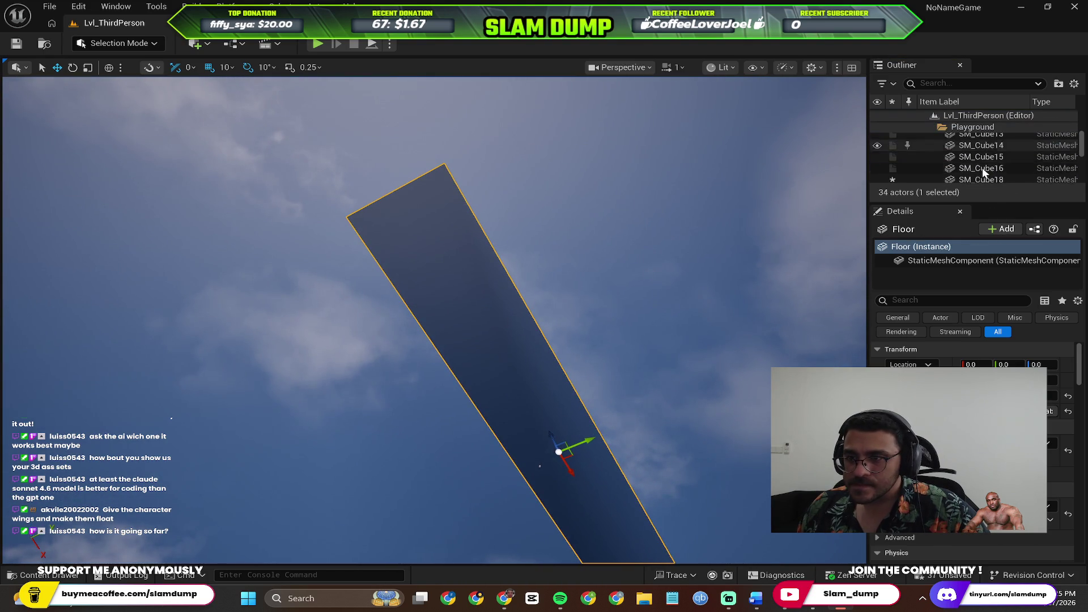
scroll(985, 175, "down", 2)
double_click(987, 155)
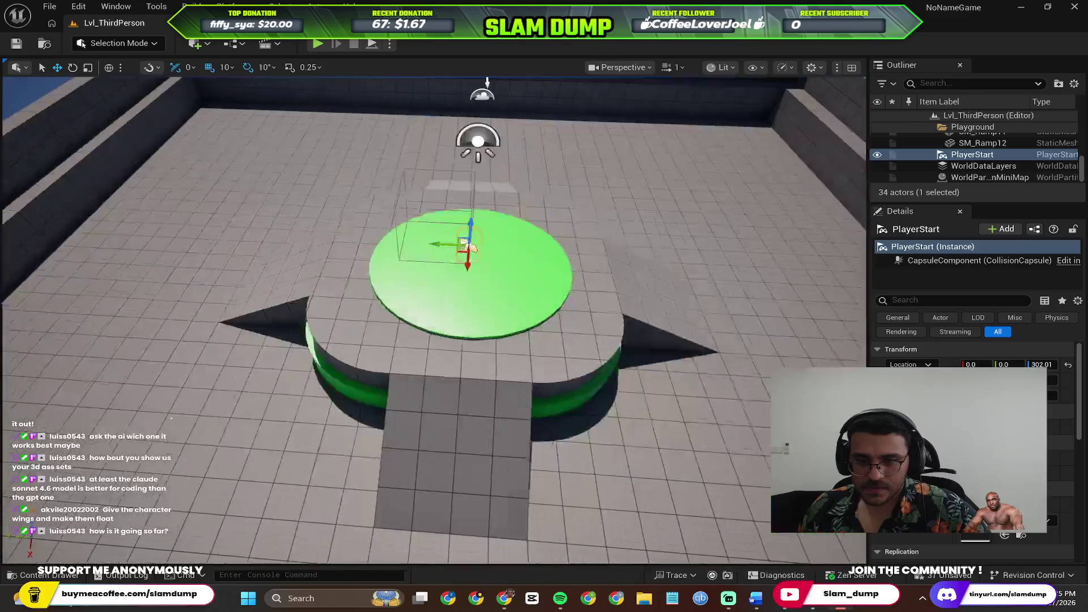
mouse_move(433, 318)
left_mouse_down()
mouse_move(447, 306)
mouse_move(436, 300)
mouse_move(433, 266)
left_mouse_up()
key("f")
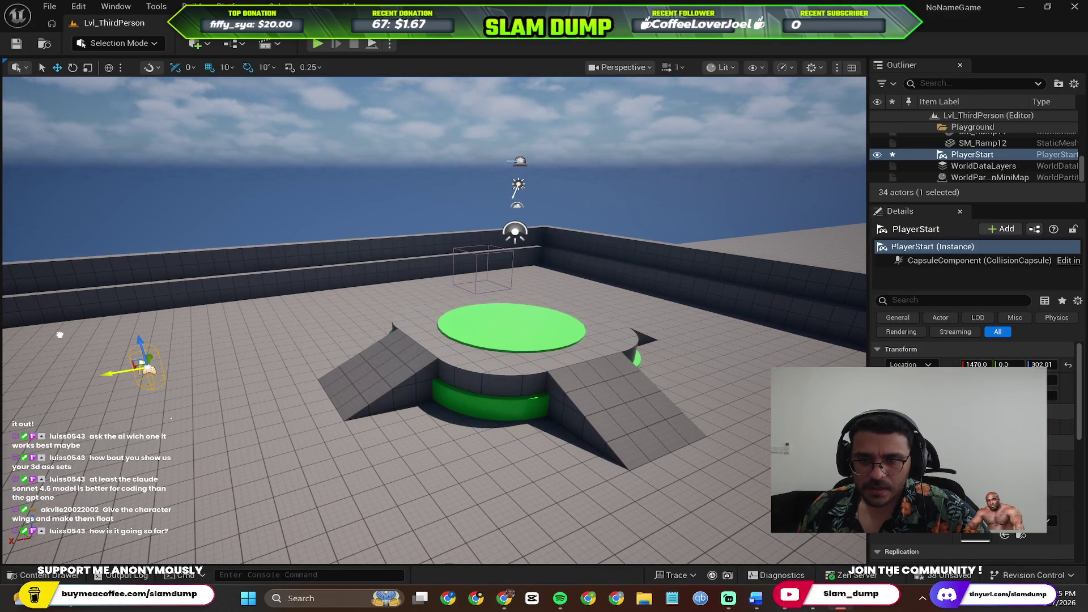
Select the SkyLight, DirectionalLight and sky sphere, undoing an accidental move.
left_click(527, 231)
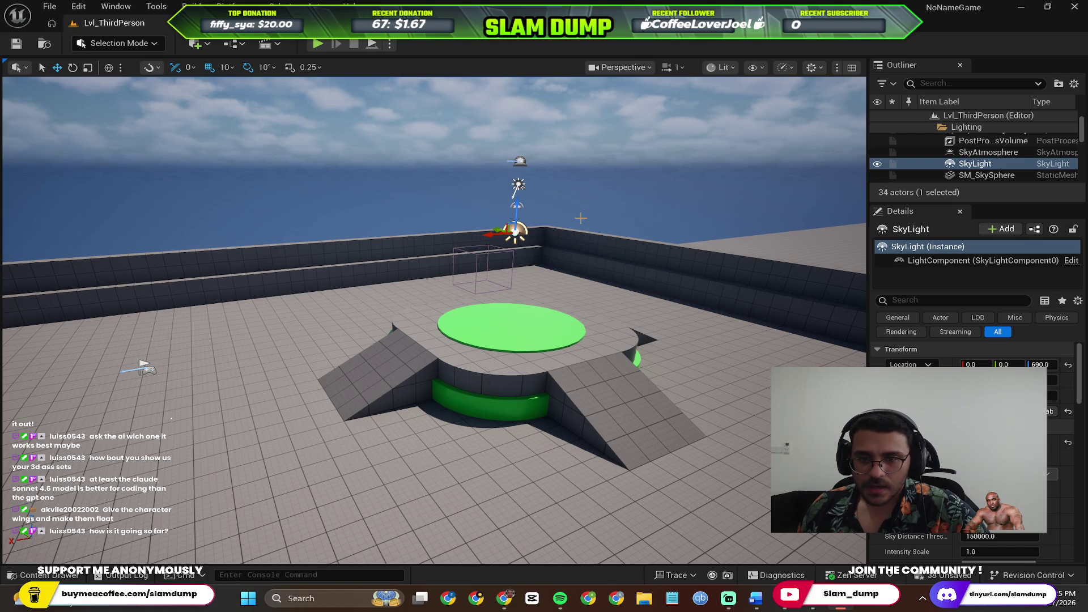
left_click(518, 186)
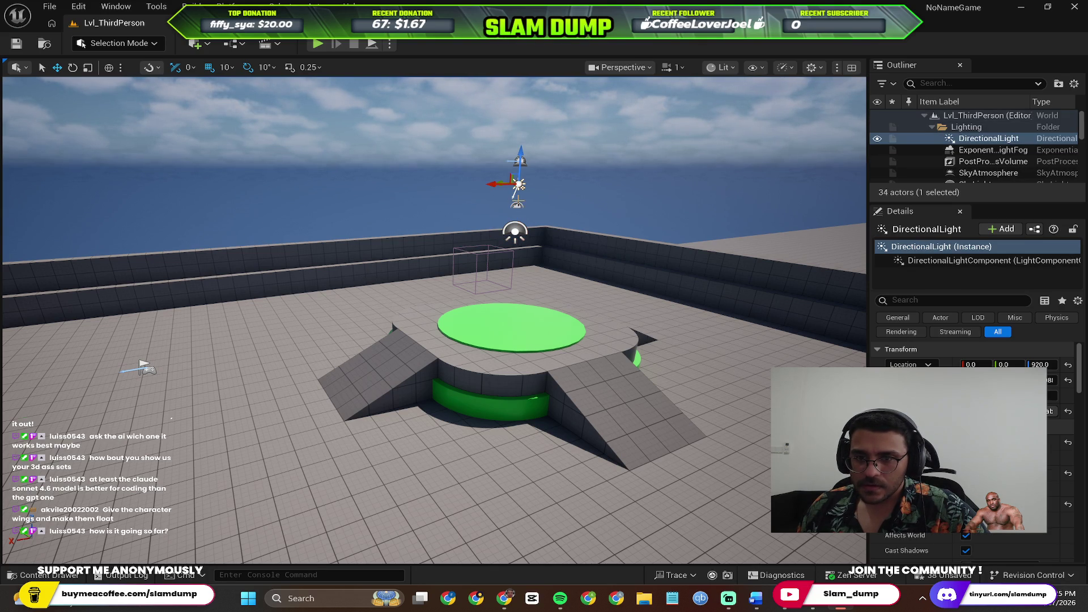
left_click(518, 201)
left_click(179, 362)
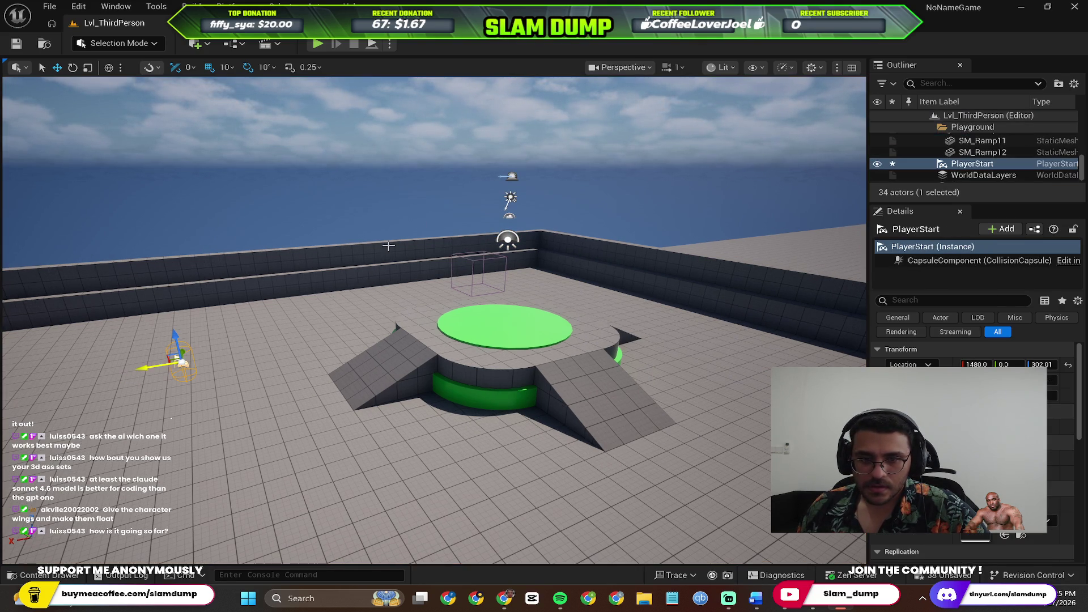
left_click(511, 198)
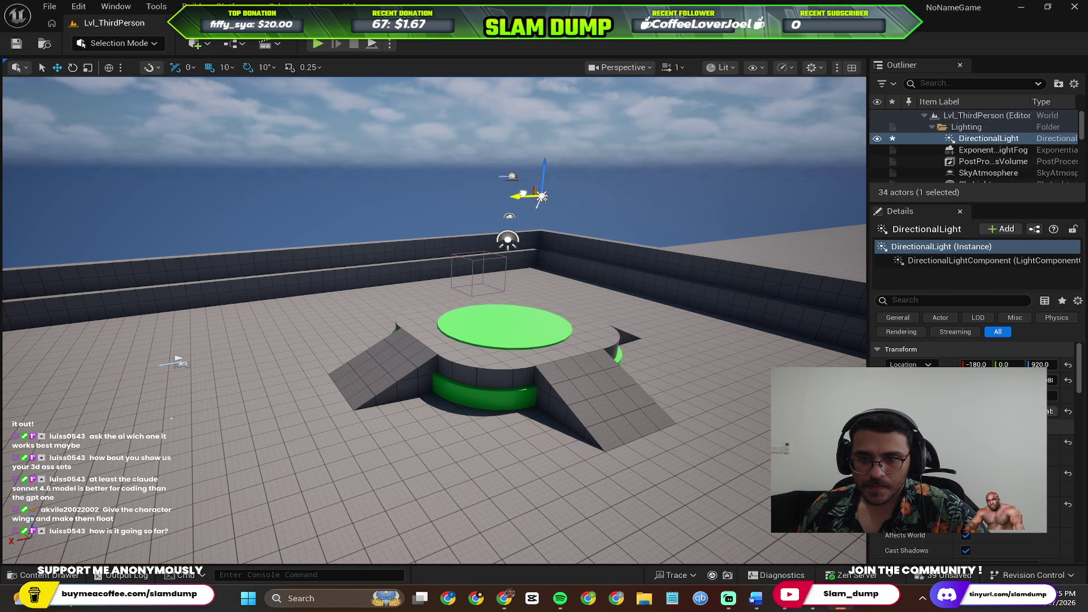
key("ctrl+z")
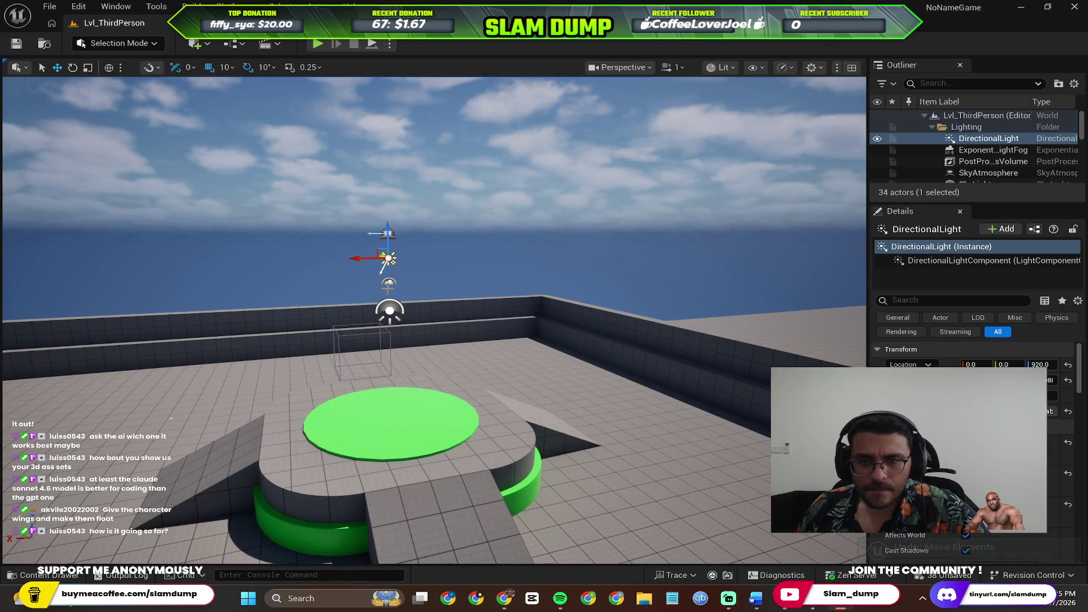
Shift the PlayerStart down the runway to X 12740 and frame it.
left_click(389, 311)
mouse_move(323, 329)
left_mouse_down()
mouse_move(289, 379)
mouse_move(28, 356)
left_mouse_up()
left_click(339, 348)
key("f")
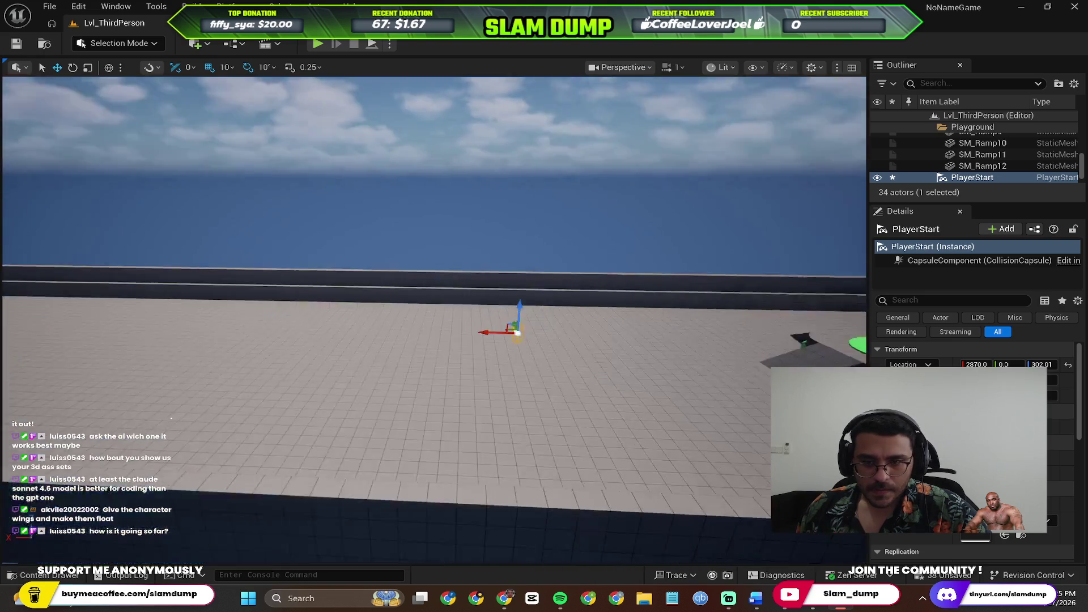
mouse_move(434, 321)
left_mouse_down()
mouse_move(419, 317)
mouse_move(430, 306)
mouse_move(442, 334)
mouse_move(434, 321)
mouse_move(306, 296)
mouse_move(283, 353)
left_mouse_up()
scroll(419, 320, "down", 2)
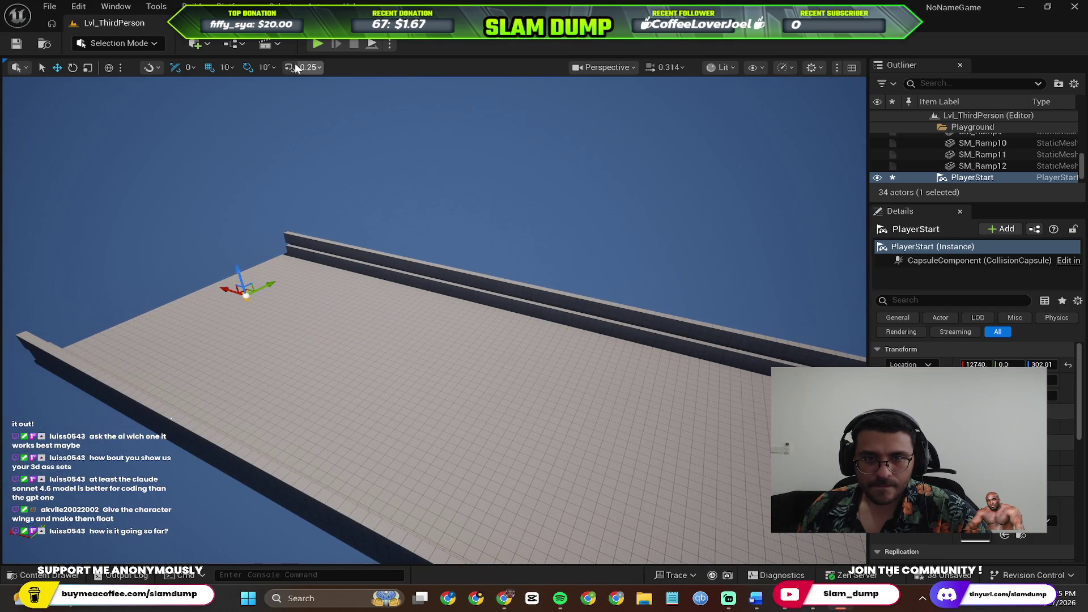
Playtest the level to check which way the character spawns facing.
left_click(317, 43)
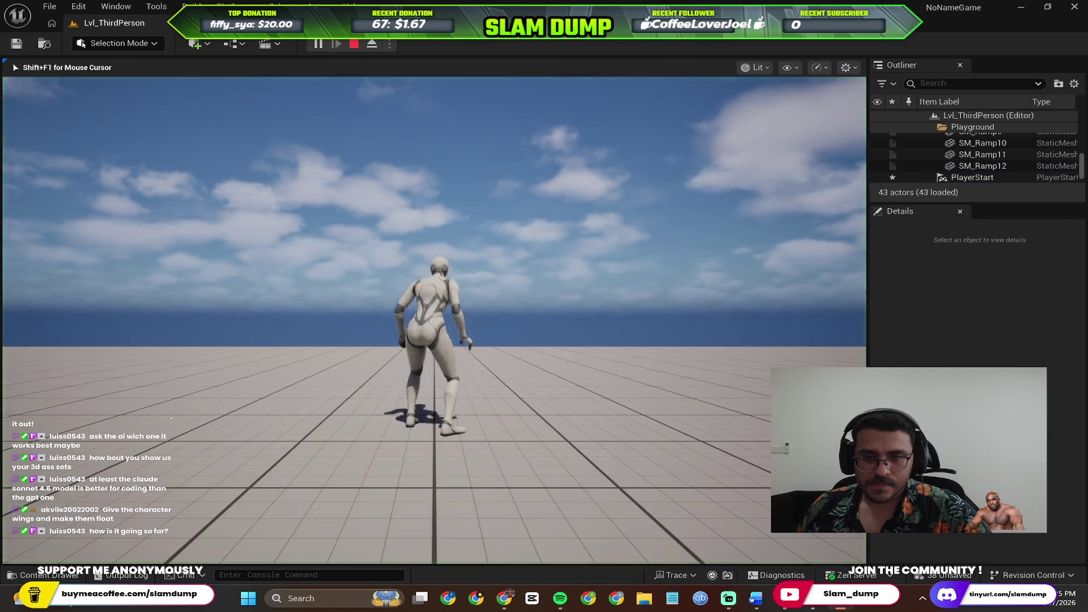
key("s")
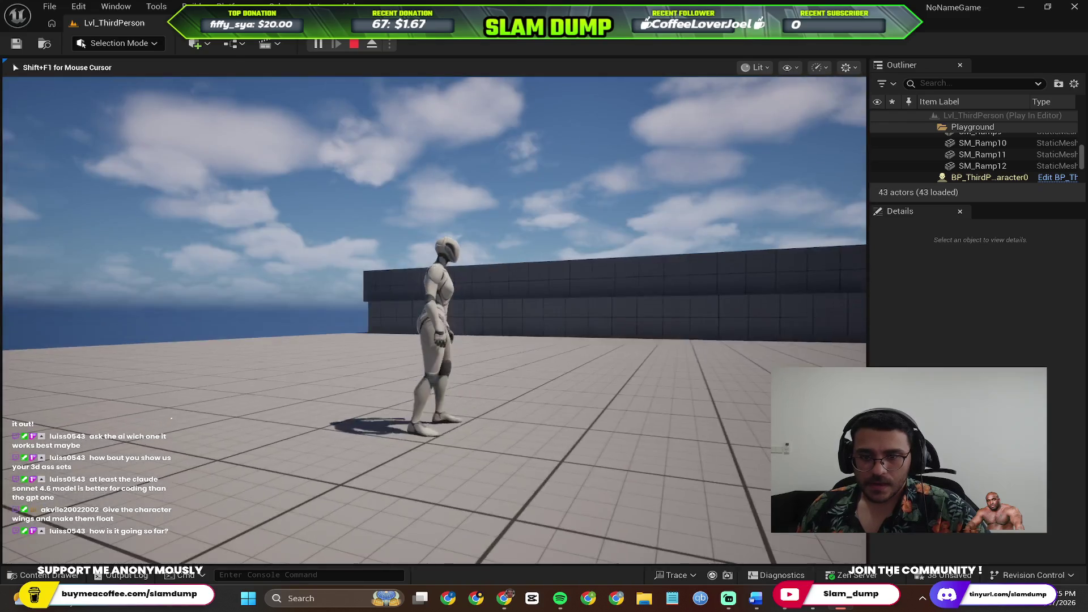
key("Escape")
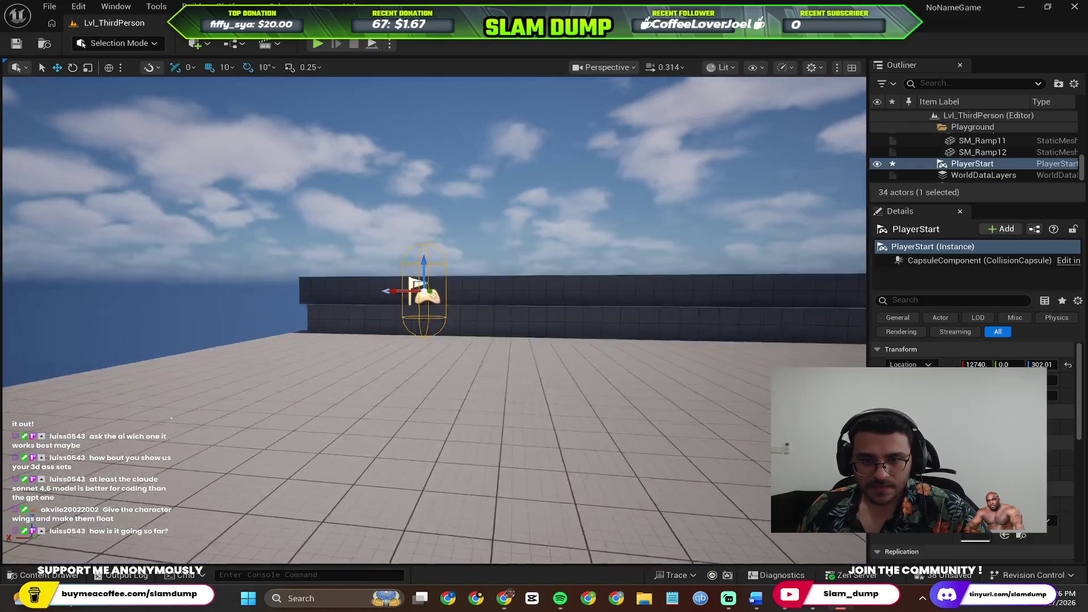
Rotate the PlayerStart to face down the runway and playtest again.
key("f")
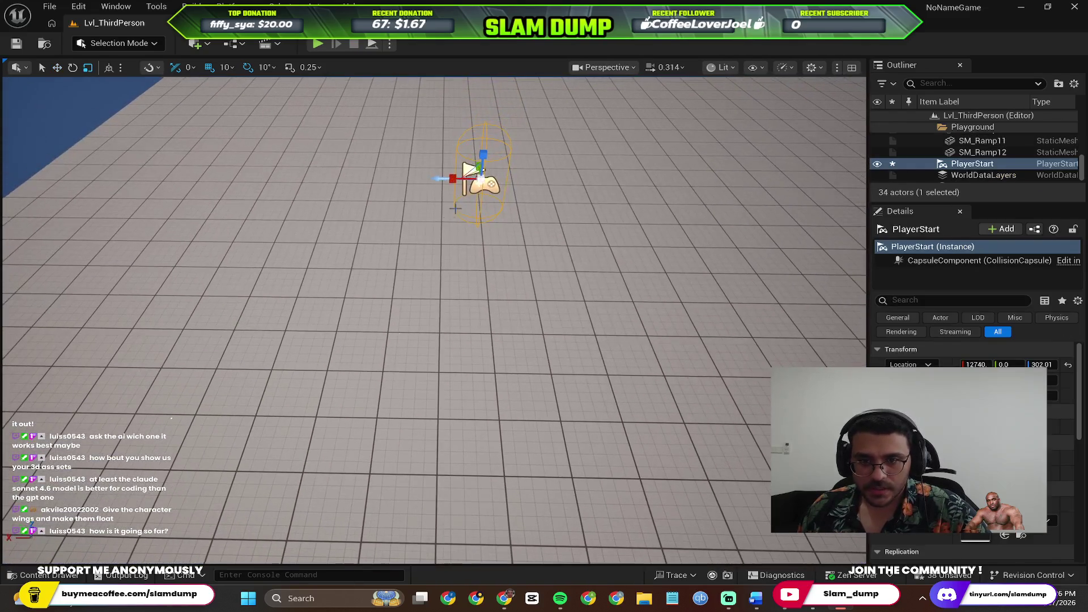
left_click(73, 68)
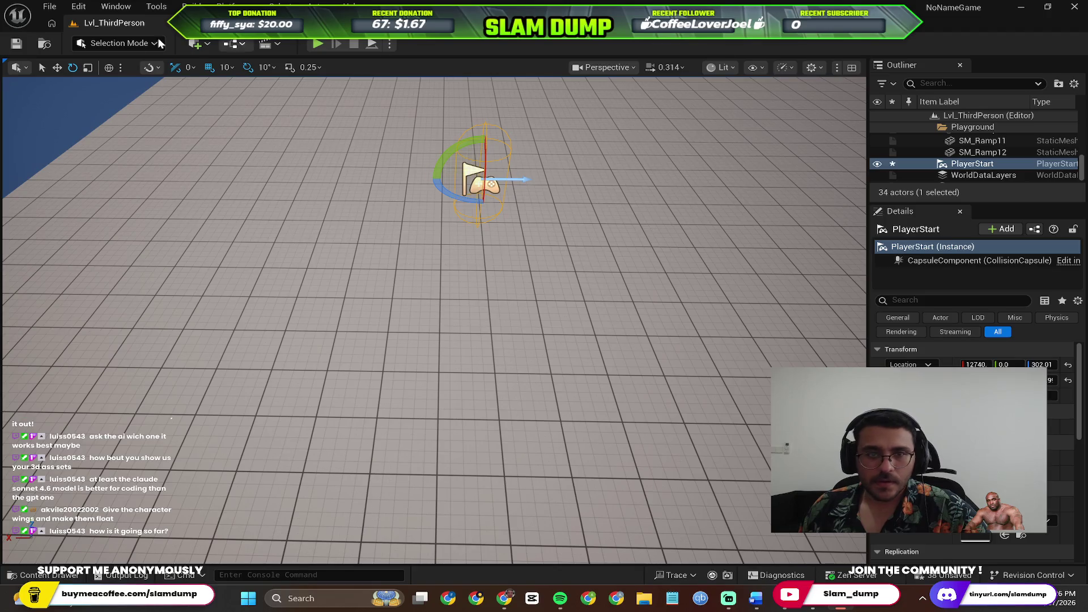
left_click(317, 45)
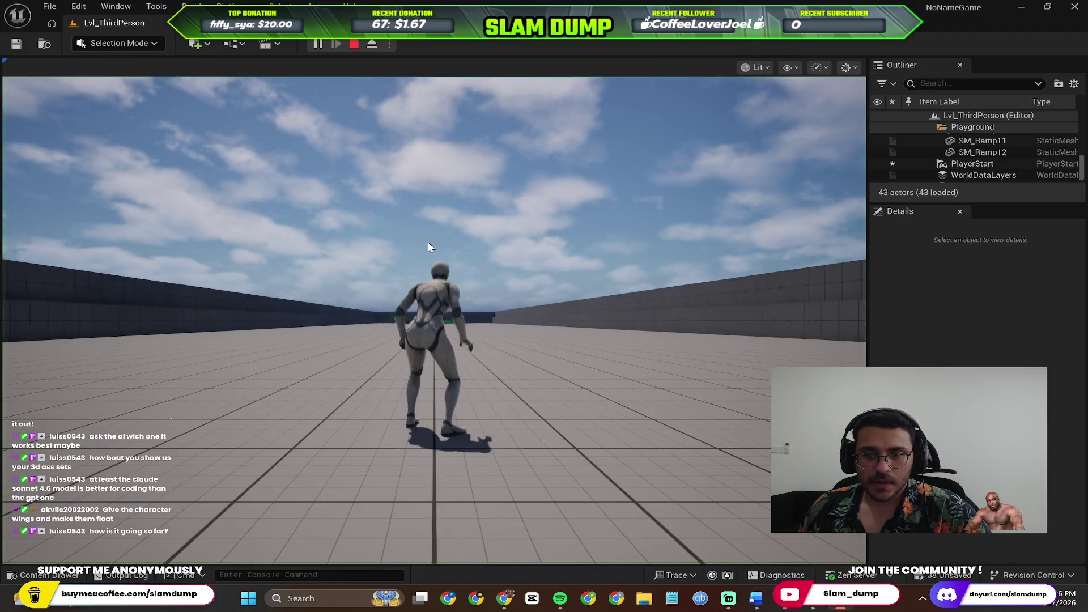
key("Escape")
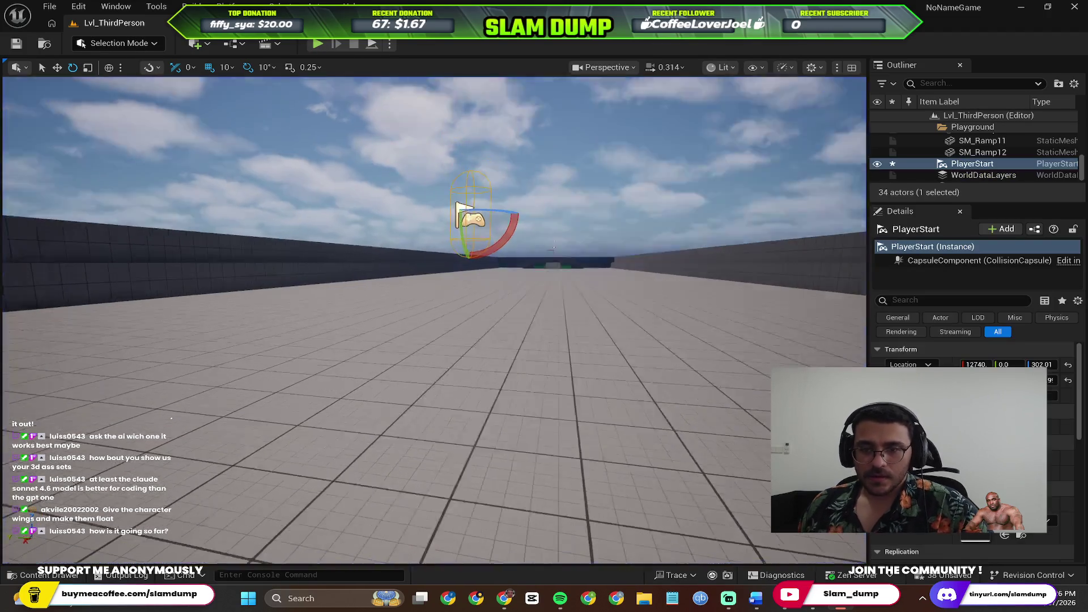
Pull the view back from the PlayerStart and switch to Perplexity.
key("d")
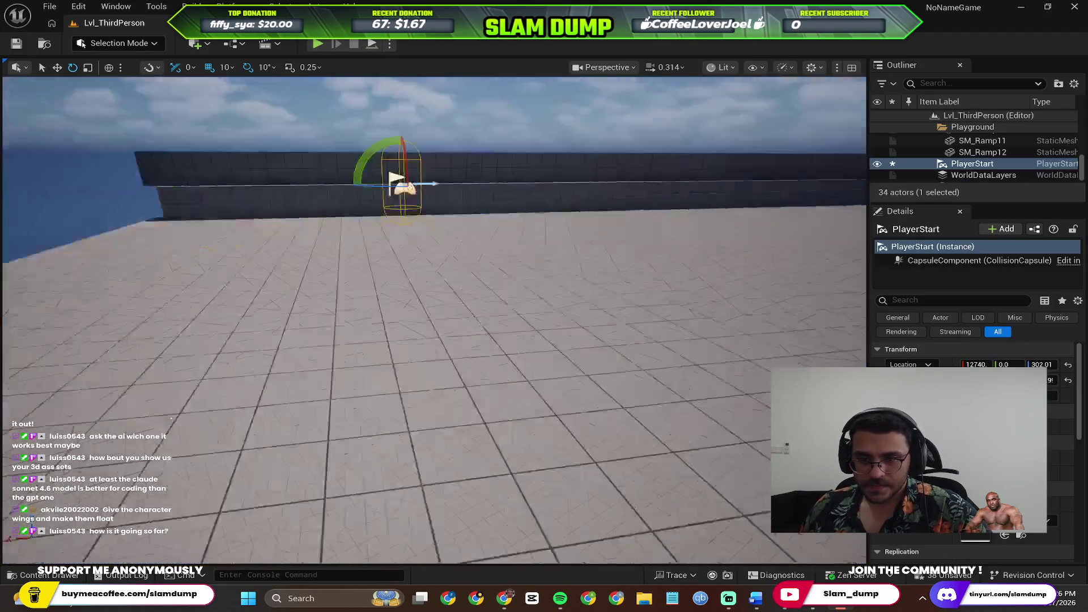
key("s")
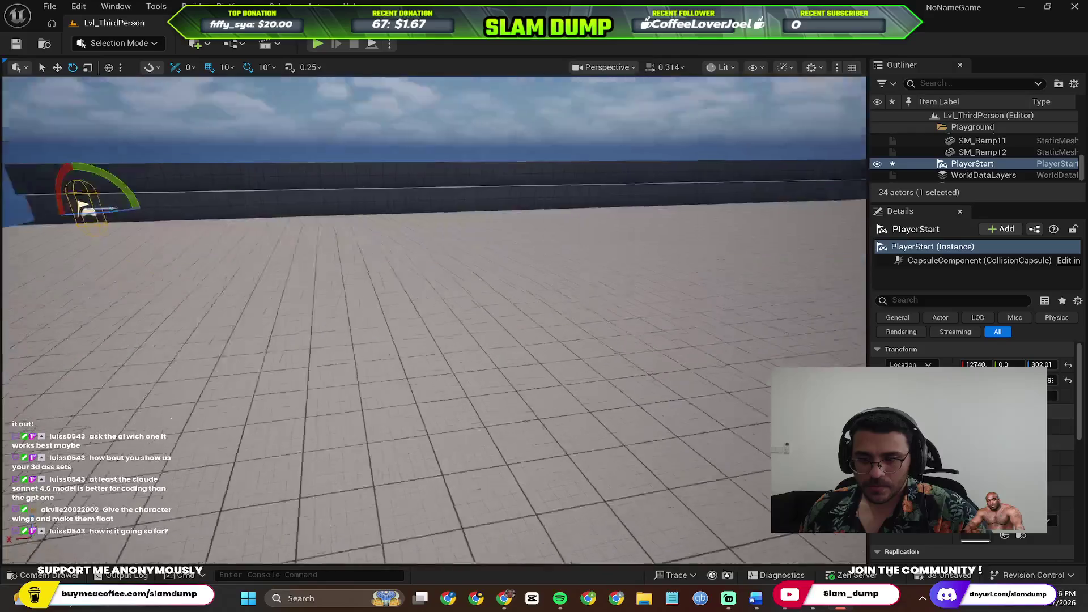
key("s")
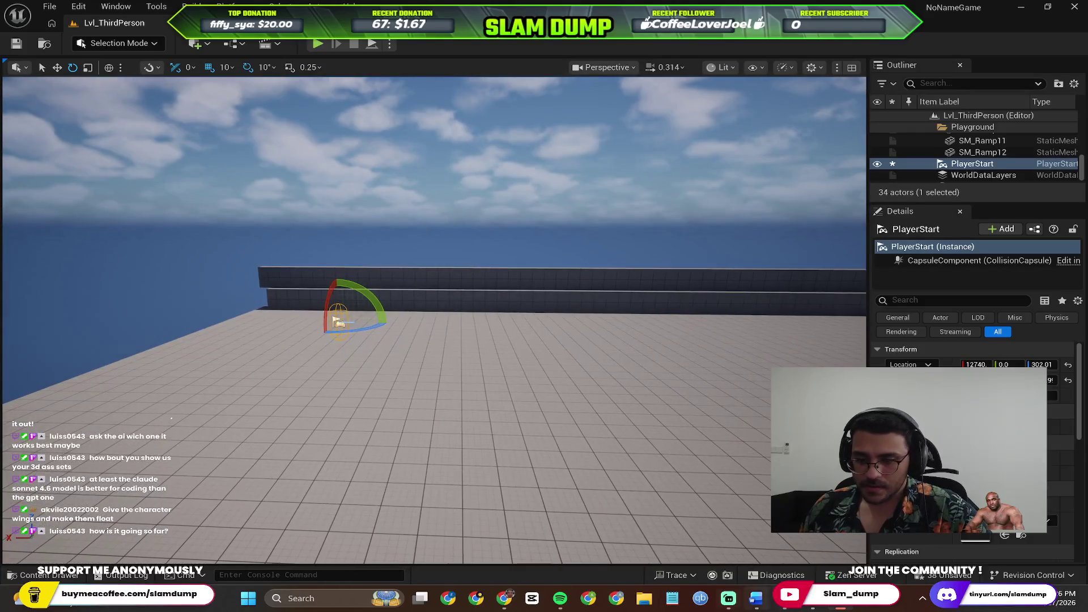
key("alt+Tab")
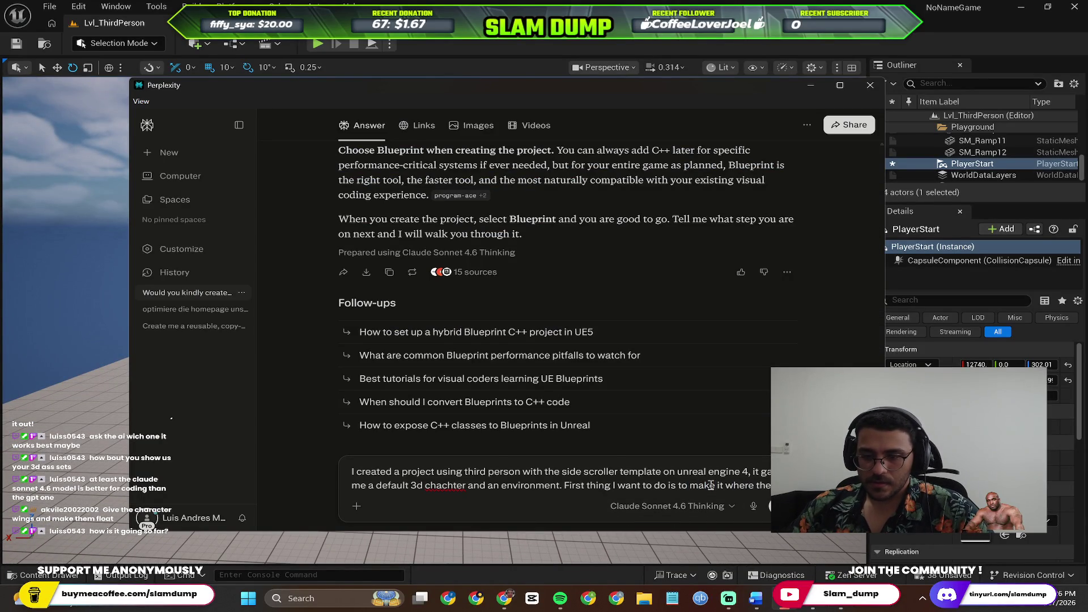
Send Perplexity the question about a side-locked camera that follows the character.
type("camera")
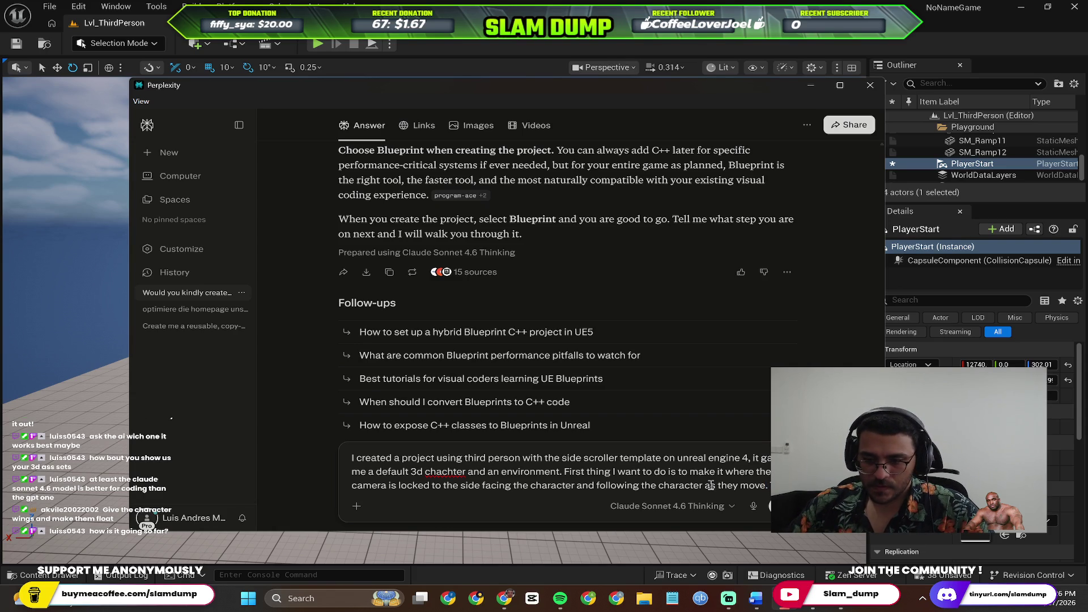
type("make it look like a side scr")
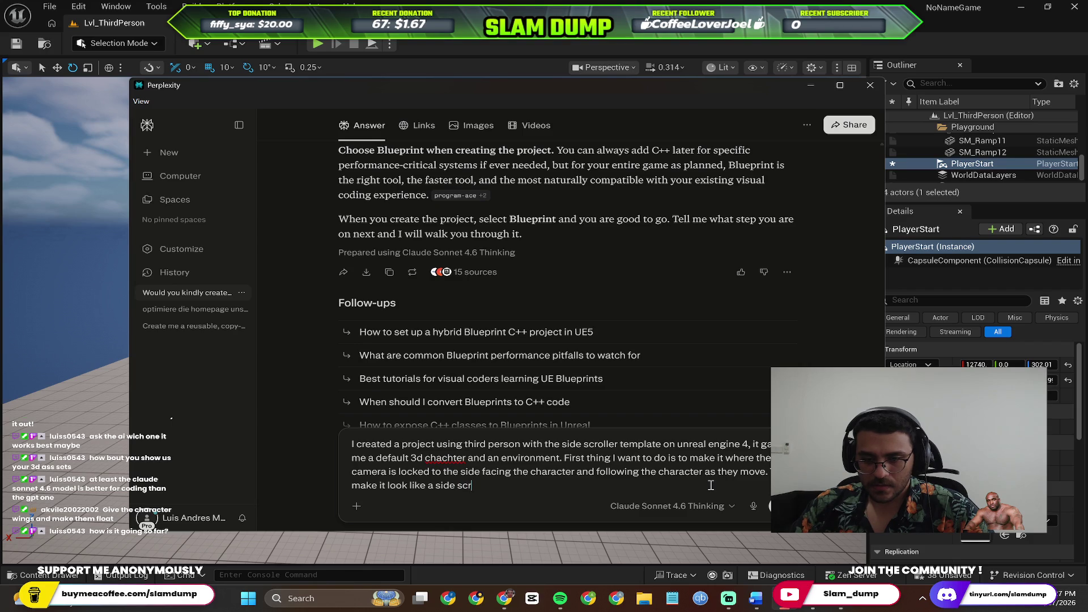
key("Return")
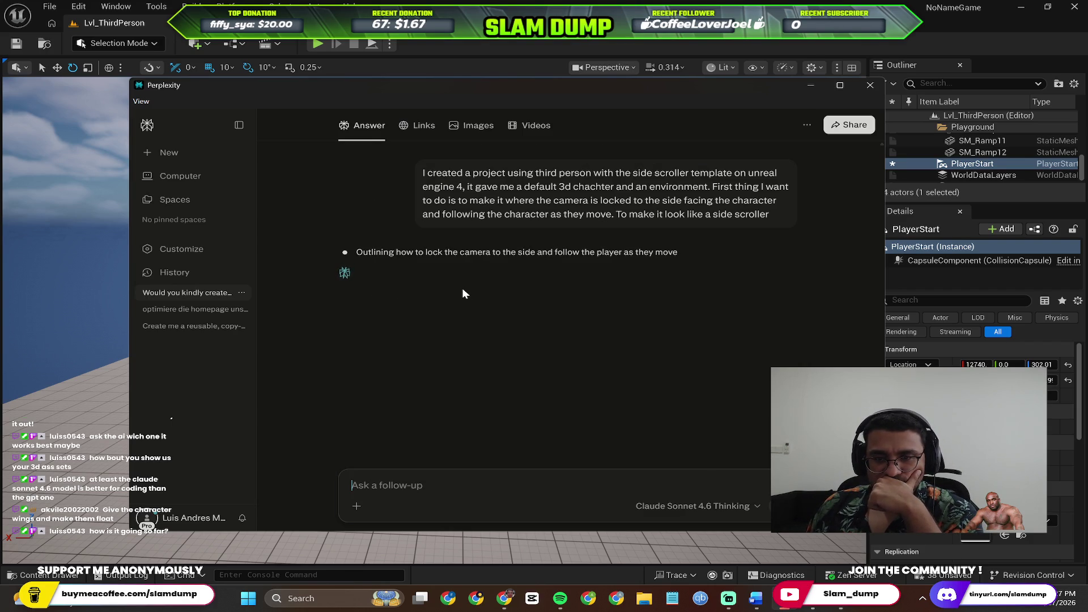
Back in Unreal, select the PlayerStart and pitch the view up over the runway.
left_click(39, 305)
left_click(170, 302)
right_click(322, 301)
left_click(221, 300)
left_click(221, 300)
left_click(340, 320)
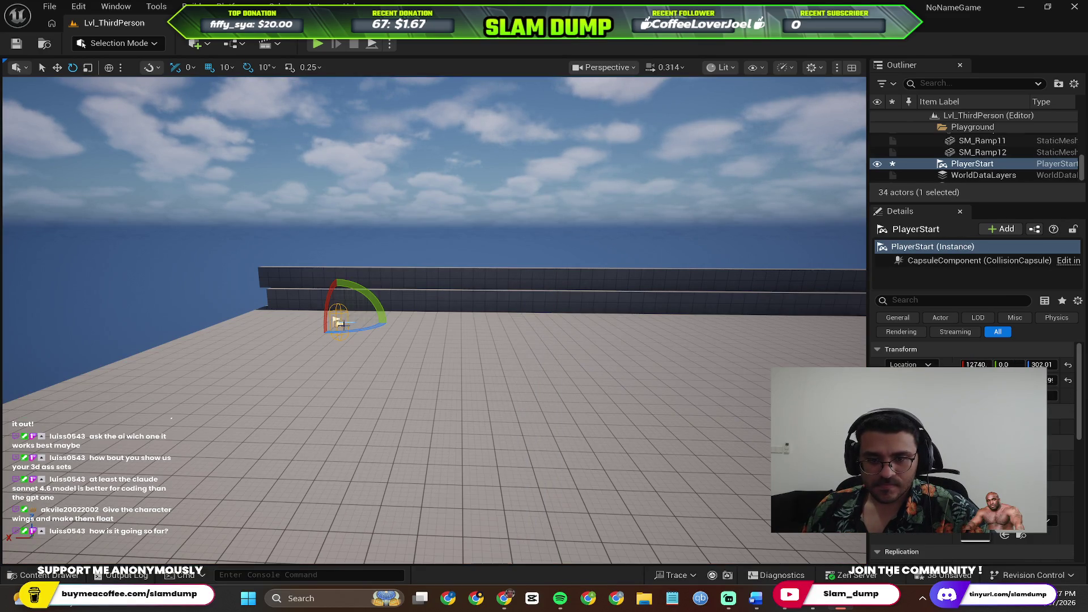
scroll(340, 320, "up", 3)
left_click_drag(430, 317, 430, 249)
key("alt+Tab")
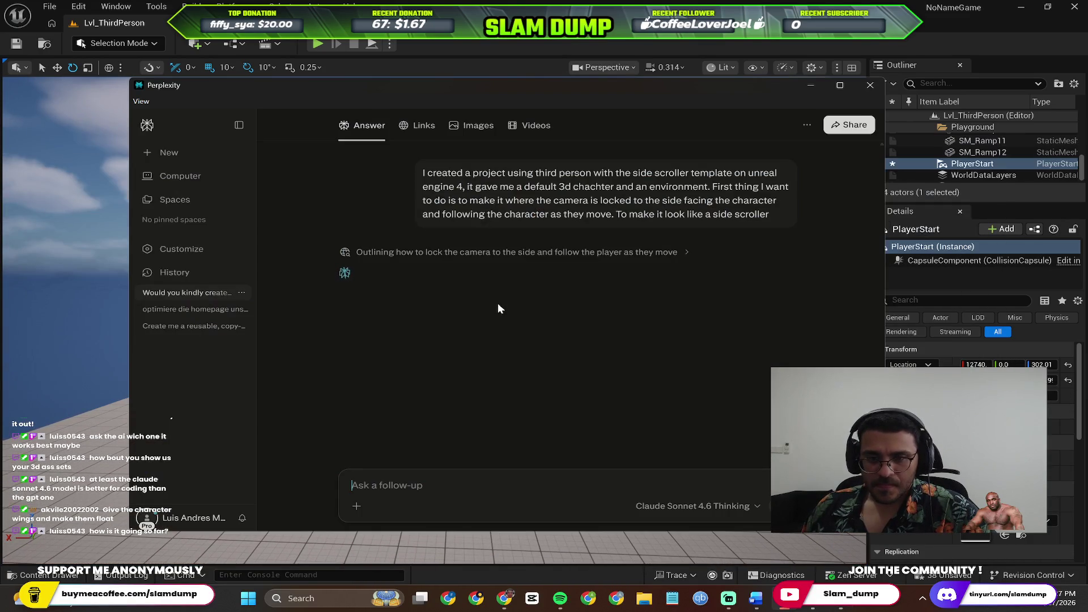
key("alt+Tab")
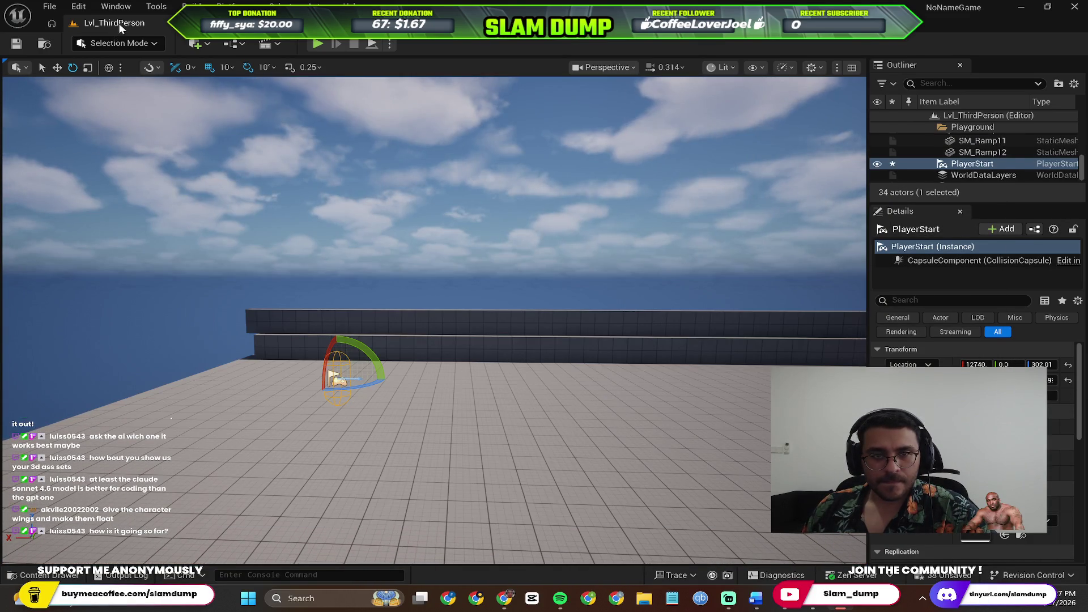
right_click(119, 22)
left_click(86, 22)
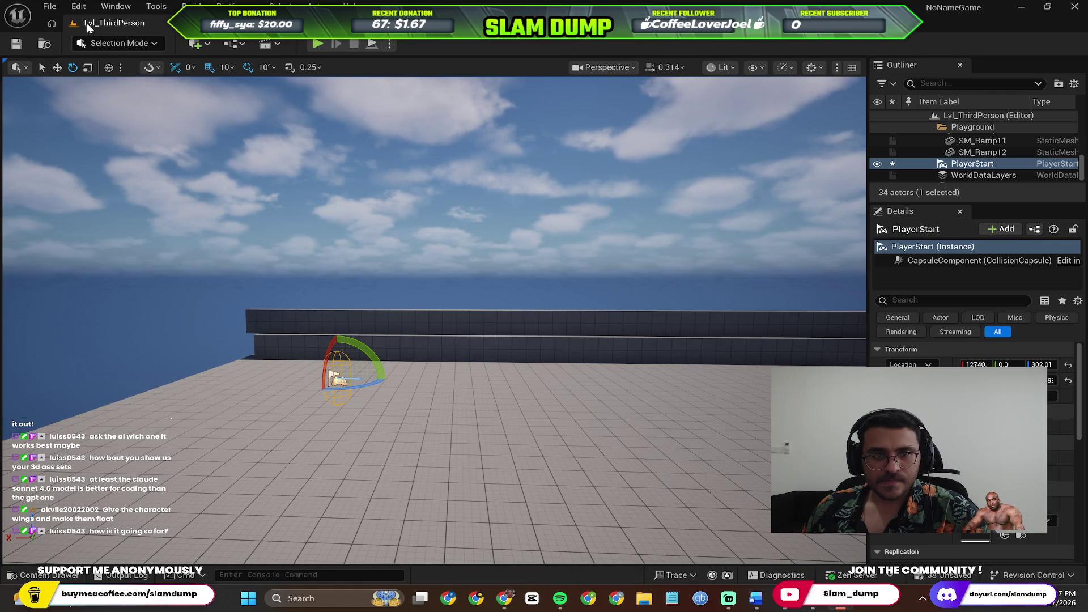
right_click(93, 19)
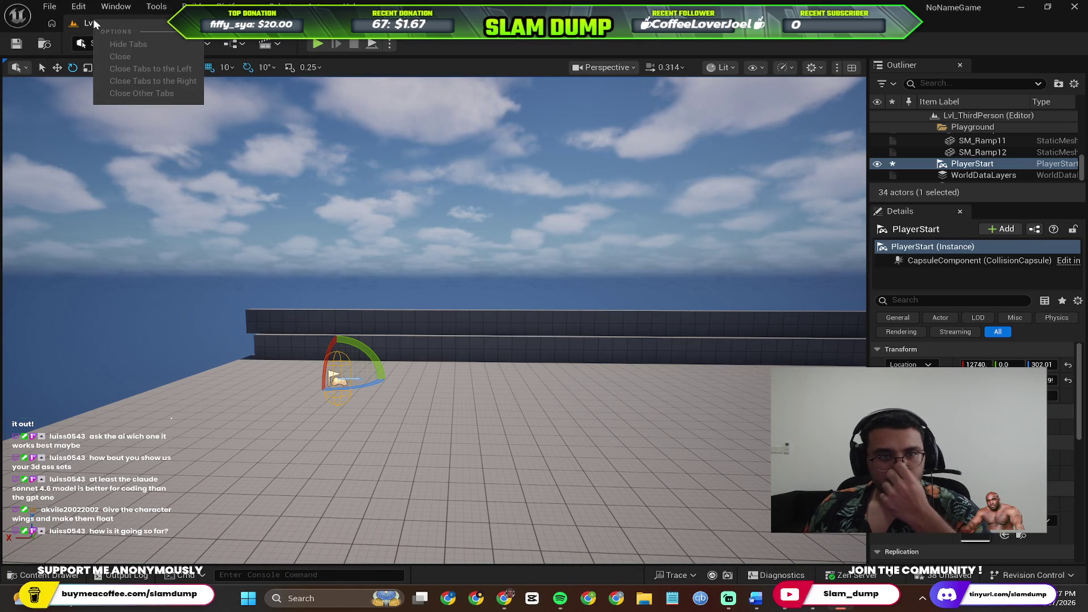
left_click(352, 182)
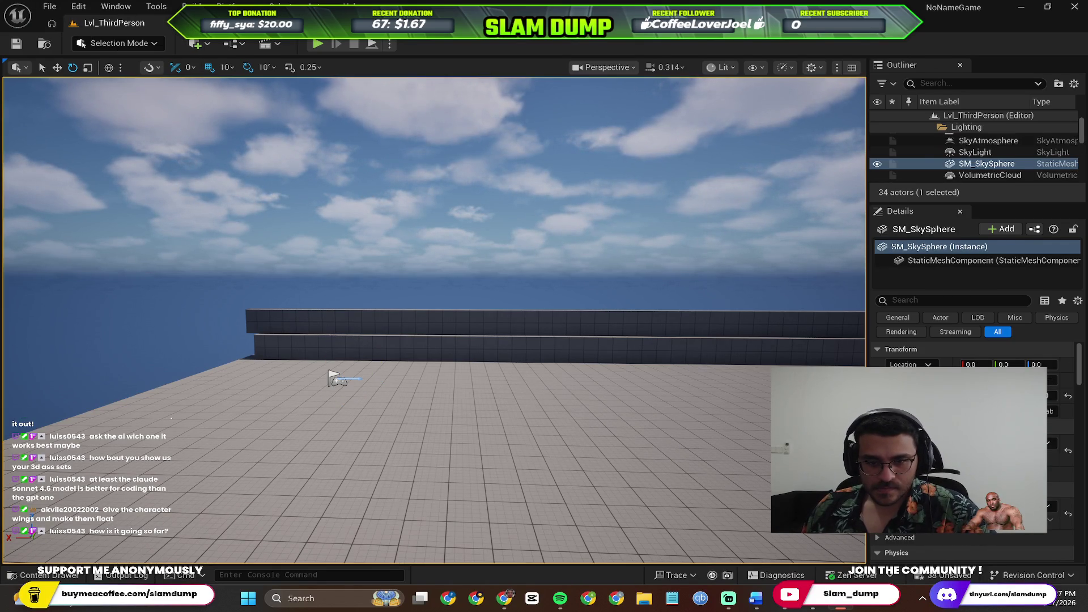
left_click(406, 317)
key("alt+Tab")
key("alt+Tab")
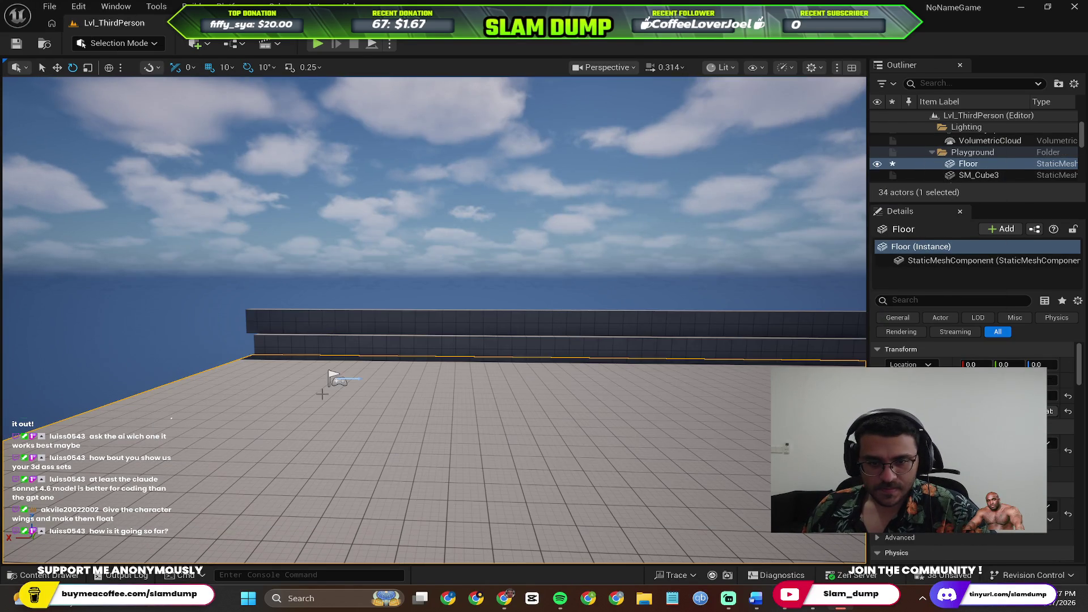
left_click(332, 378)
left_click_drag(359, 366, 421, 525)
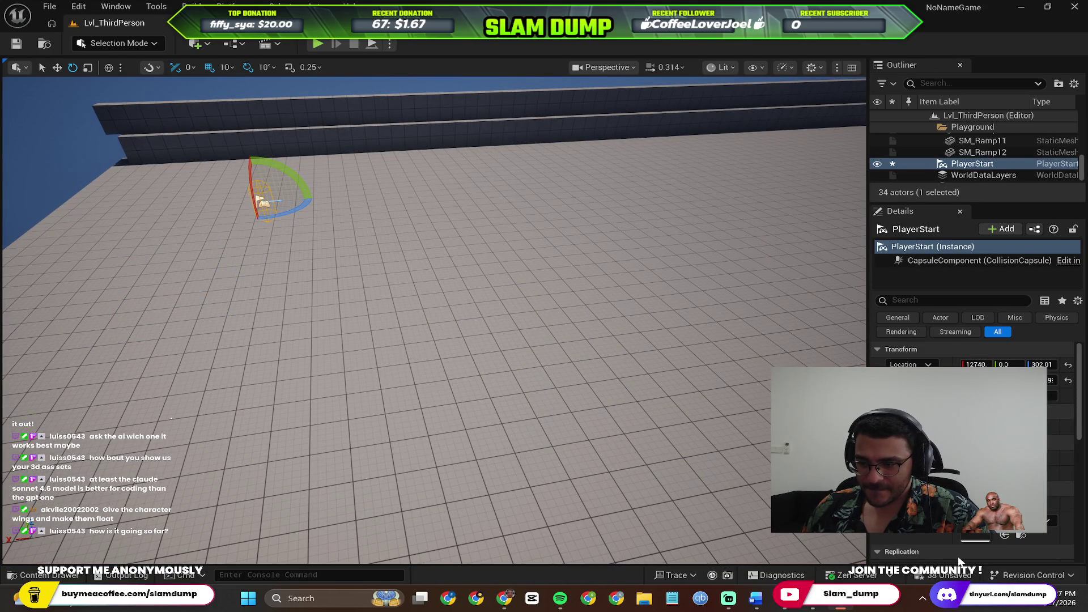
Save all checked unsaved level actors via Save Selected.
left_click(945, 574)
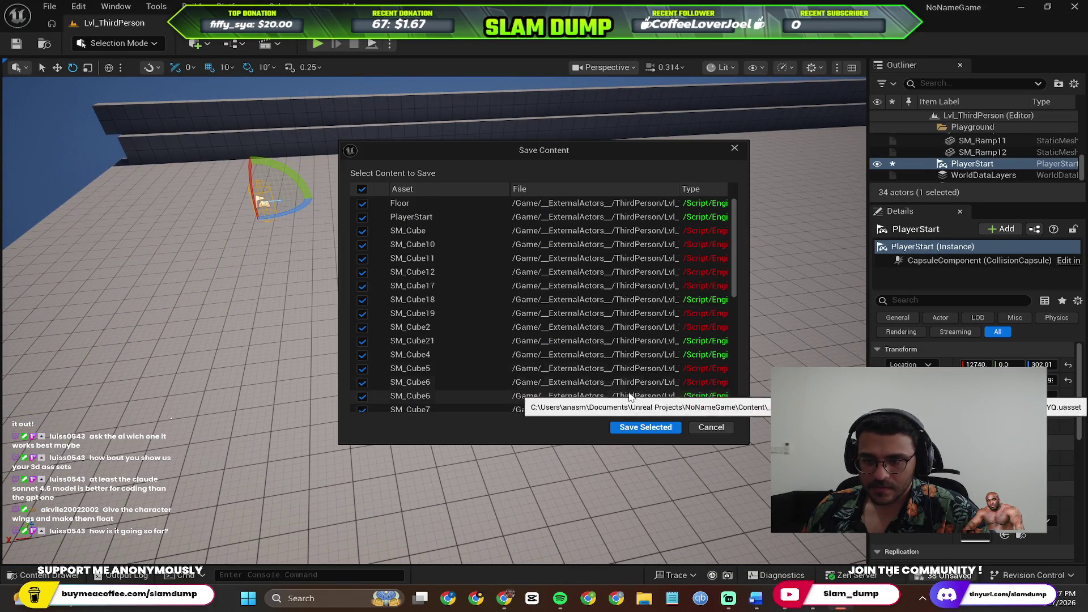
scroll(552, 289, "down", 10)
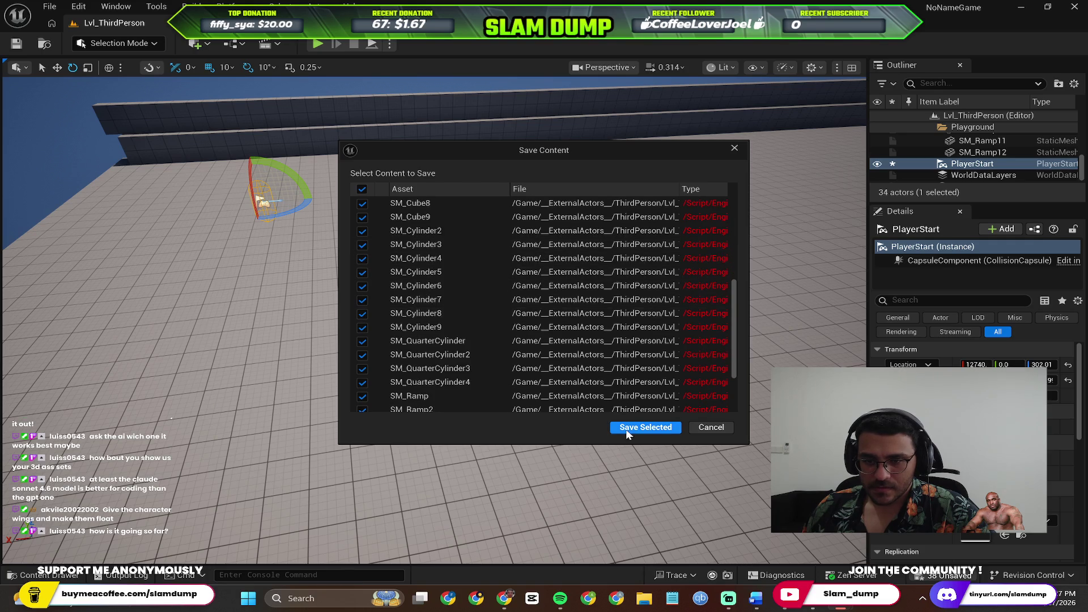
left_click(627, 430)
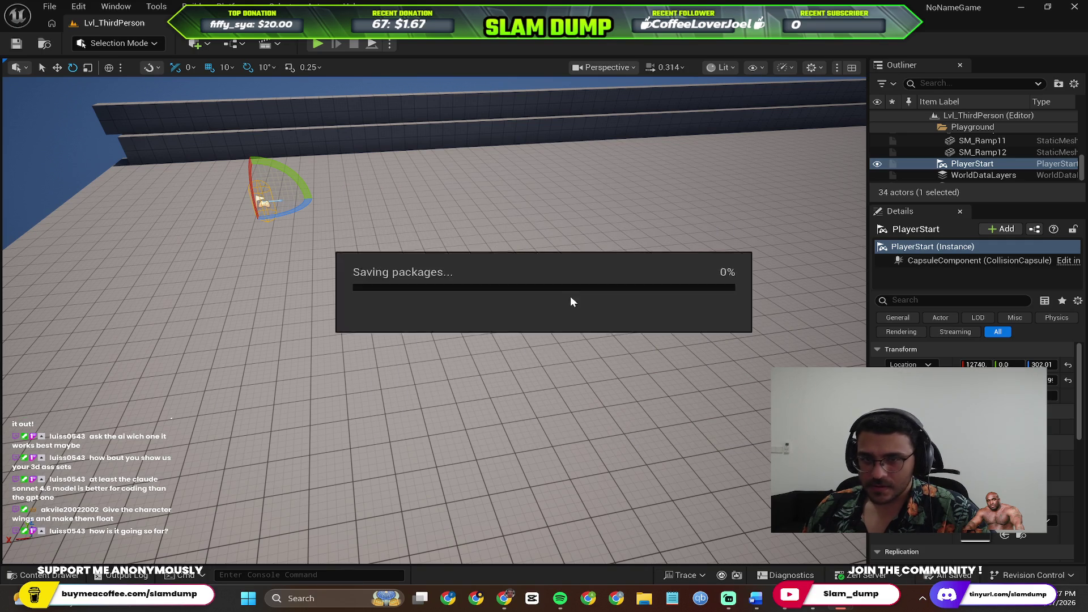
Review the Perplexity answer, then open the project's Content Drawer.
key("alt+Tab")
scroll(571, 358, "down", 4)
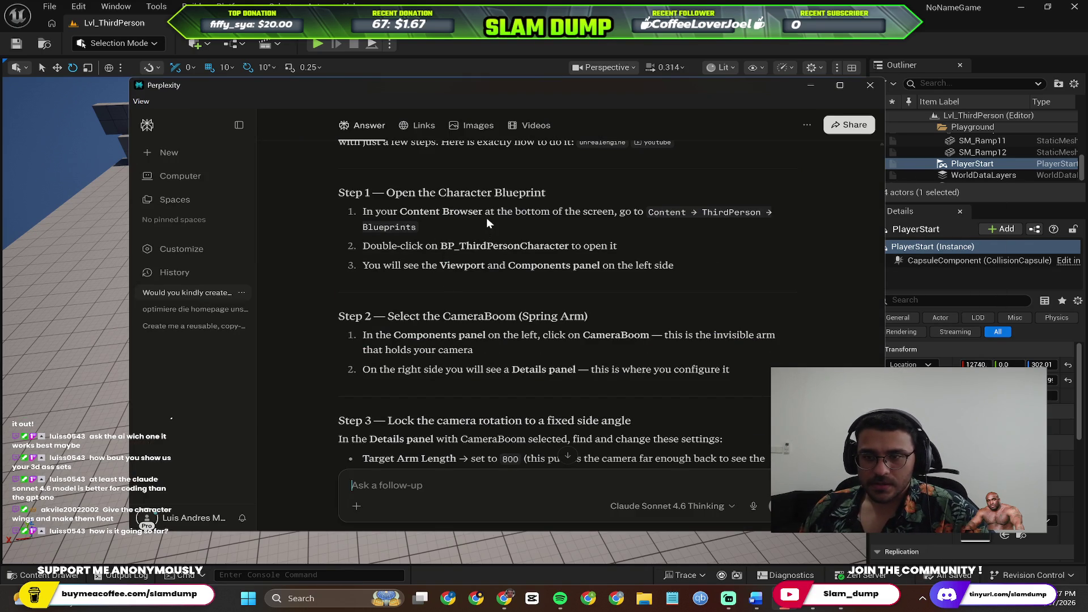
key("alt+Tab")
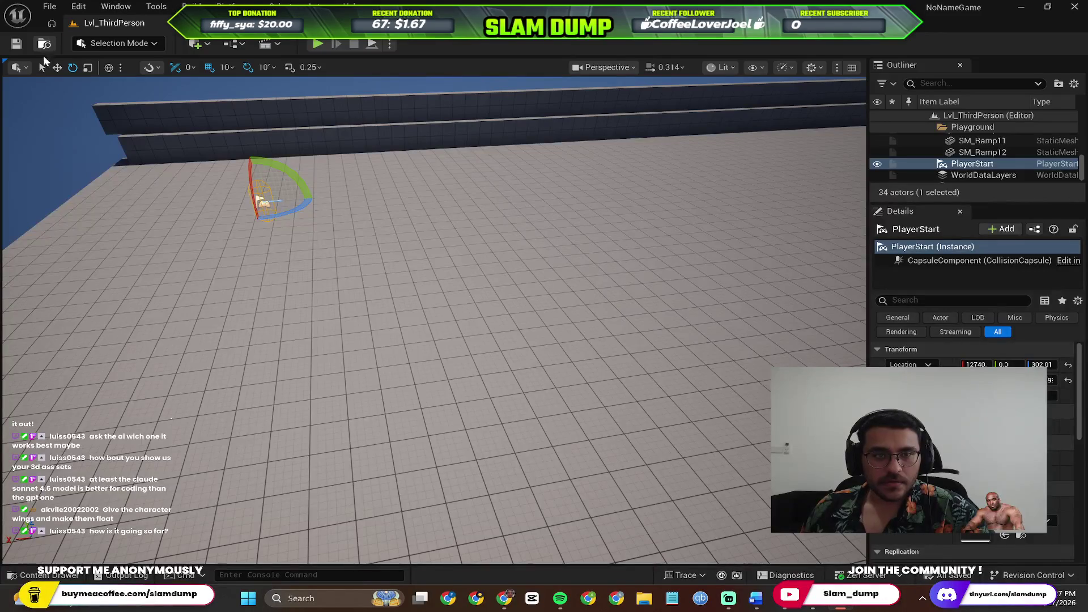
left_click(42, 43)
Open the ThirdPerson Blueprints folder and the BP_ThirdPersonCharacter blueprint.
double_click(186, 460)
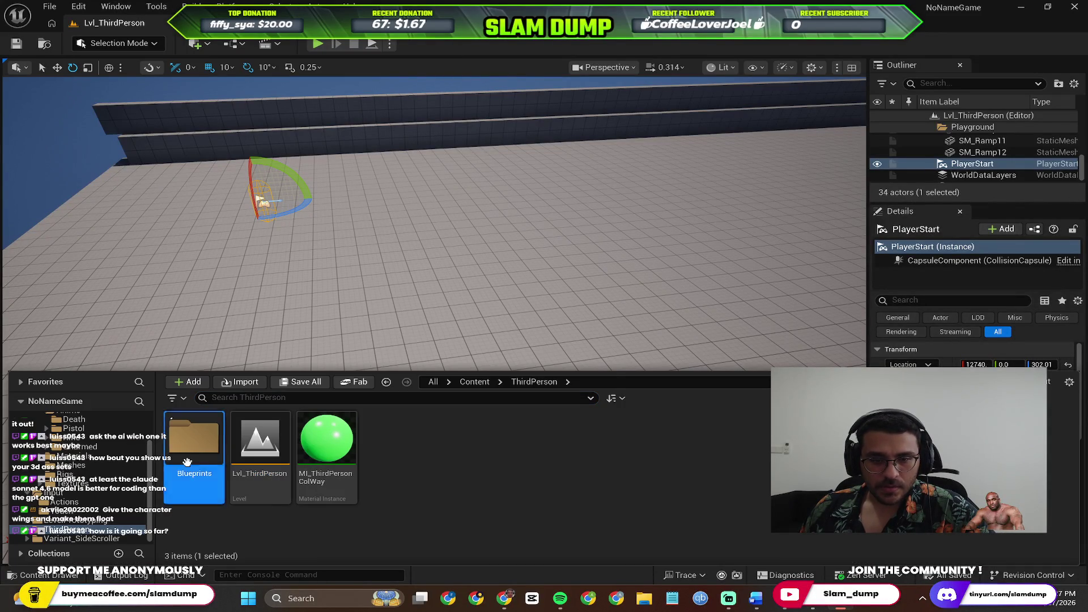
key("alt+Tab")
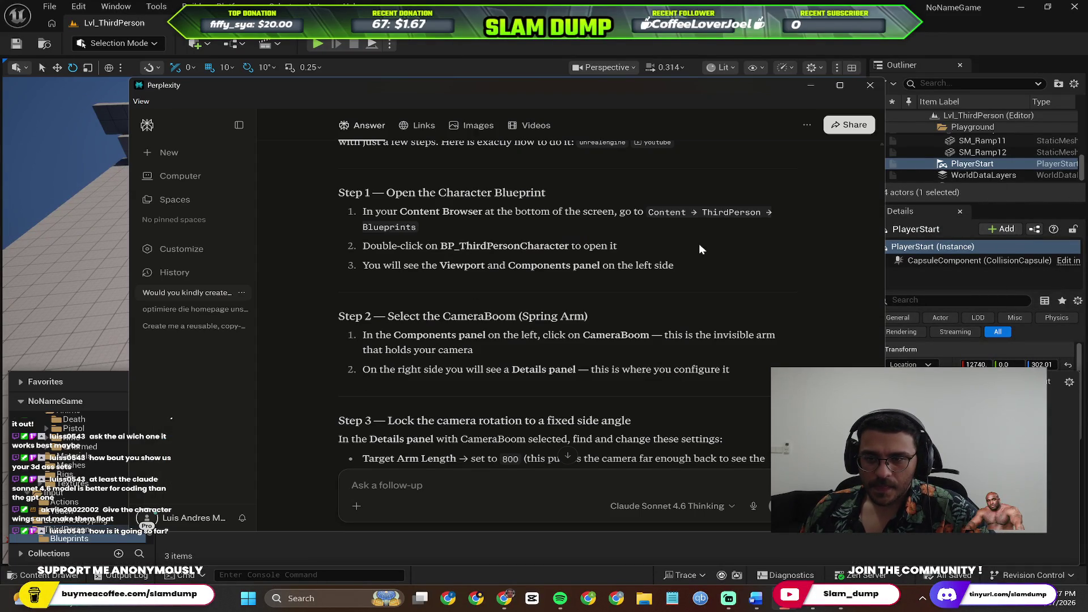
key("alt+Tab")
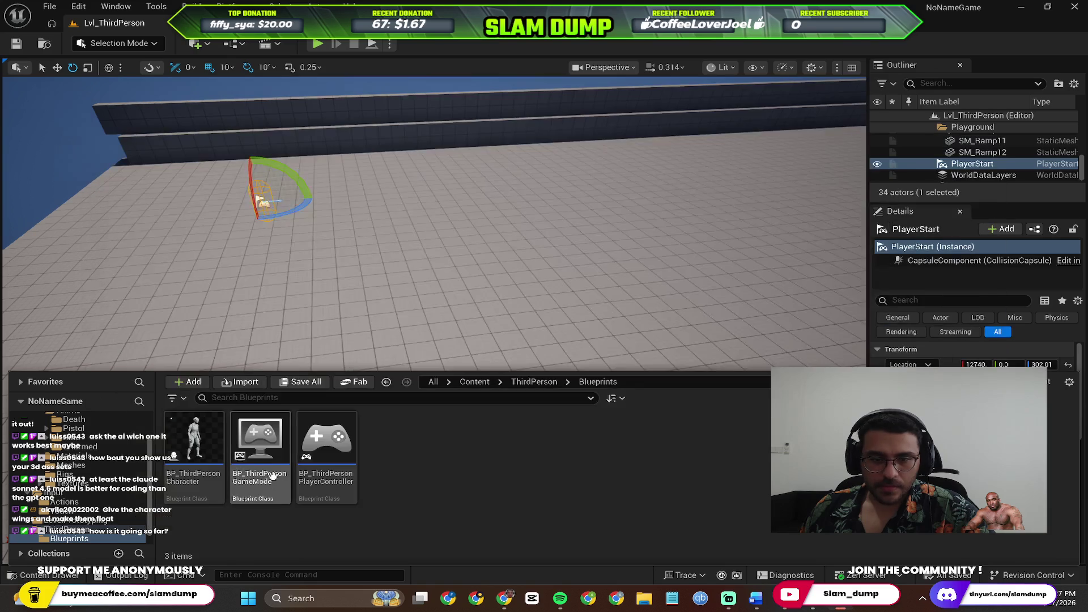
double_click(200, 450)
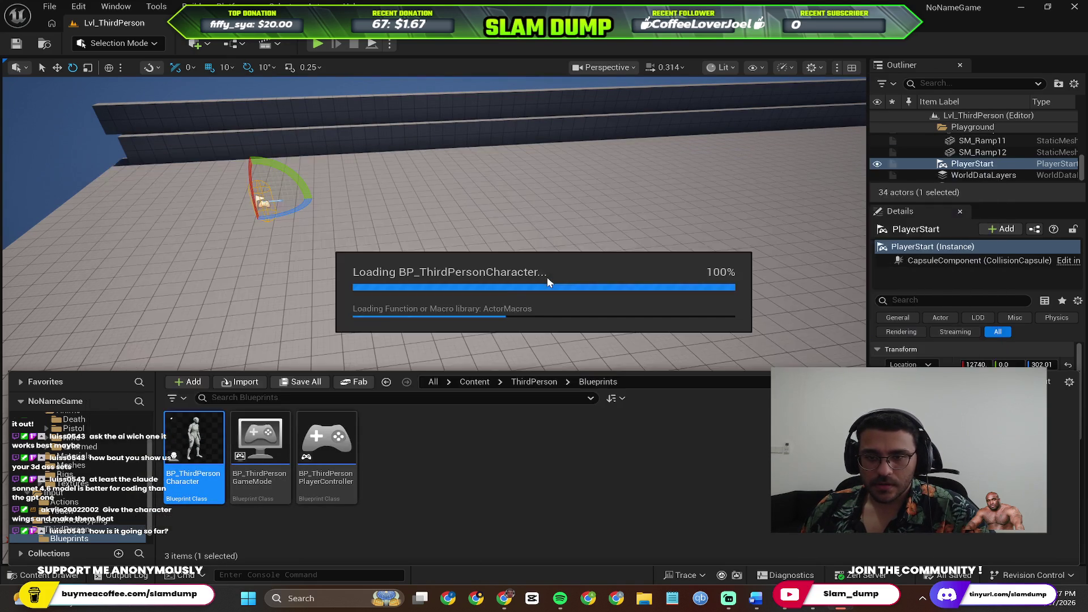
key("alt+Tab")
left_click(573, 246)
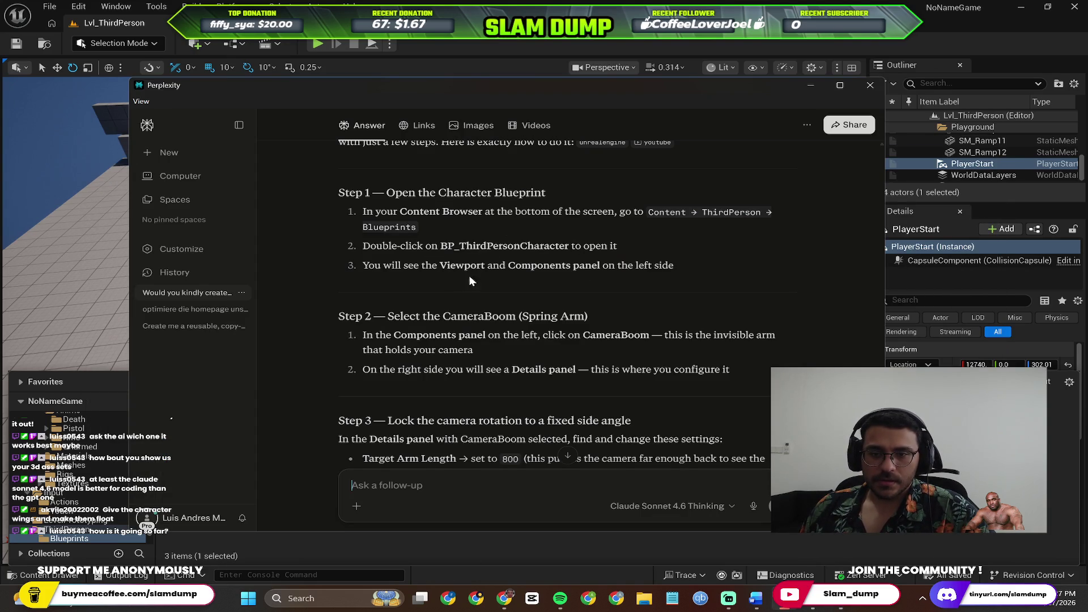
key("alt+Tab")
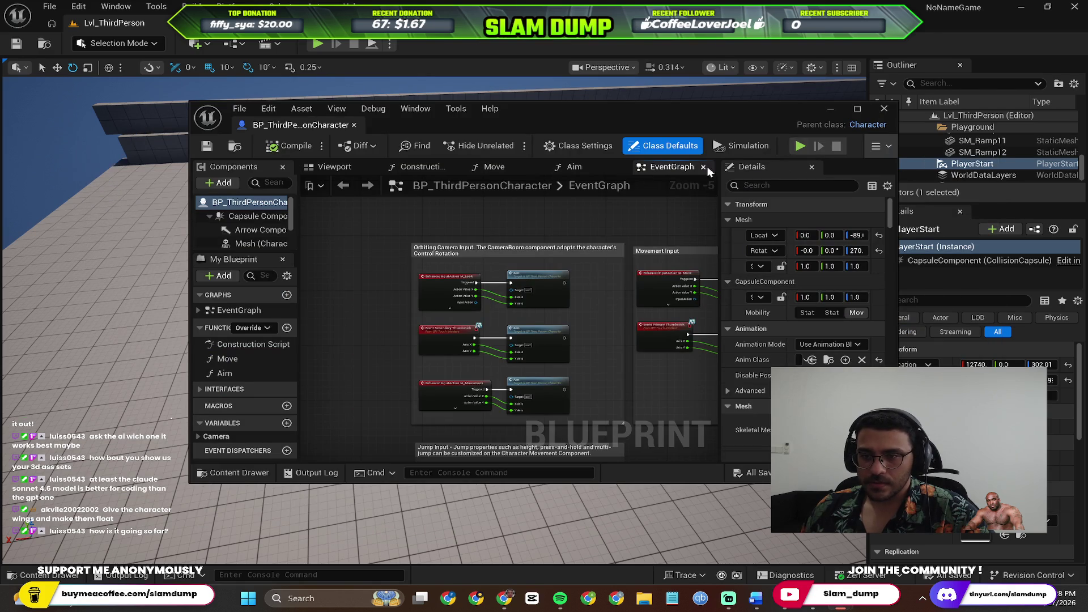
Maximize the blueprint editor and select CameraBoom to show Target Arm Length 400.
left_click(856, 108)
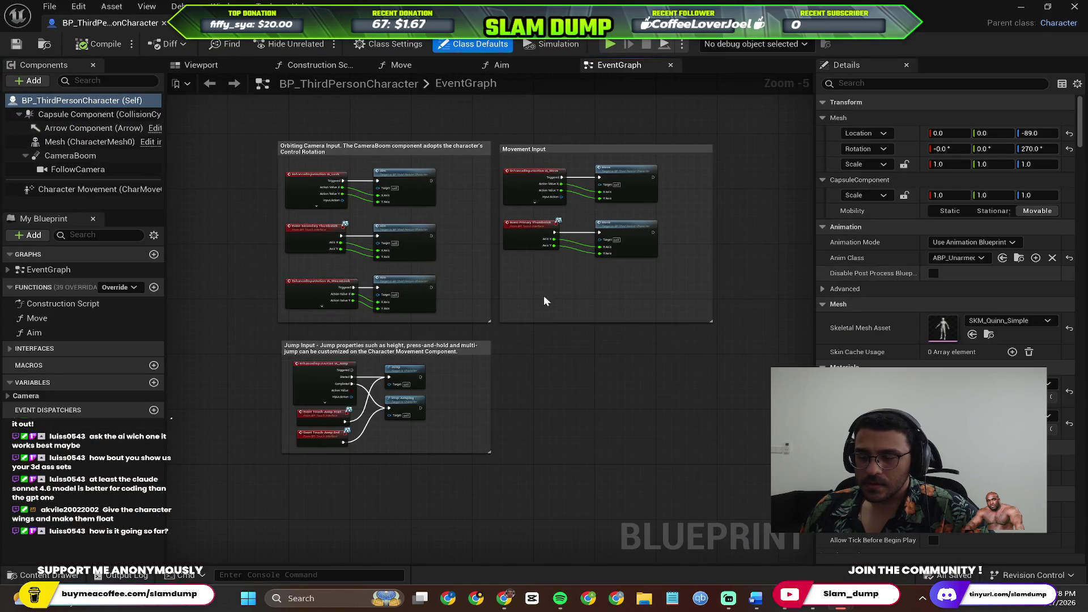
scroll(438, 342, "up", 5)
scroll(438, 342, "down", 2)
key("alt+Tab")
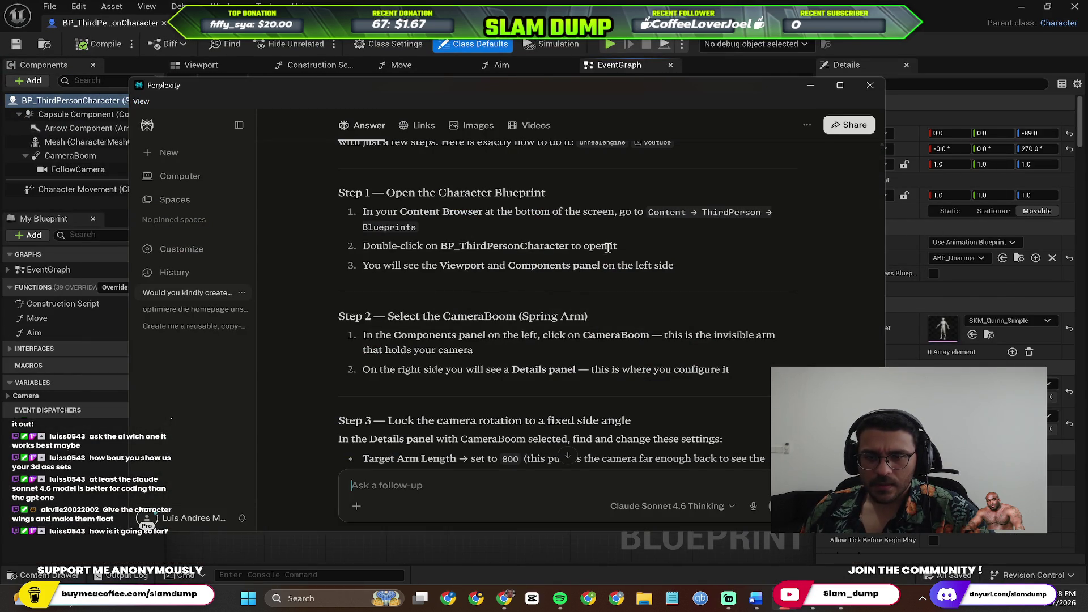
key("alt+Tab")
scroll(420, 270, "up", 2)
left_click_drag(455, 215, 500, 280)
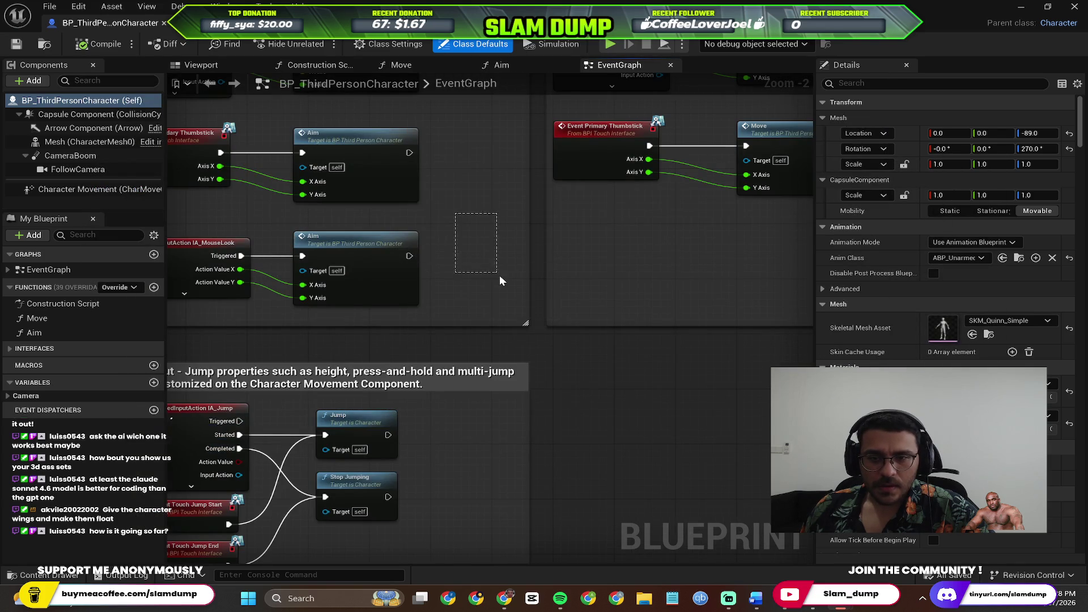
scroll(496, 263, "down", 5)
scroll(539, 314, "up", 3)
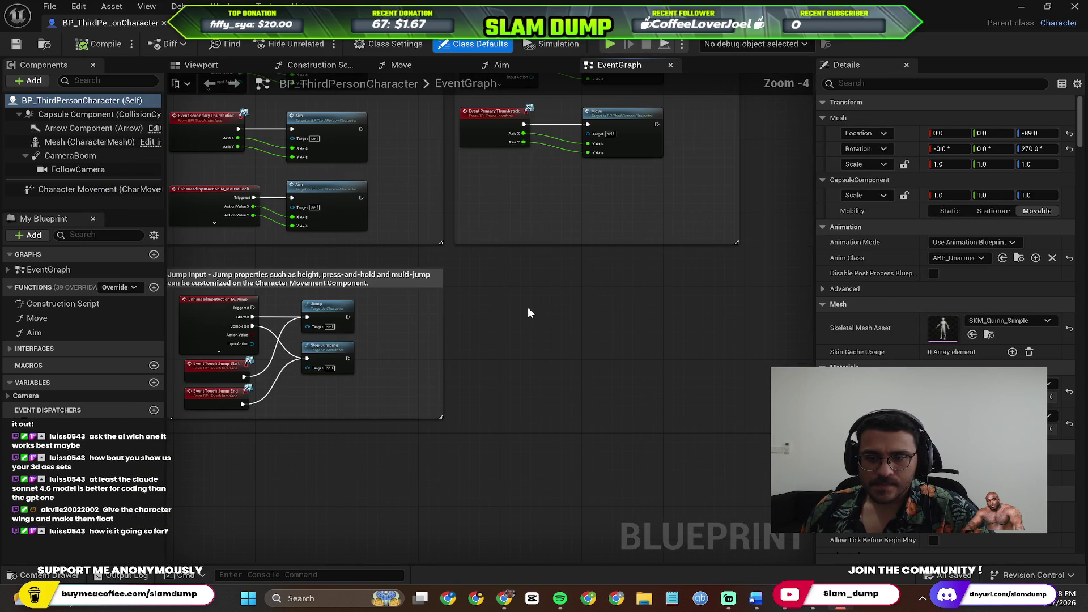
scroll(514, 289, "up", 4)
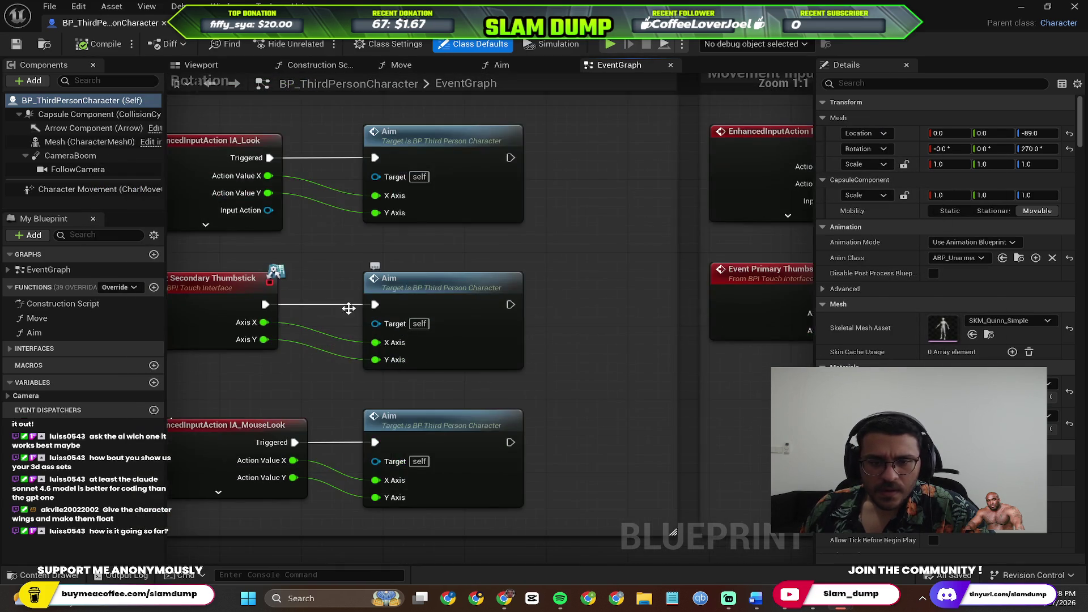
left_click_drag(348, 308, 475, 103)
scroll(475, 102, "down", 7)
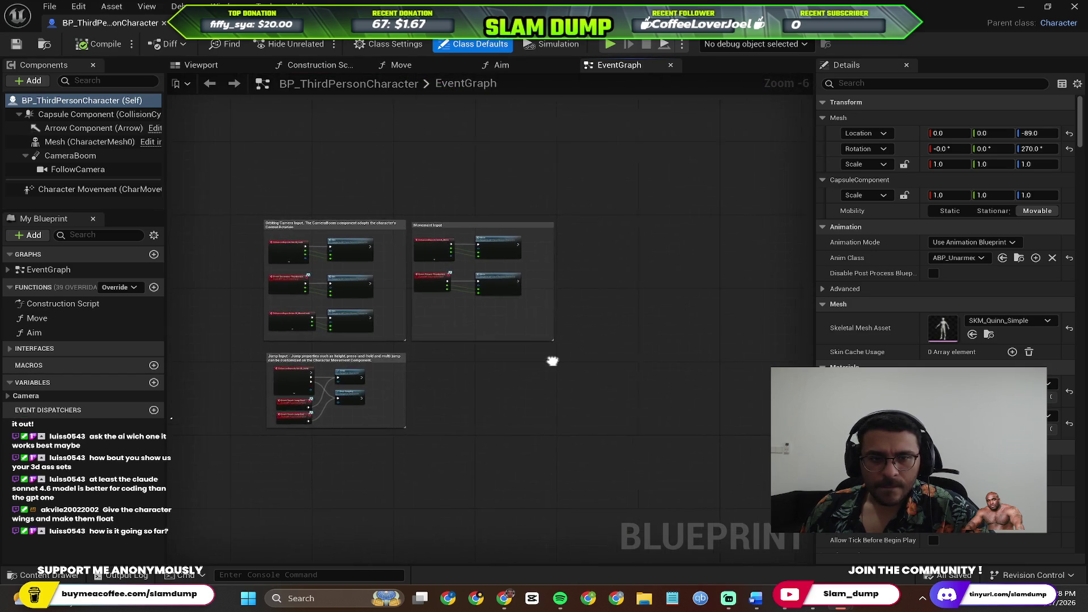
left_click(71, 156)
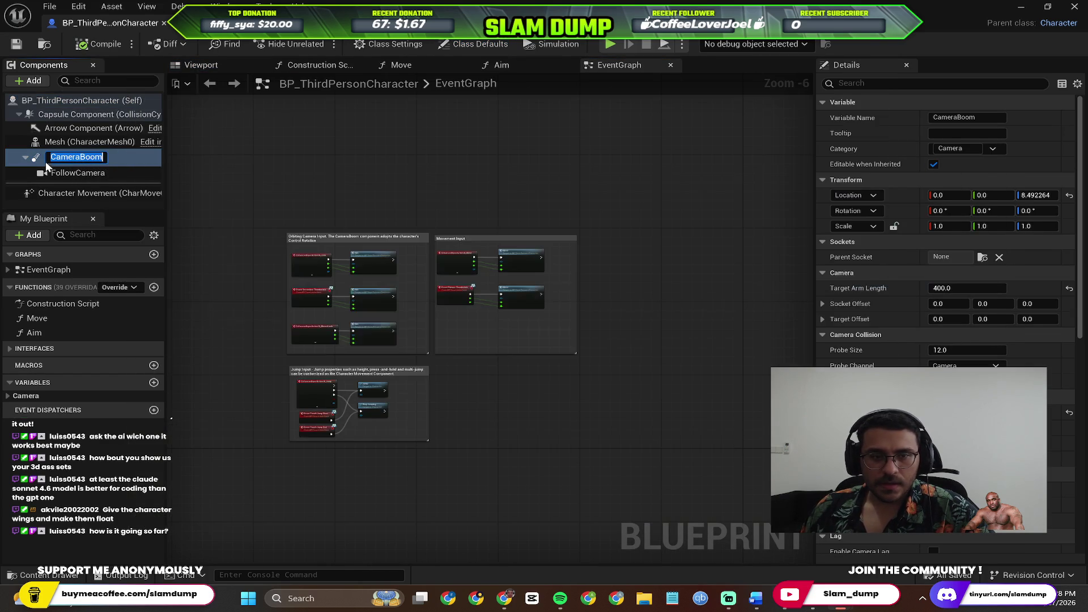
Expand CameraBoom to show FollowCamera and read Step 3 of the Perplexity guide.
left_click(27, 158)
left_click(25, 155)
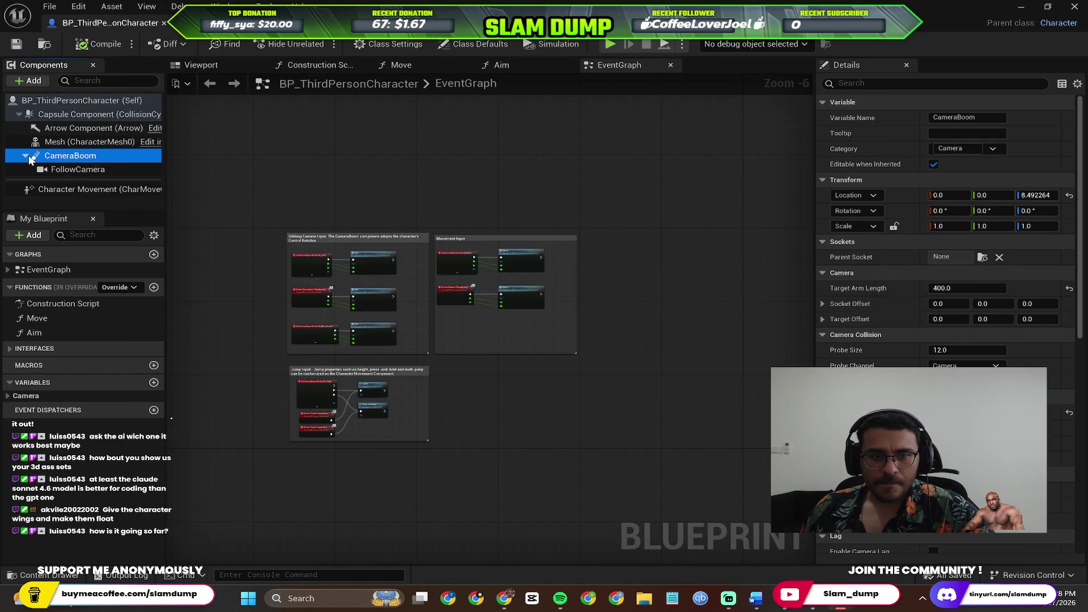
key("alt+Tab")
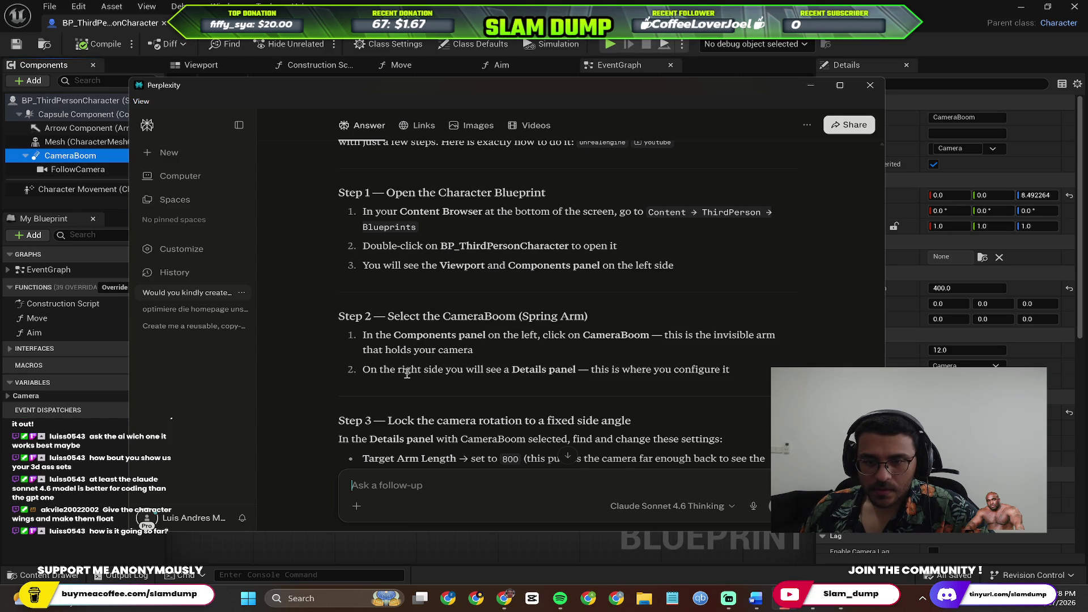
scroll(620, 382, "down", 5)
scroll(483, 274, "up", 3)
scroll(566, 321, "down", 1)
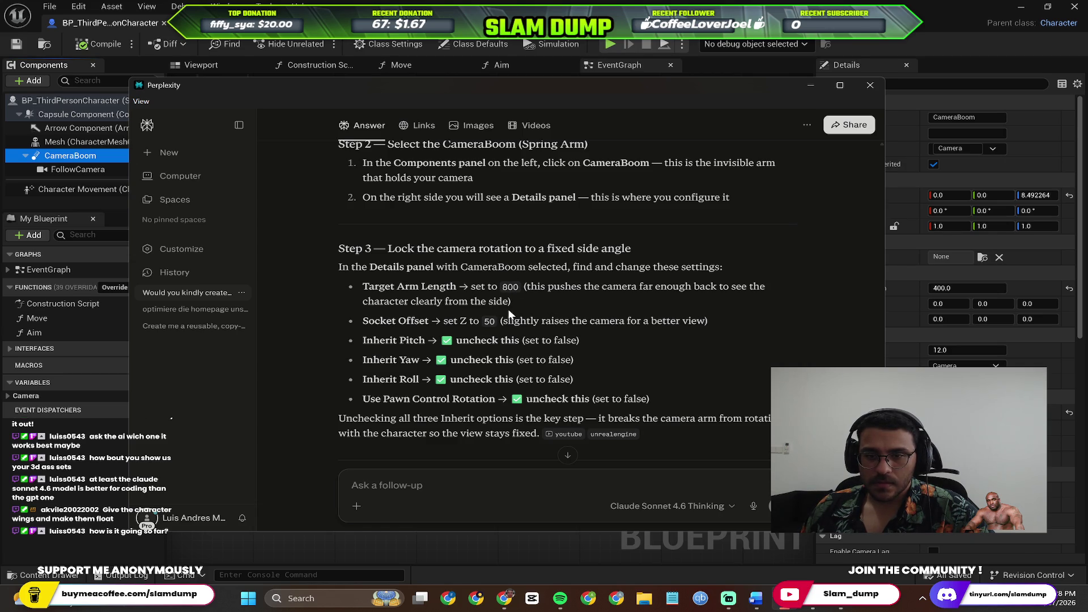
left_click(986, 274)
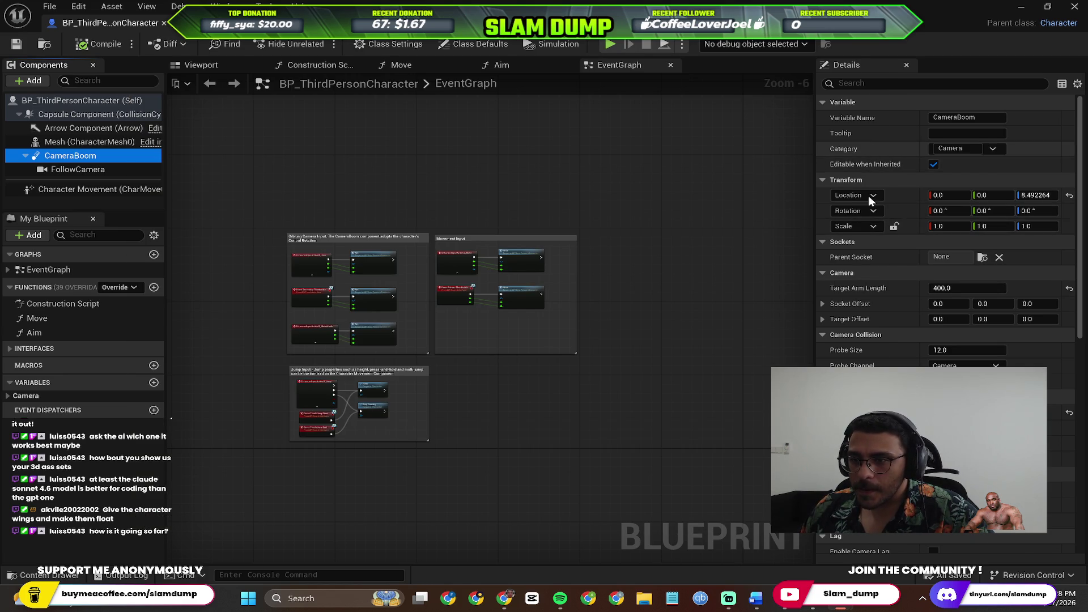
Enter 800 as the CameraBoom's Target Arm Length.
left_click(942, 288)
left_click(978, 288)
type("800")
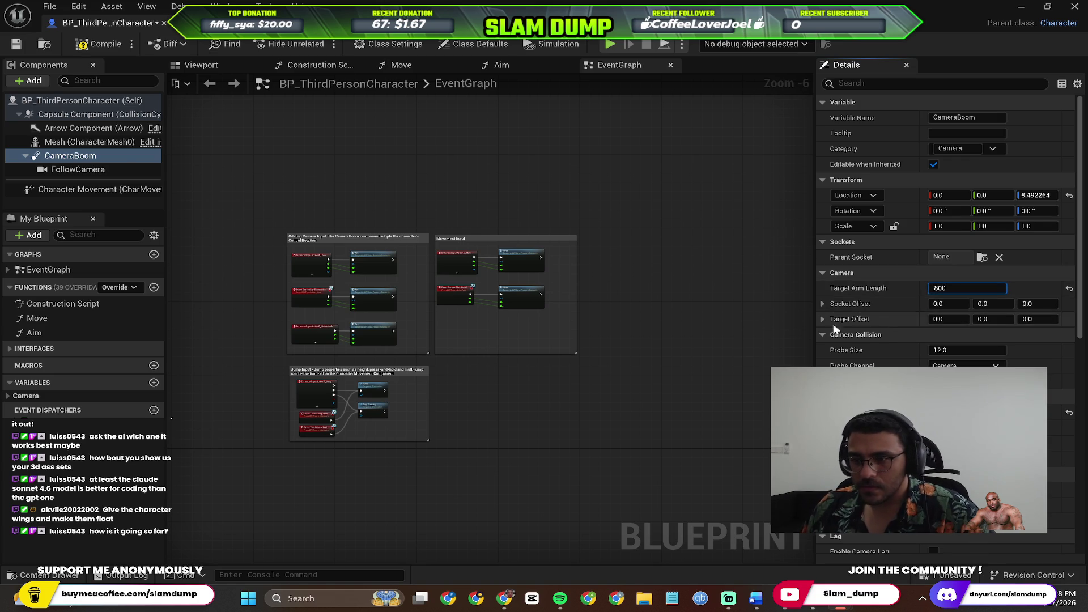
key("alt+Tab")
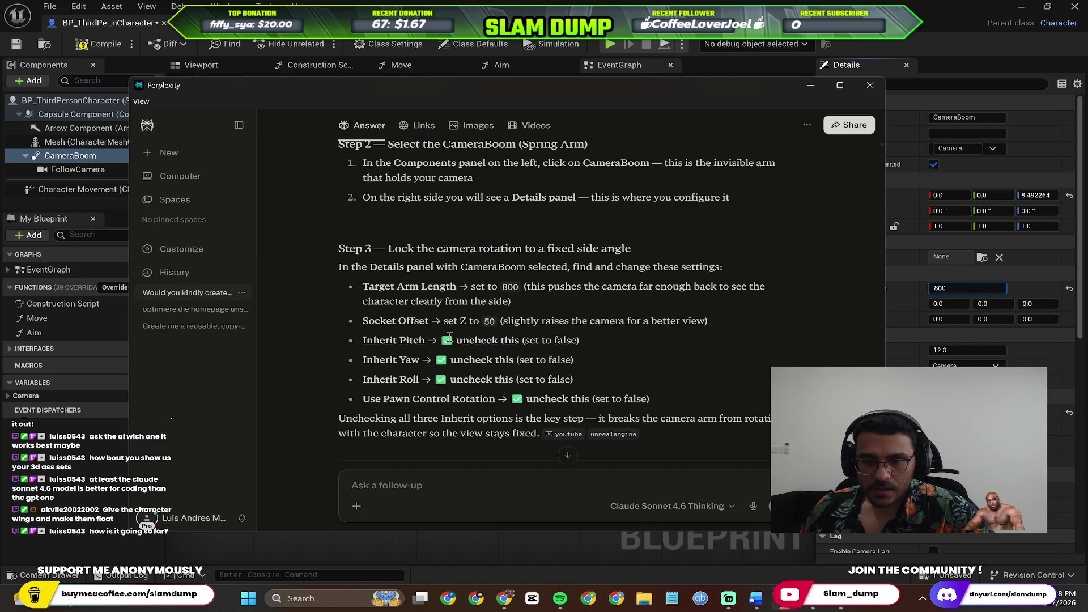
key("alt+Tab")
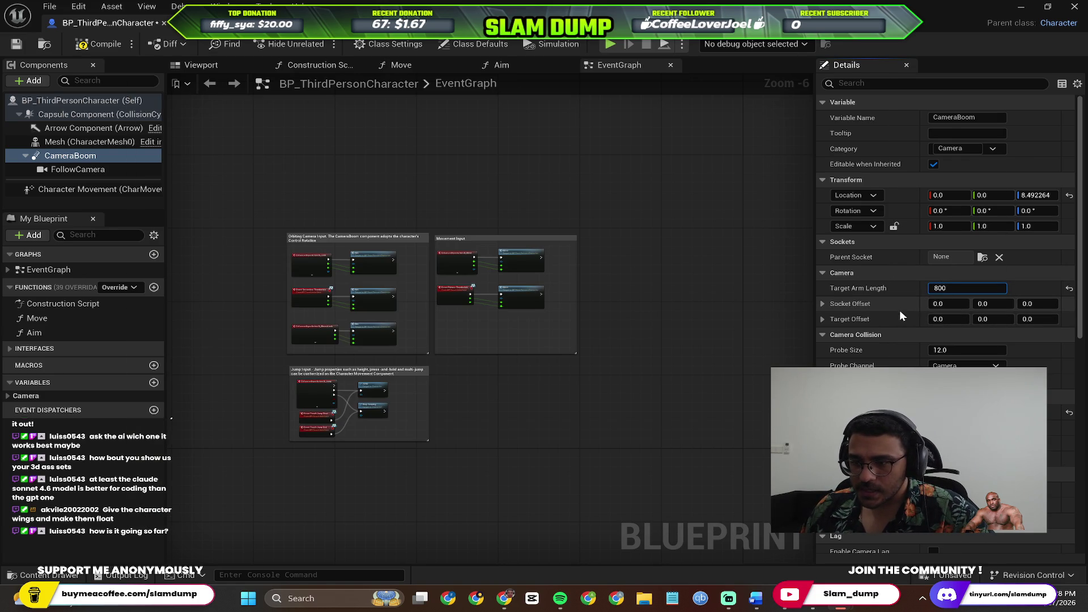
key("alt+Tab")
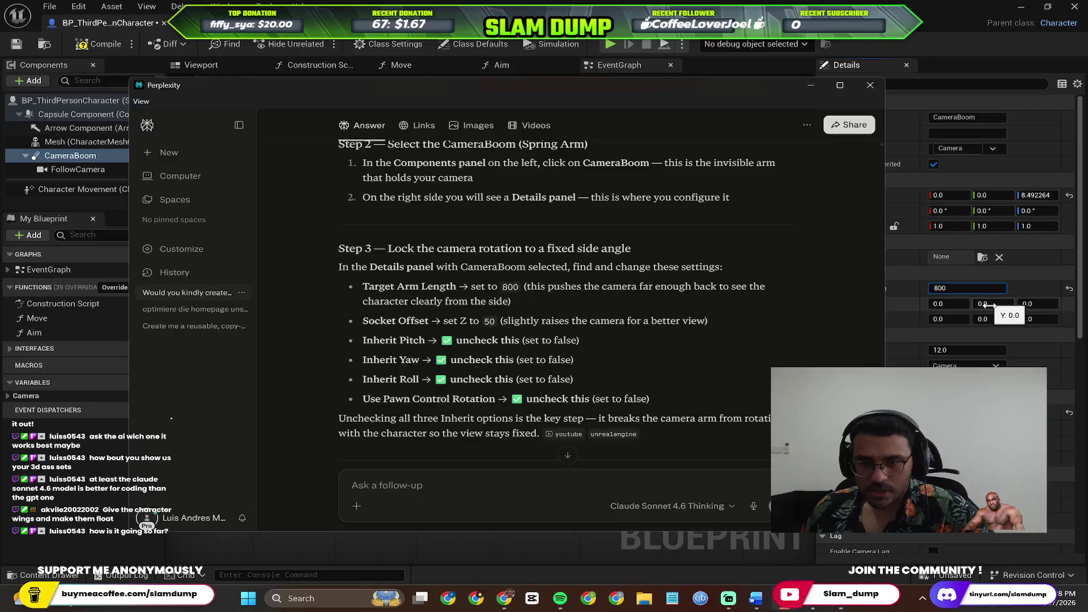
key("alt+Tab")
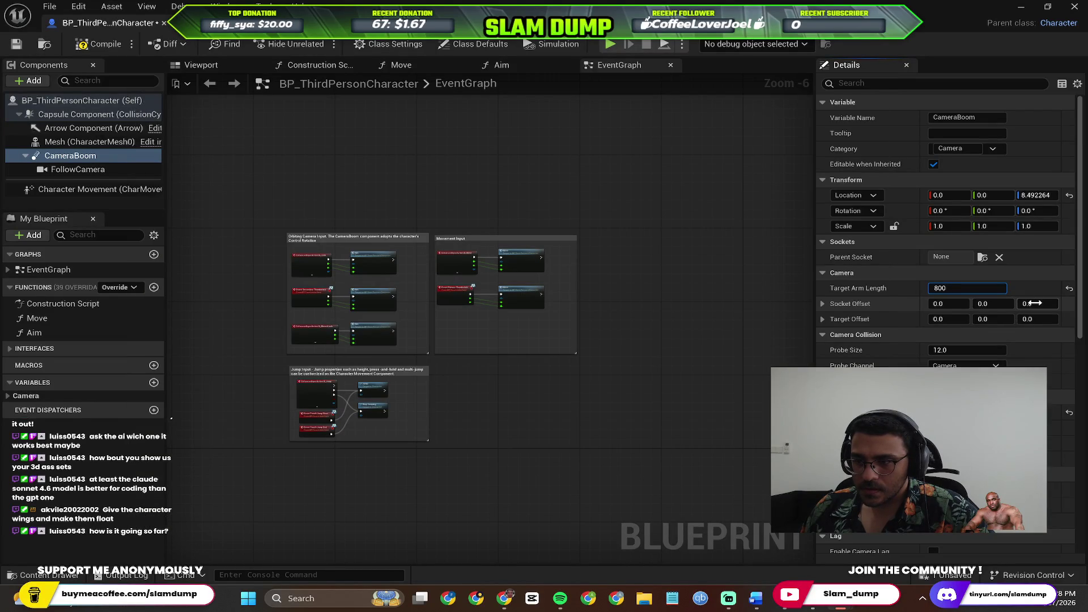
Set Socket Offset Z to 50 and expand Socket Offset to verify X, Y, Z.
left_click(1036, 304)
type("50")
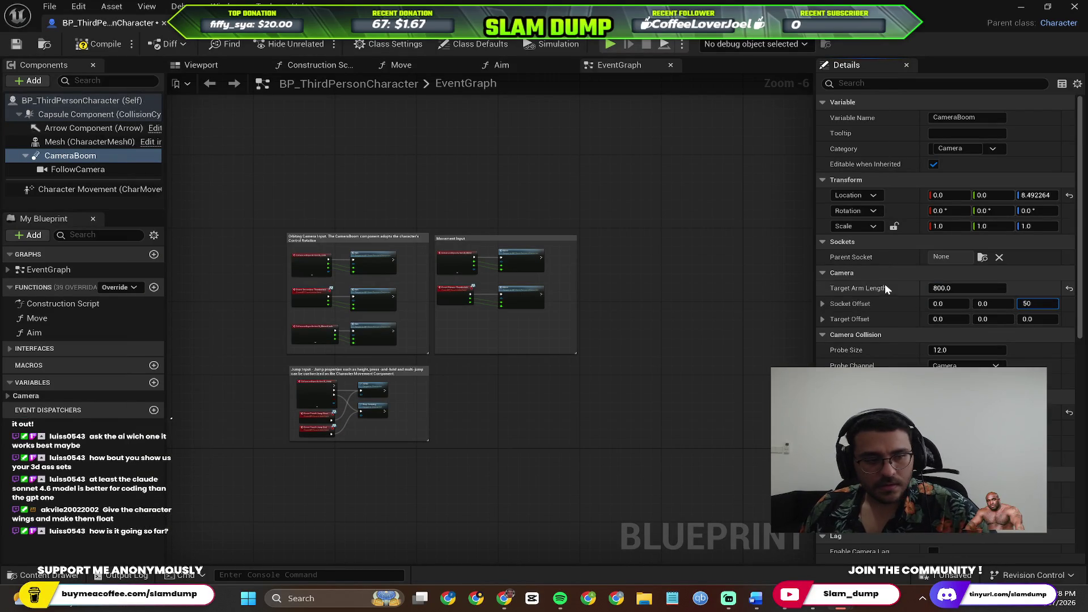
key("alt+Tab")
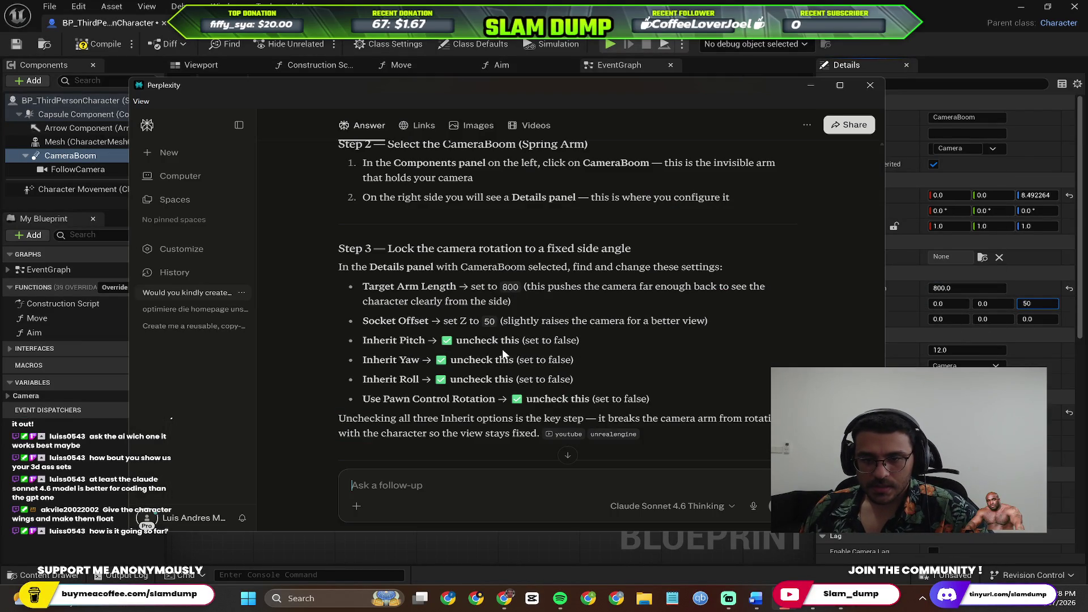
key("alt+Tab")
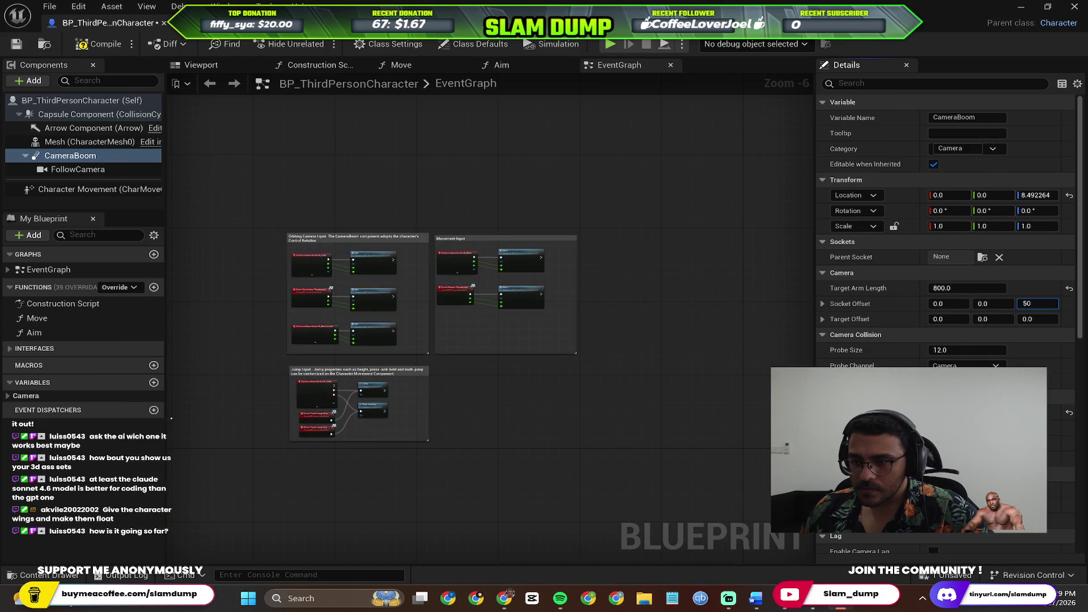
left_click(823, 304)
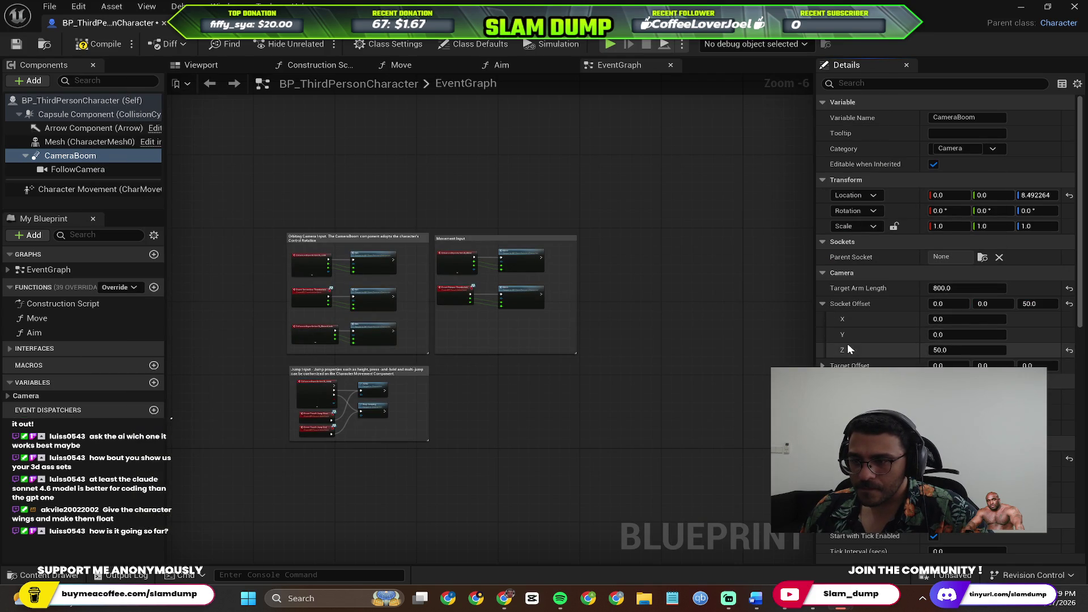
scroll(855, 349, "down", 1)
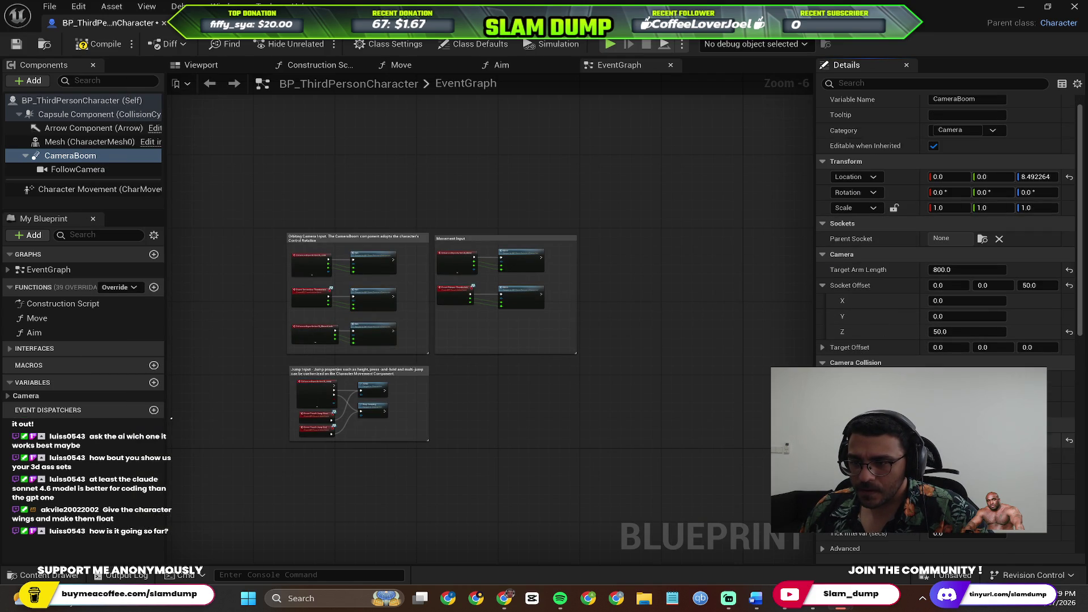
key("alt+Tab")
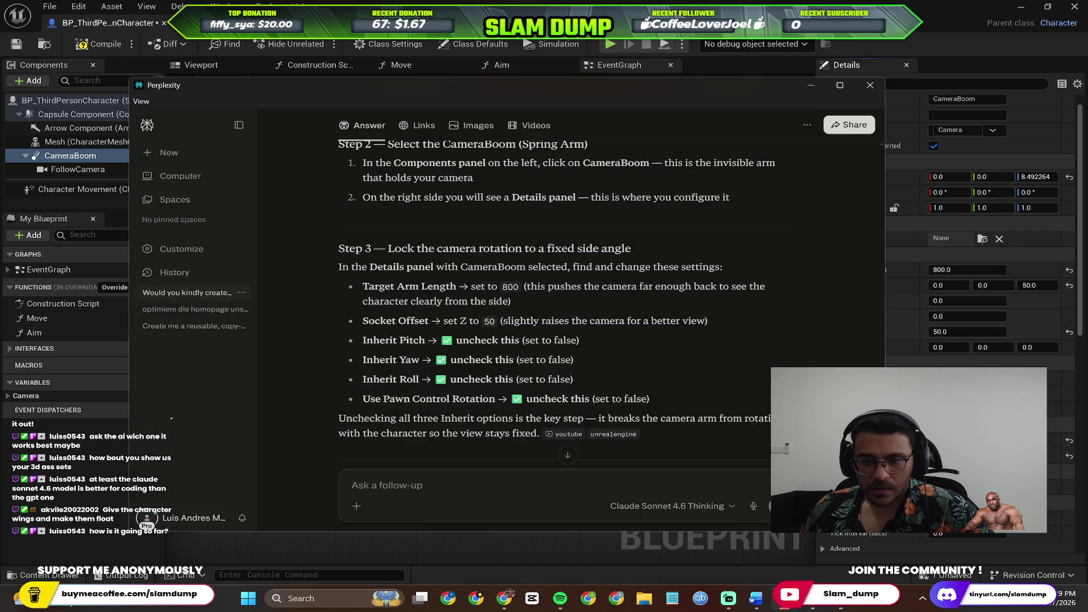
key("alt+Tab")
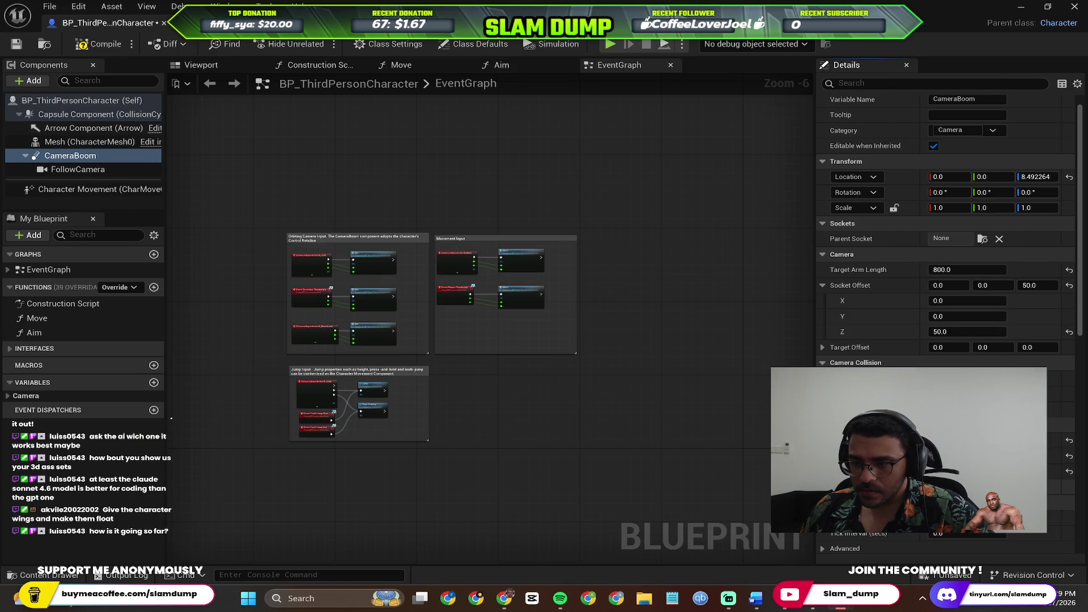
Scroll the Perplexity guide to Step 4: set the CameraBoom's Yaw rotation to 90.
key("alt+Tab")
scroll(500, 378, "down", 1)
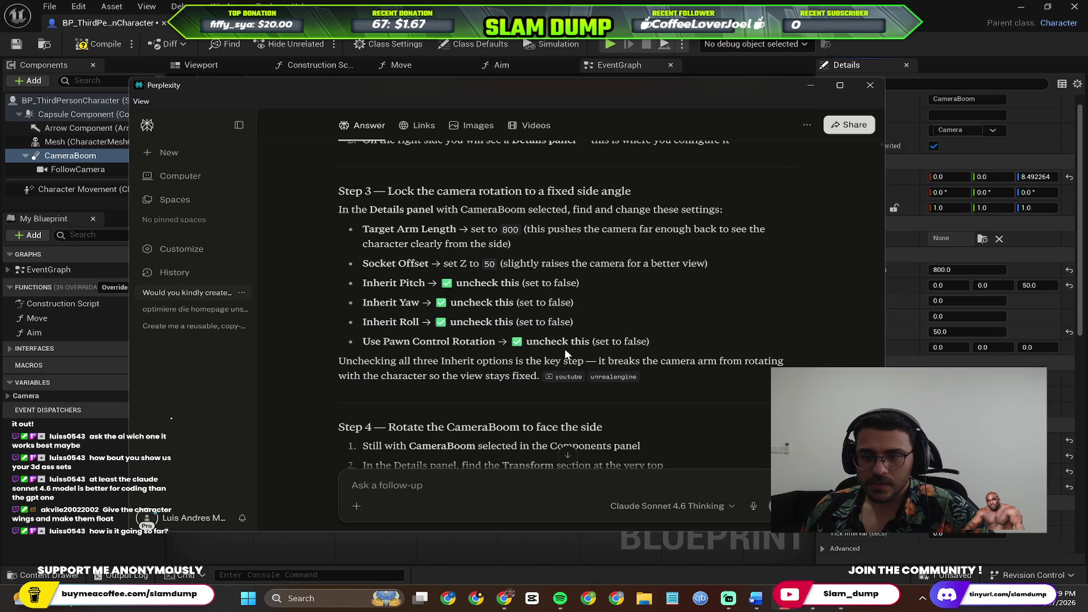
key("alt+Tab")
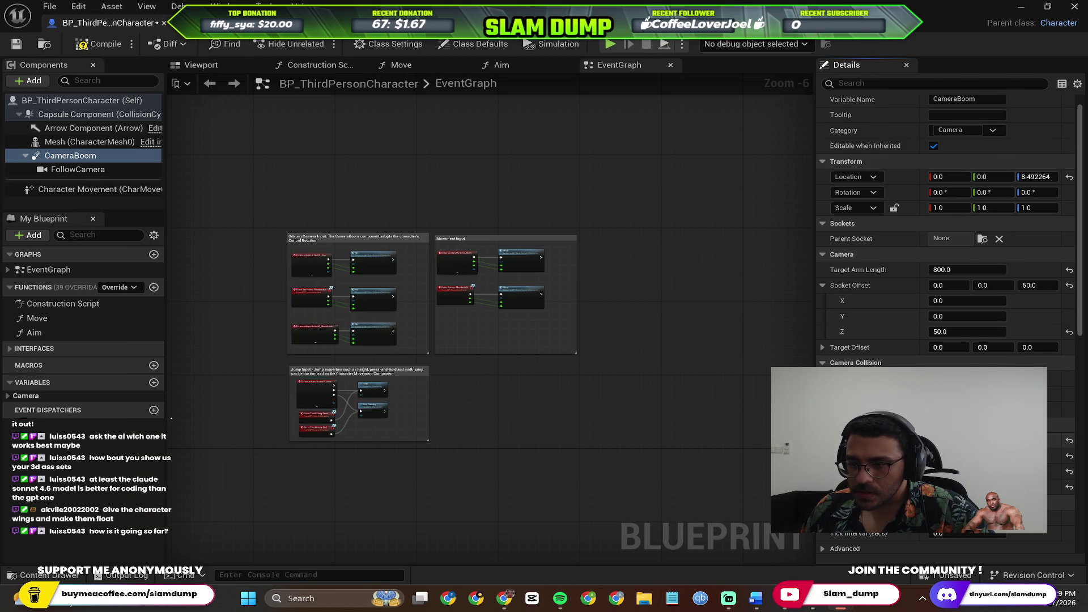
key("alt+Tab")
scroll(479, 302, "down", 2)
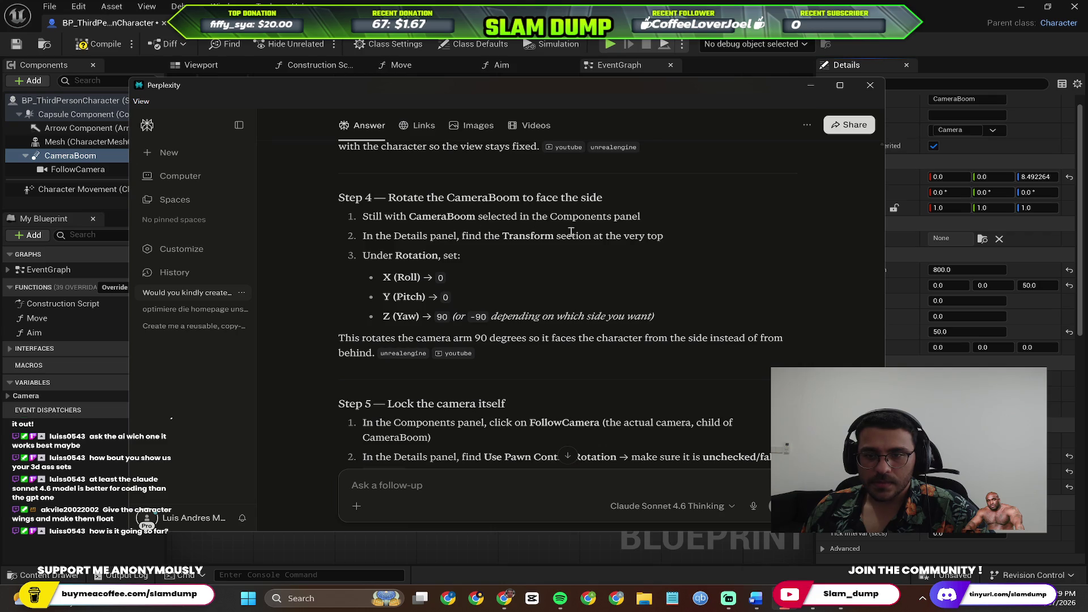
key("alt+Tab")
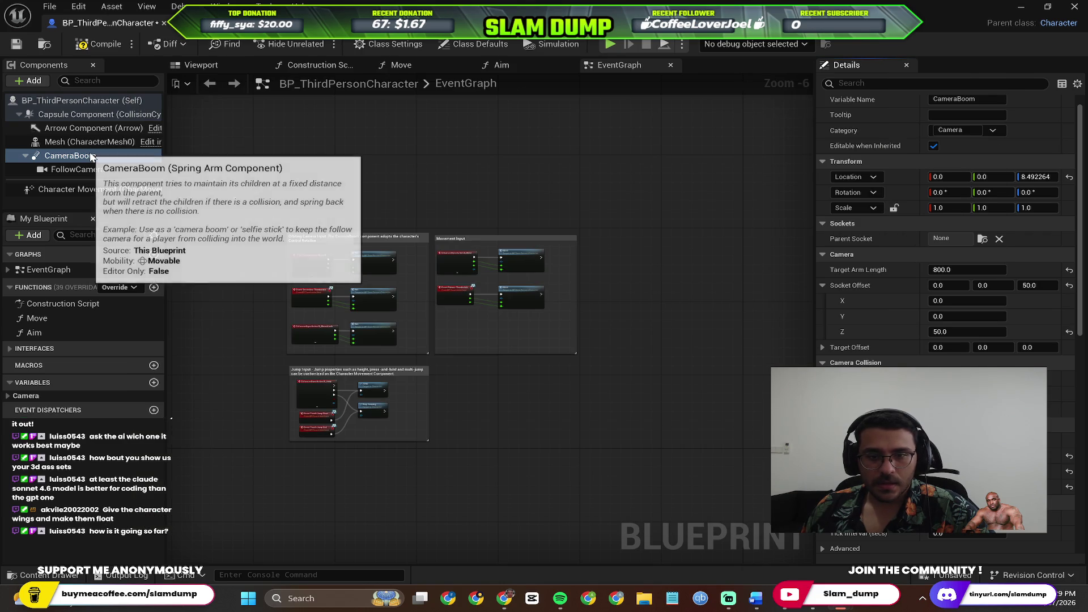
key("alt+Tab")
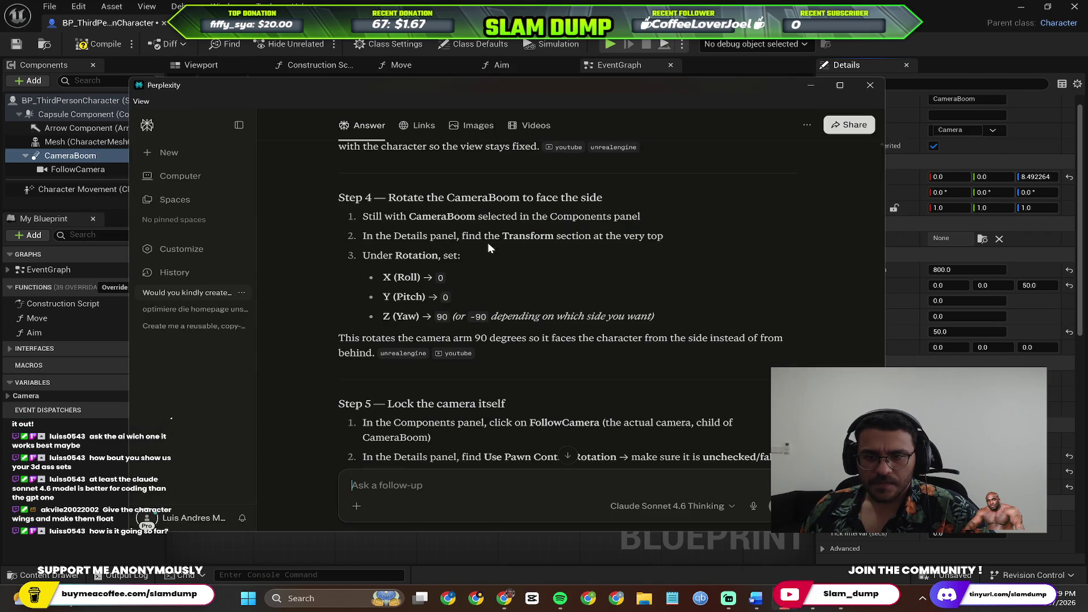
key("alt+Tab")
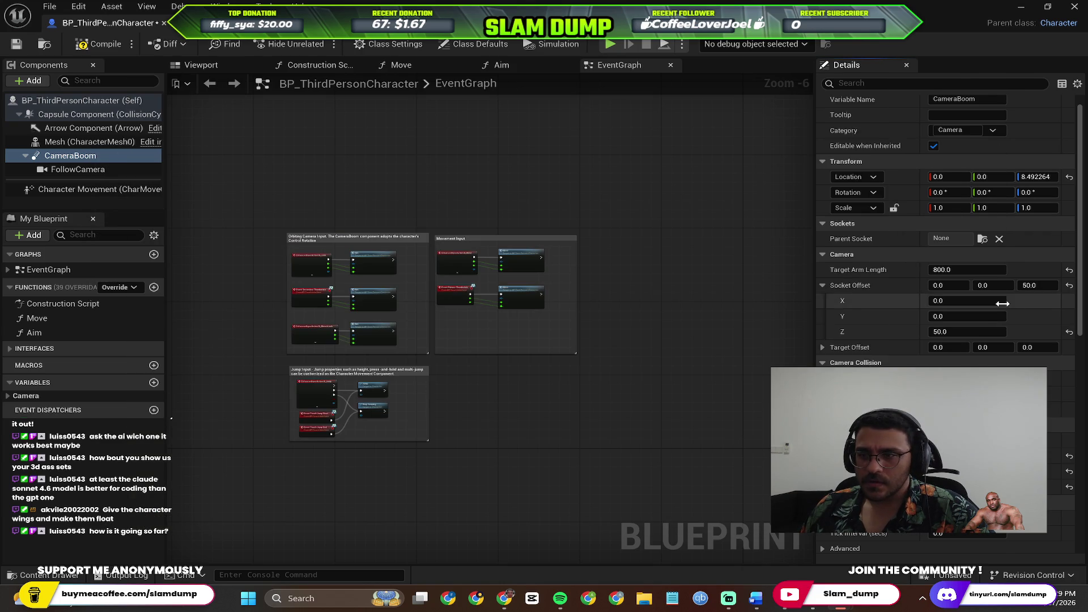
scroll(921, 168, "up", 1)
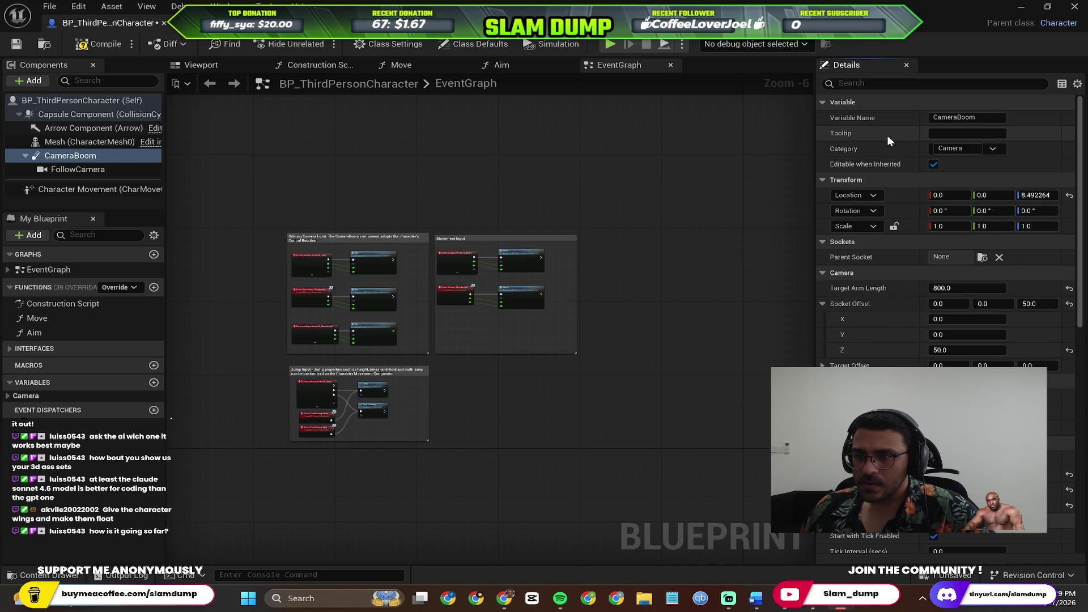
key("alt+Tab")
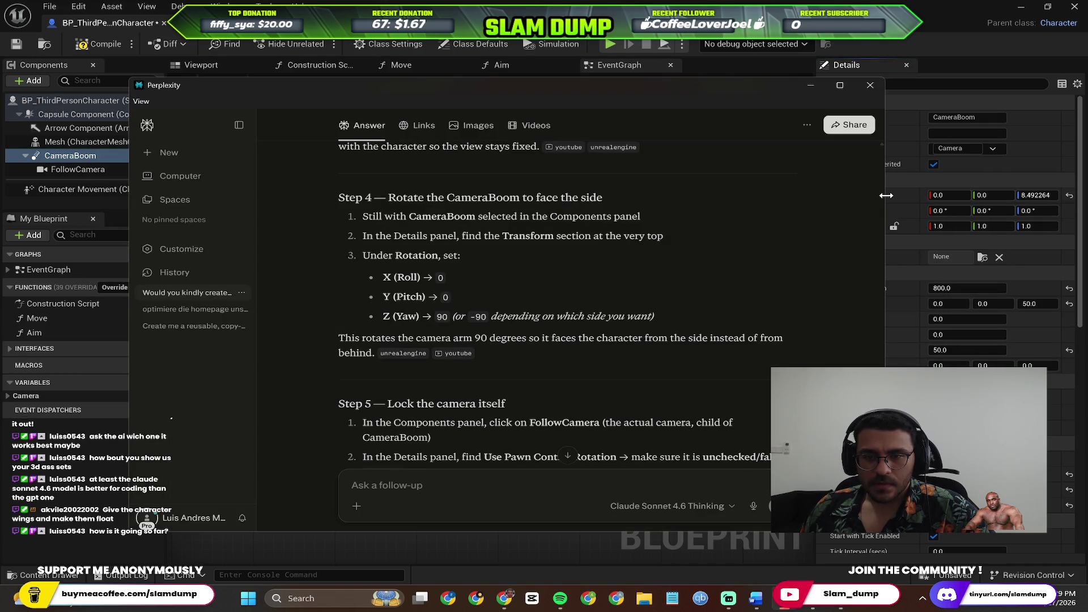
key("alt+Tab")
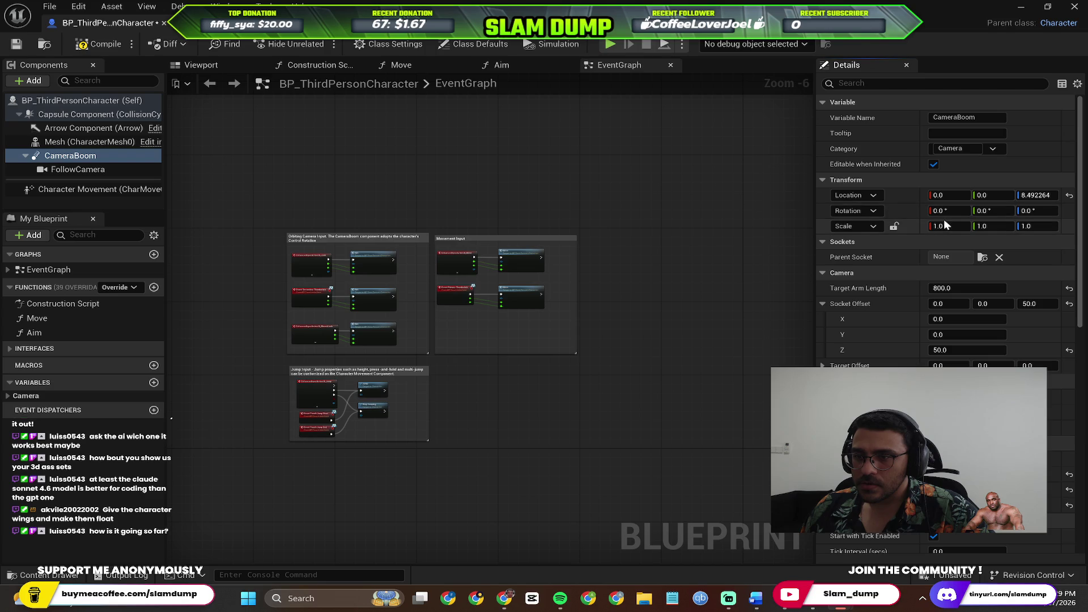
key("alt+Tab")
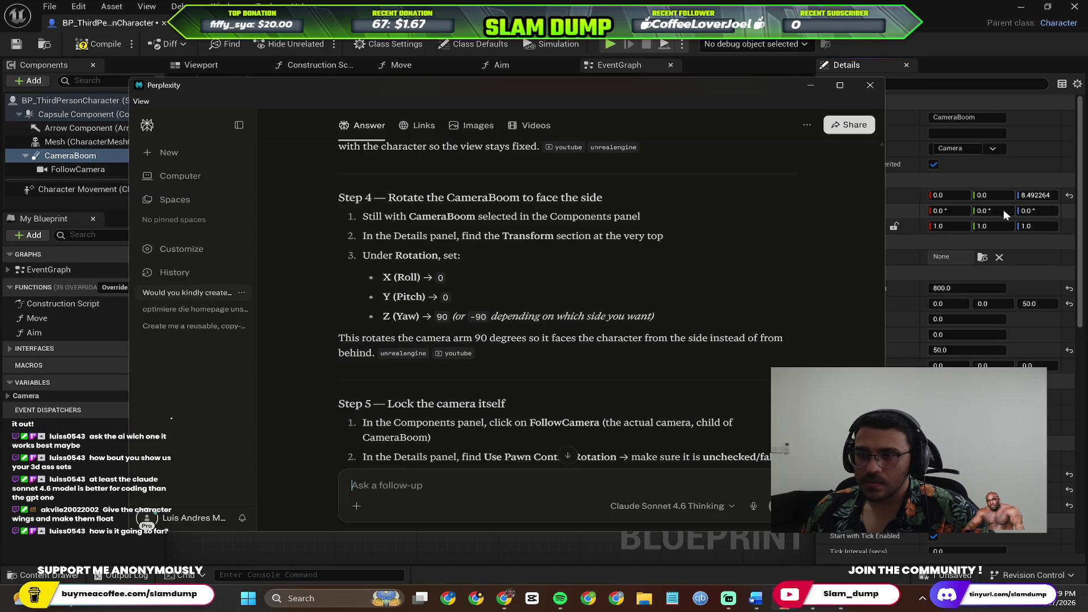
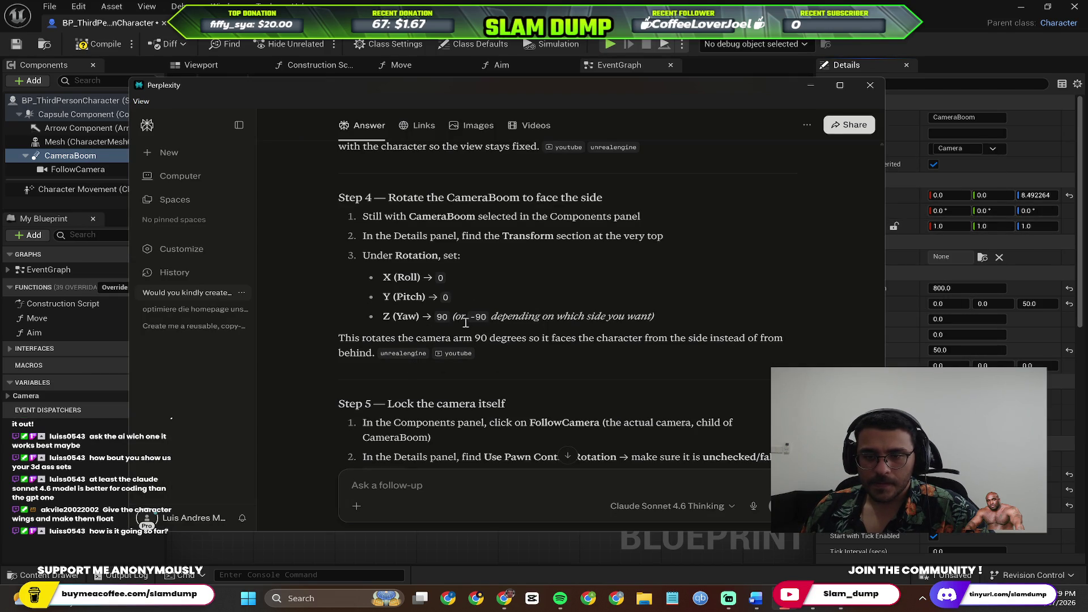
Set the CameraBoom's Rotation Z (yaw) to 90 degrees in the Details panel.
key("alt+Tab")
key("alt+Tab")
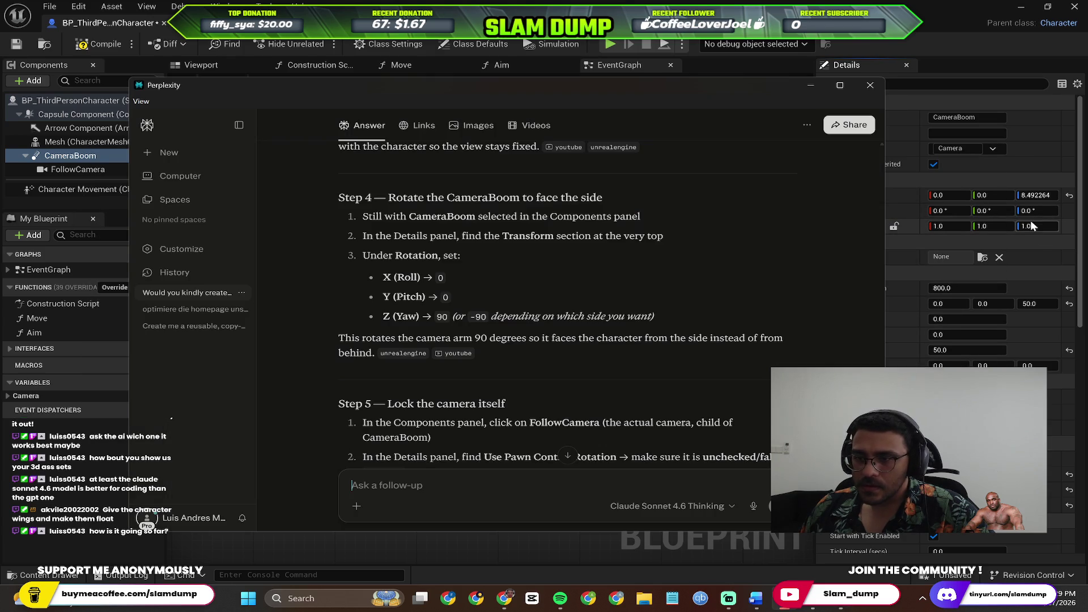
key("alt+Tab")
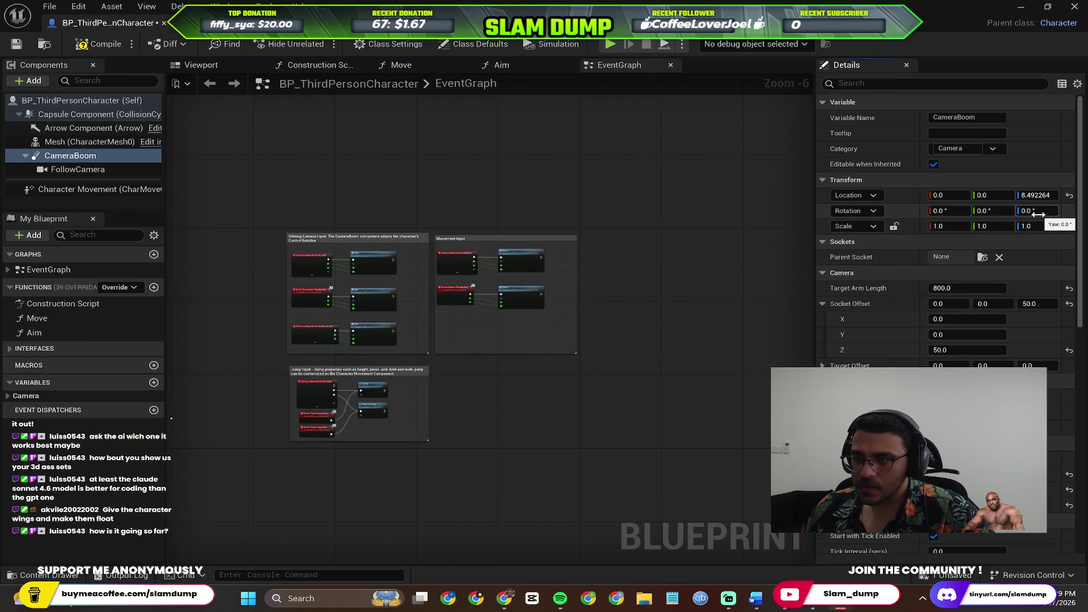
key("alt+Tab")
left_click(1038, 212)
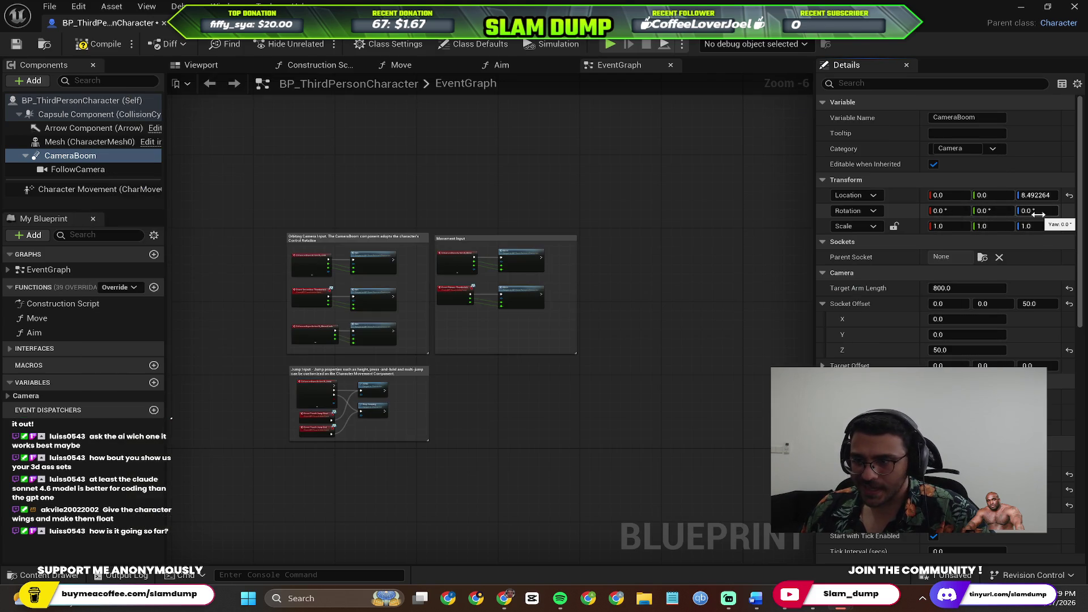
type("90")
key("Return")
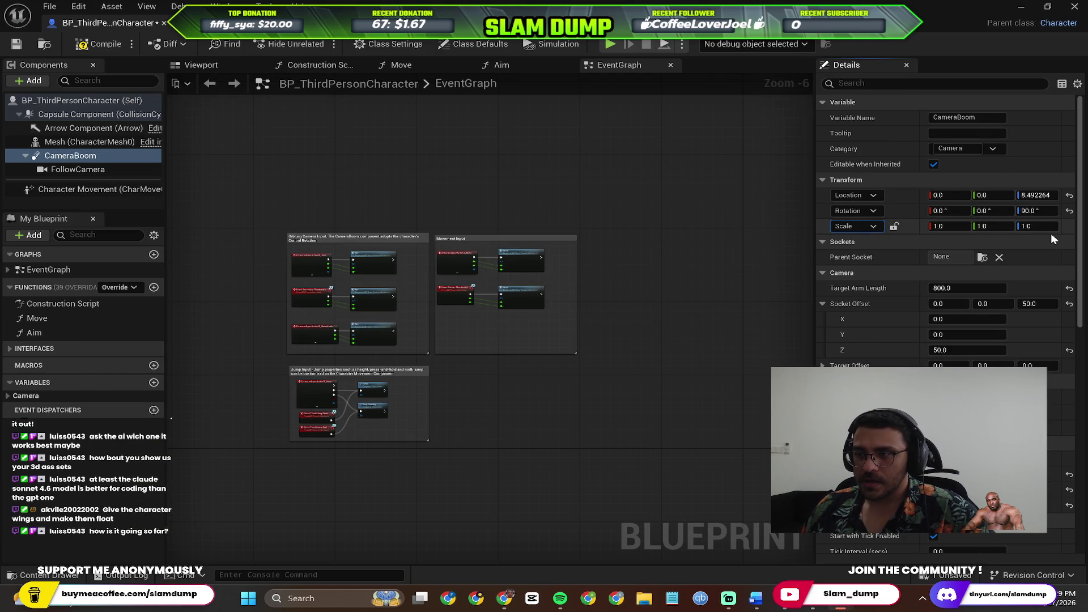
Select the FollowCamera component in the Components panel.
key("alt+Tab")
scroll(462, 310, "down", 2)
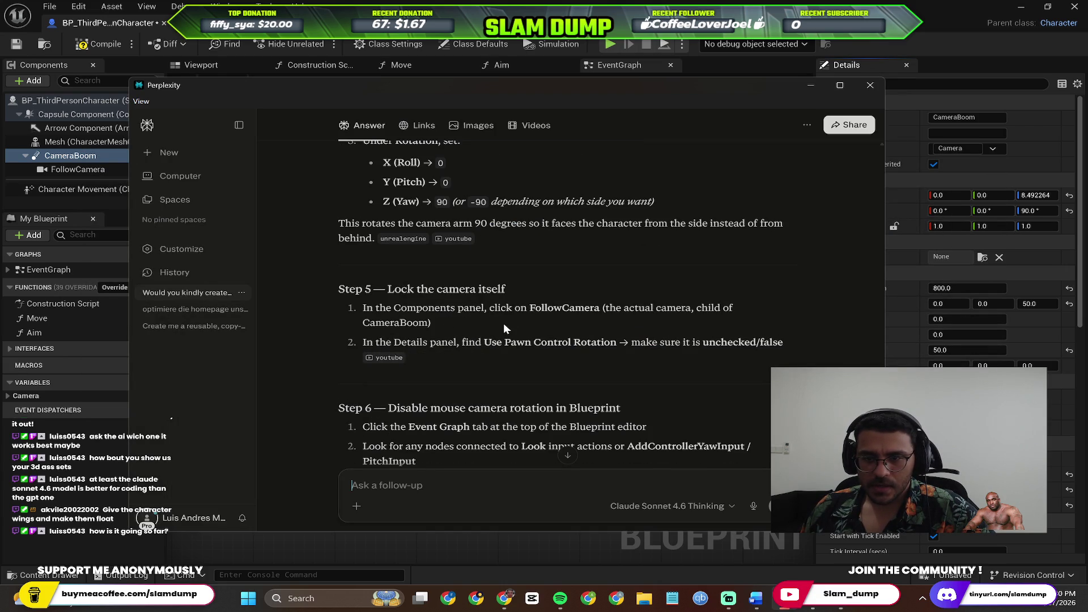
left_click(85, 170)
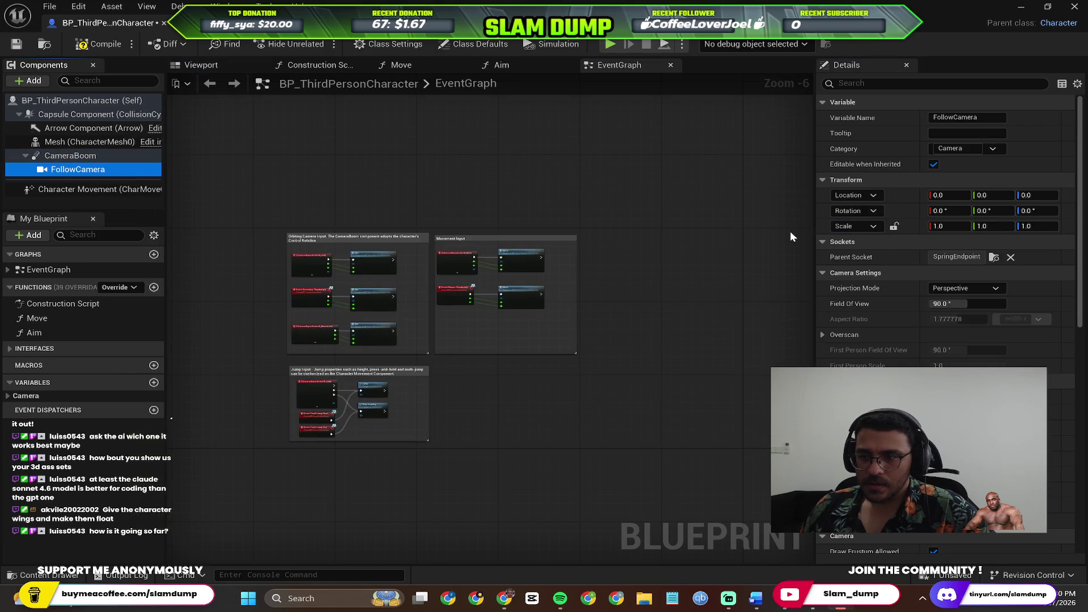
Scroll the FollowCamera's Details to Camera Options and confirm Use Pawn Control Rotation is unchecked.
key("alt+Tab")
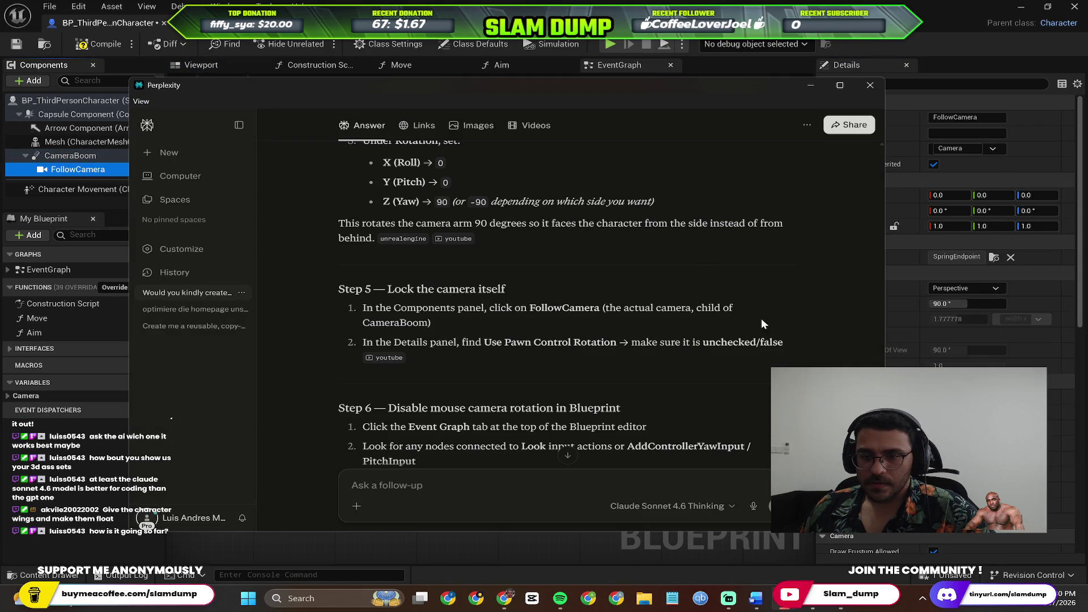
key("alt+Tab")
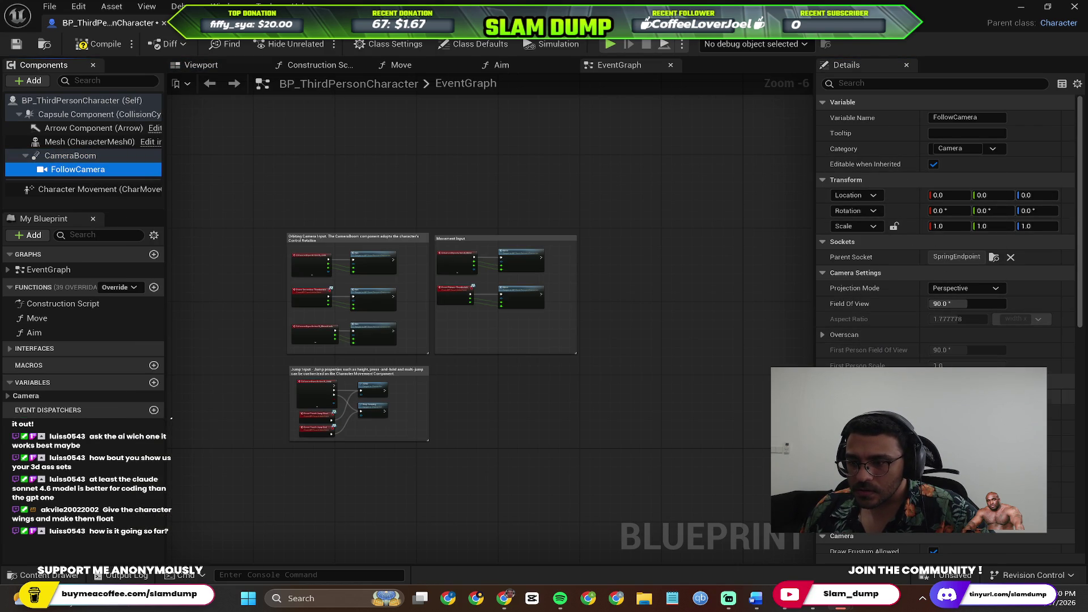
left_click(896, 290)
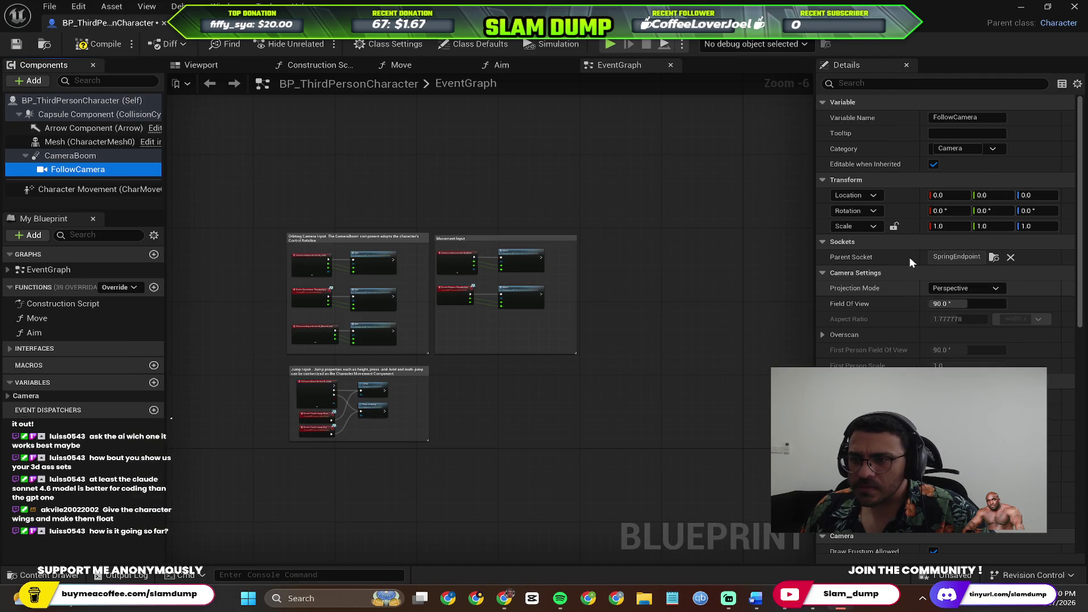
scroll(867, 340, "down", 1)
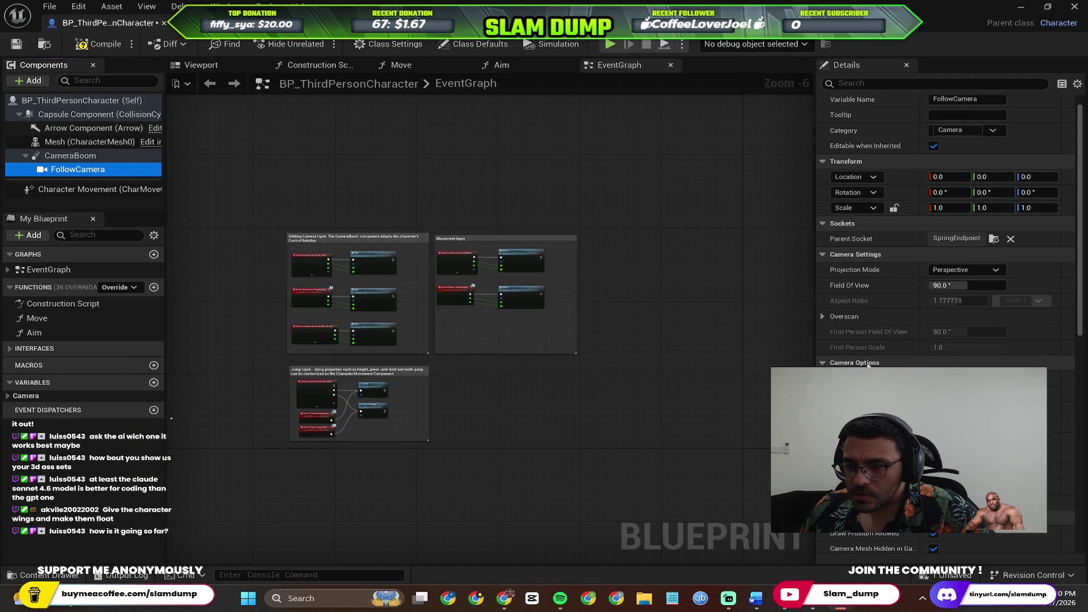
scroll(946, 255, "down", 2)
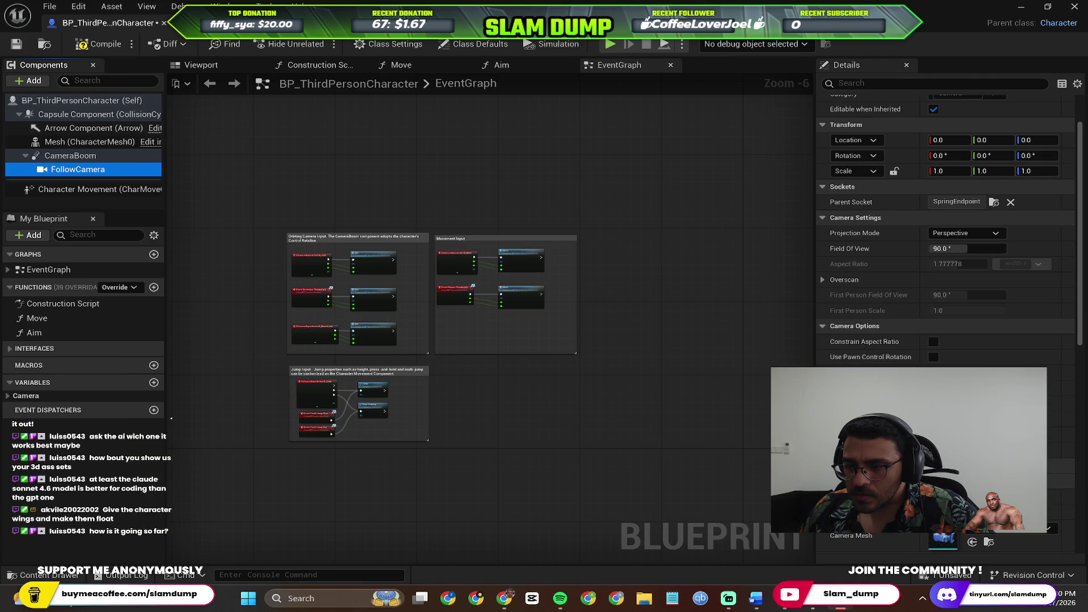
key("alt+Tab")
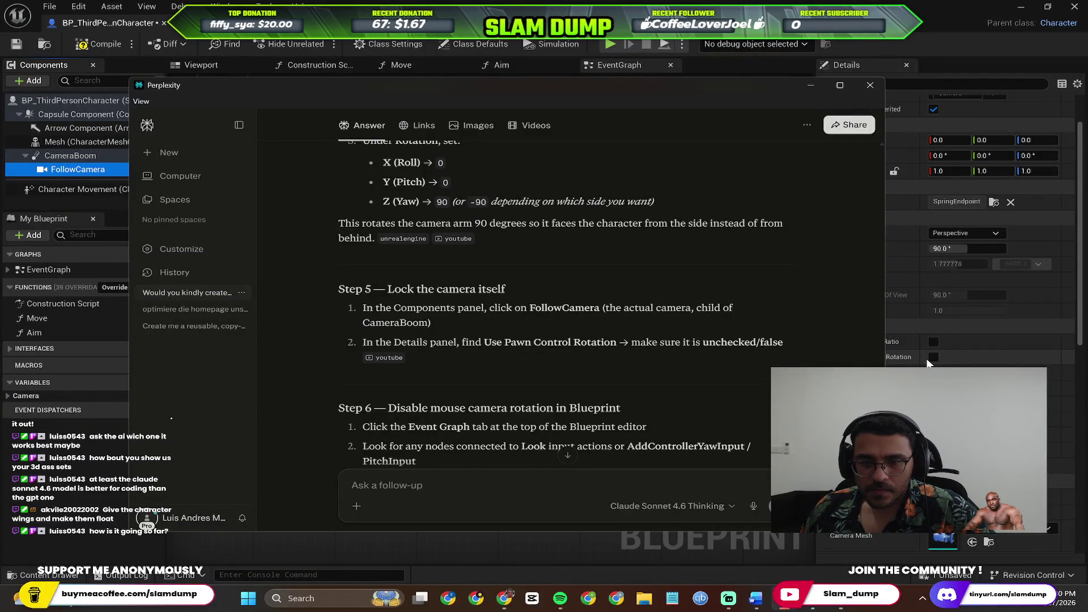
key("alt+Tab")
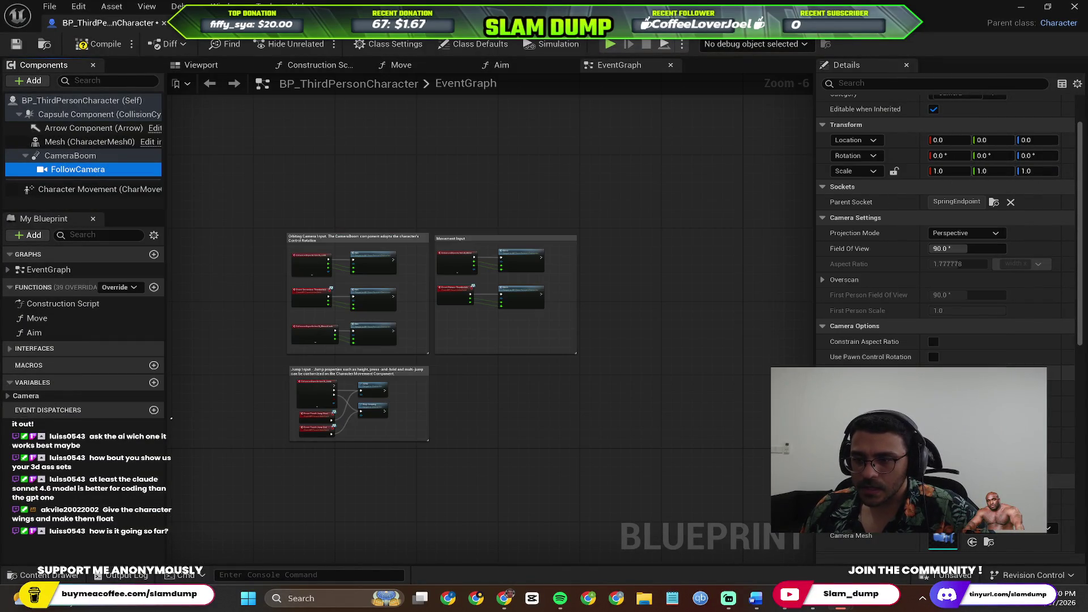
key("alt+Tab")
Dismiss the Unity uninstall confirmation and go back to the Blueprint's EventGraph.
key("alt+Tab")
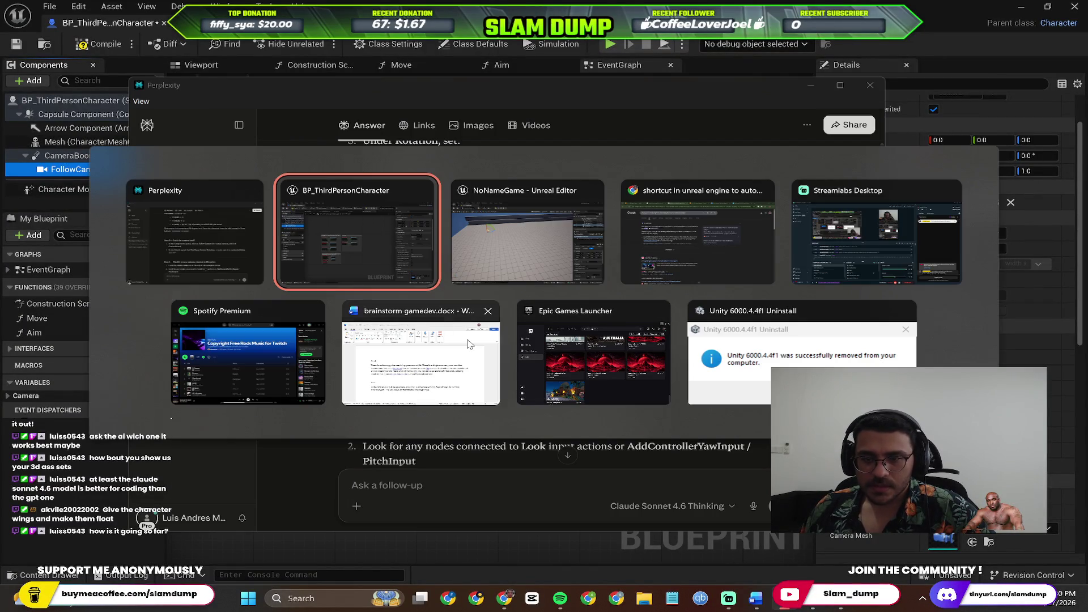
left_click(822, 354)
left_click(627, 338)
key("alt+Tab")
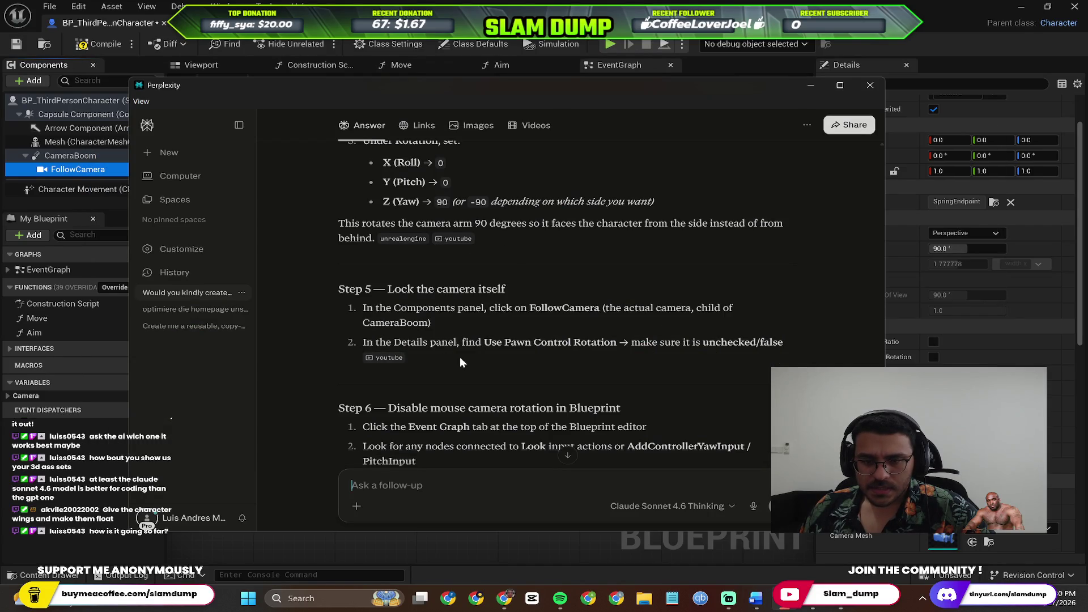
scroll(471, 354, "down", 3)
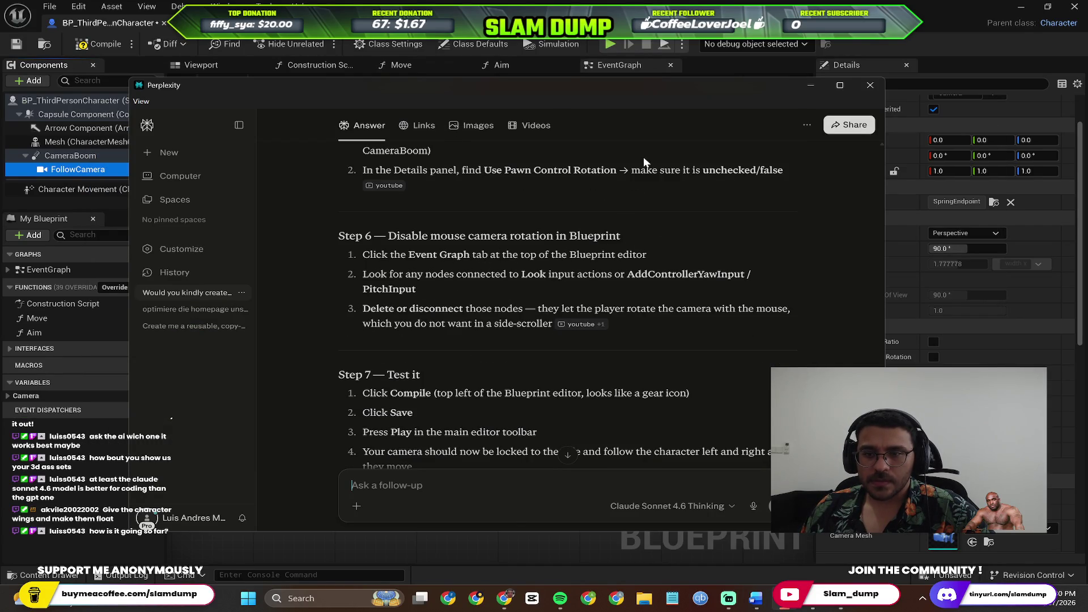
left_click(627, 71)
Pan the EventGraph toward the IA_Look camera input nodes.
scroll(397, 272, "up", 6)
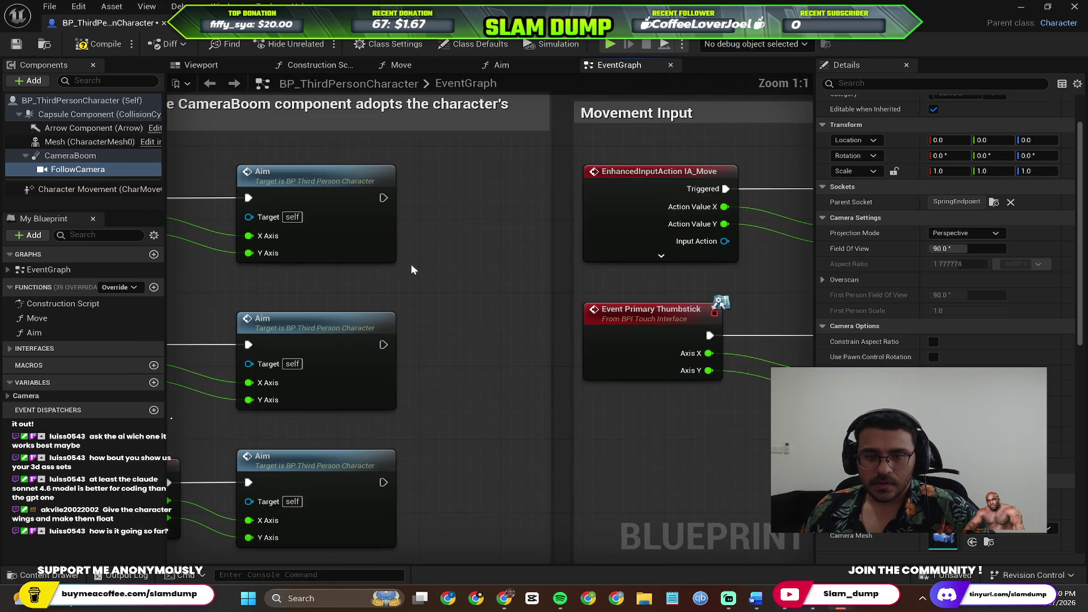
scroll(418, 263, "down", 4)
key("alt+Tab")
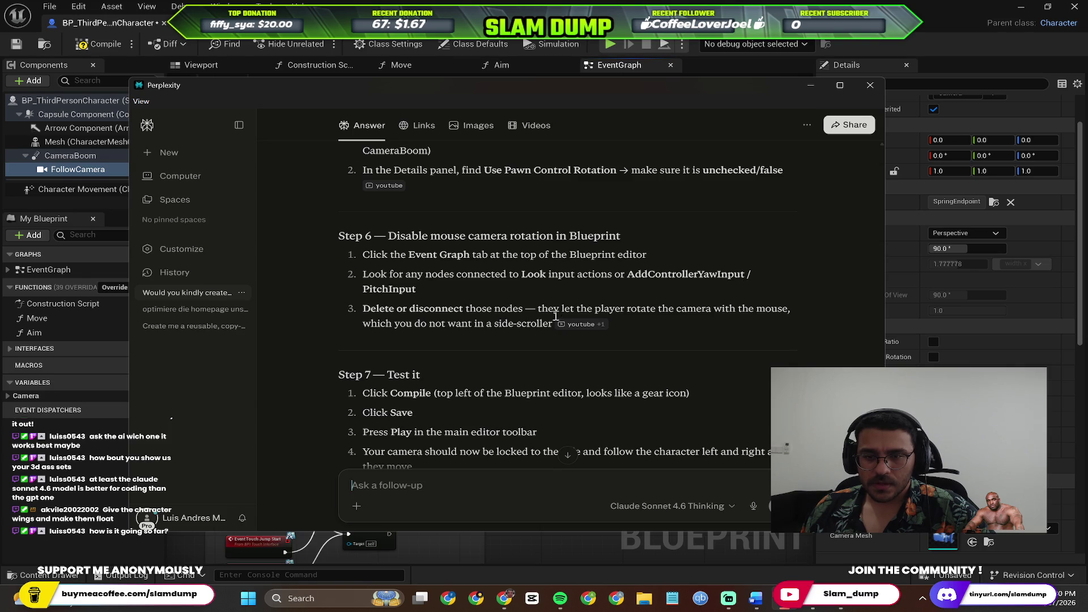
key("alt+Tab")
scroll(337, 258, "up", 3)
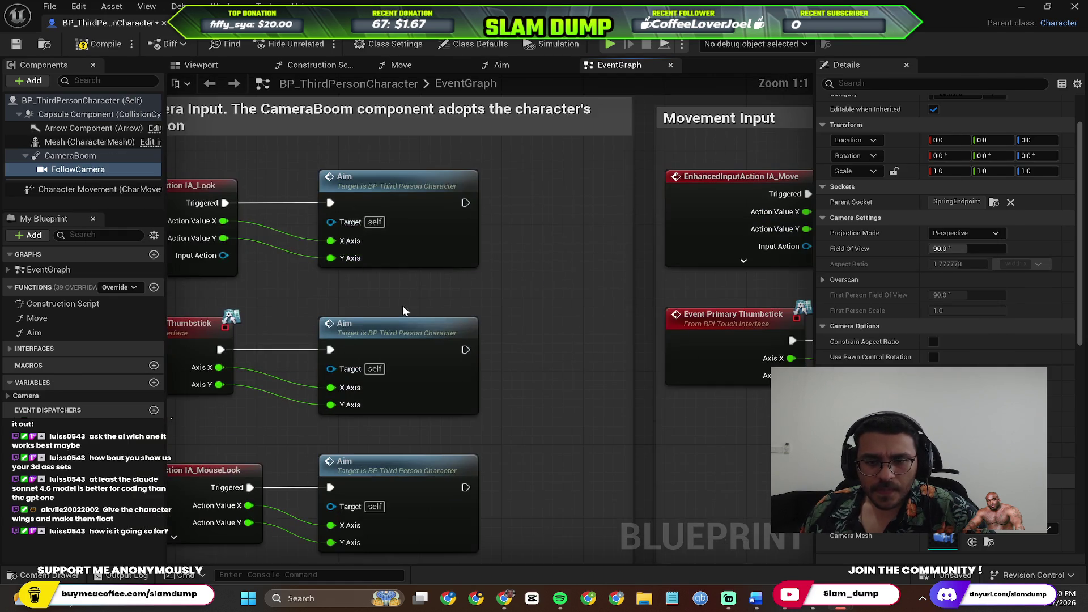
left_click_drag(612, 290, 626, 293)
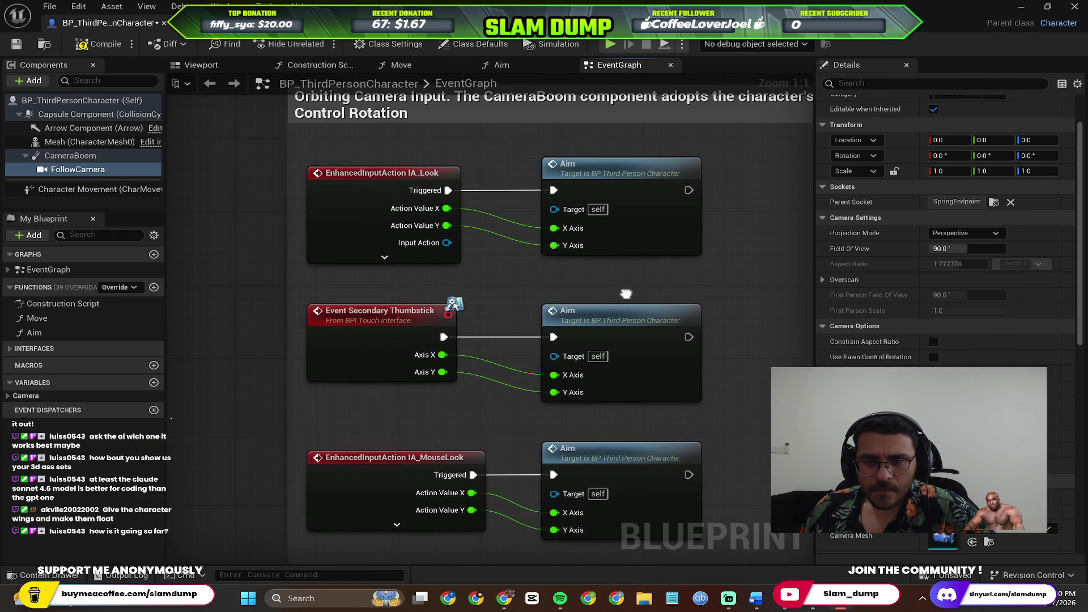
scroll(566, 283, "down", 3)
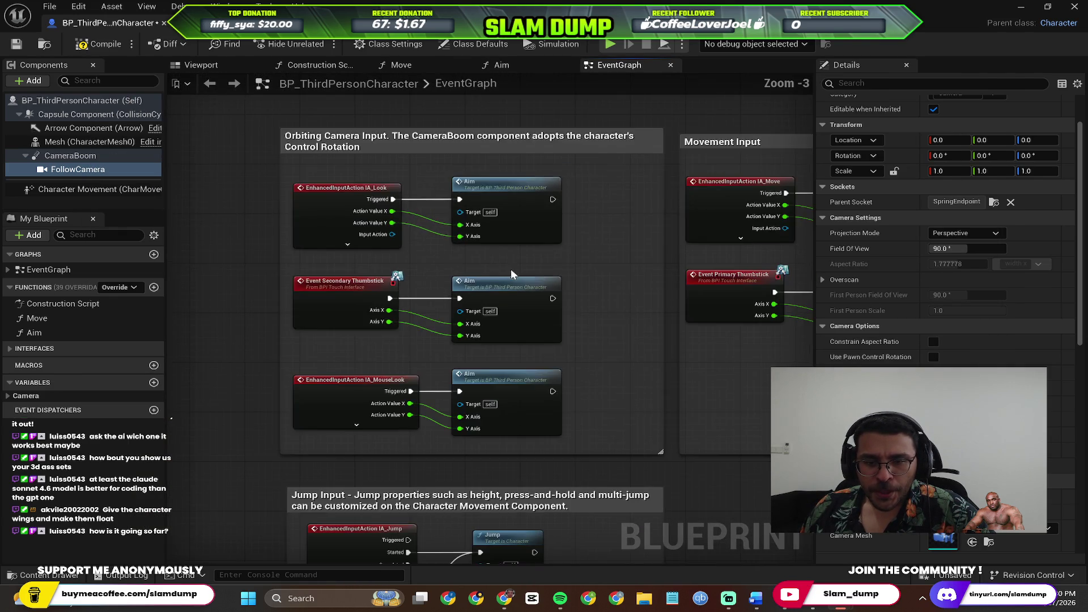
scroll(509, 274, "down", 1)
left_click_drag(510, 321, 486, 321)
scroll(635, 369, "up", 1)
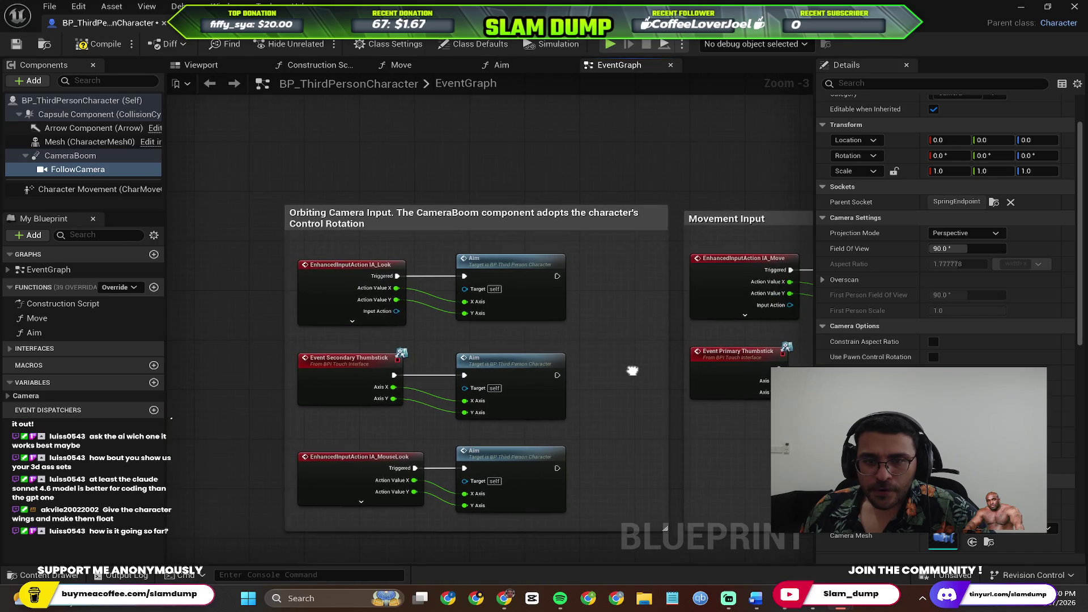
scroll(448, 220, "up", 3)
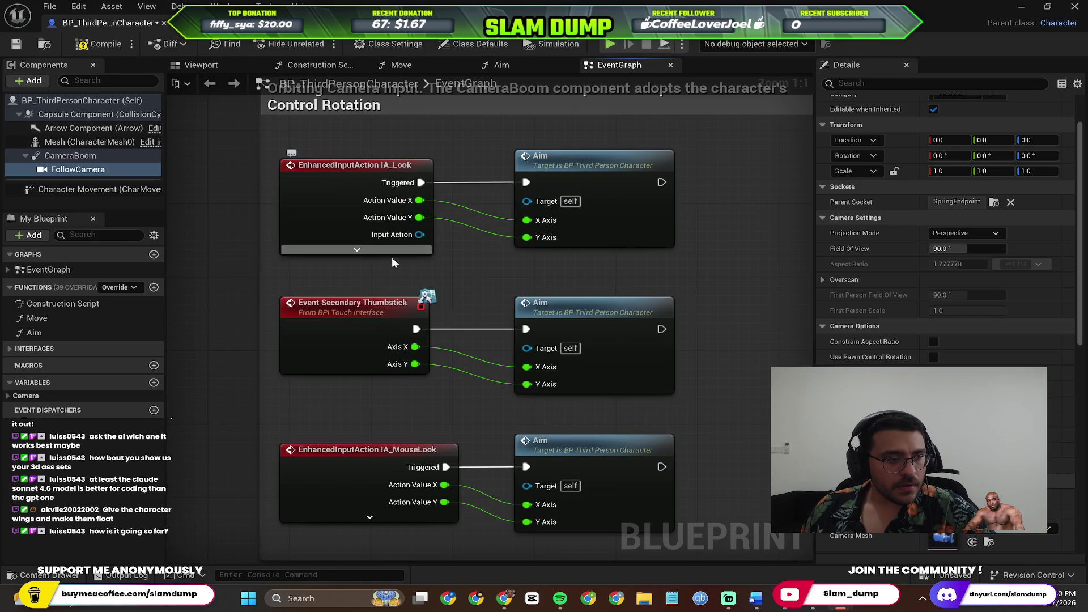
left_click_drag(395, 267, 448, 326)
key("alt+Tab")
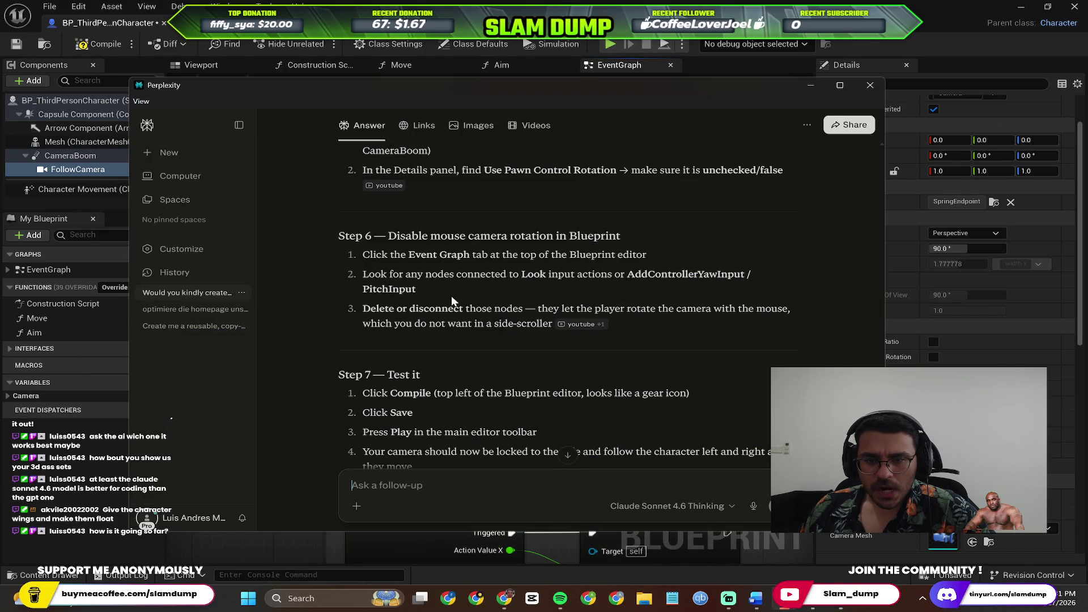
key("alt+Tab")
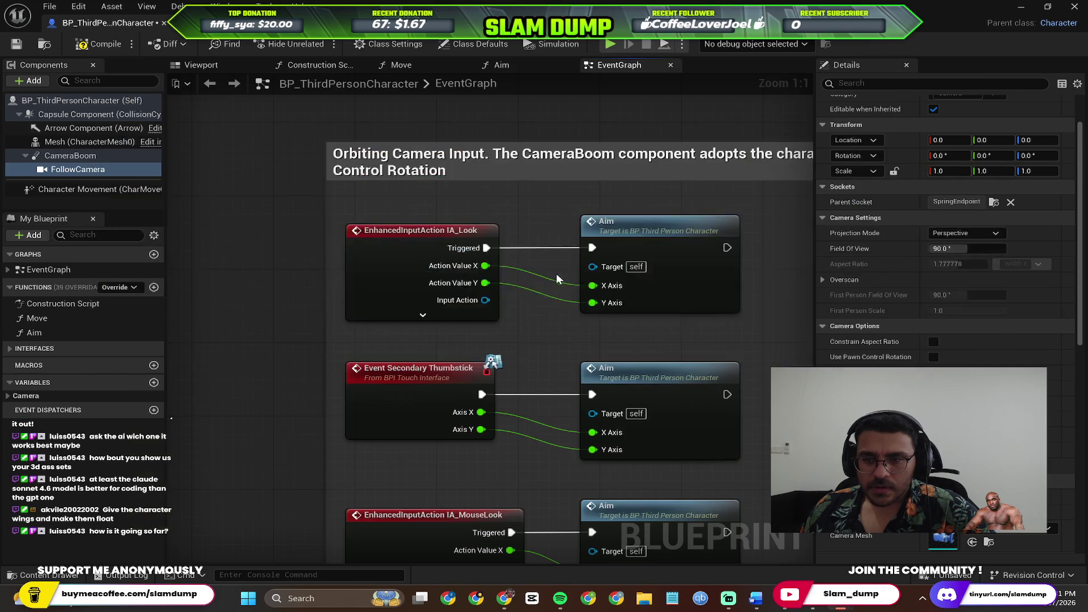
left_click_drag(534, 341, 490, 289)
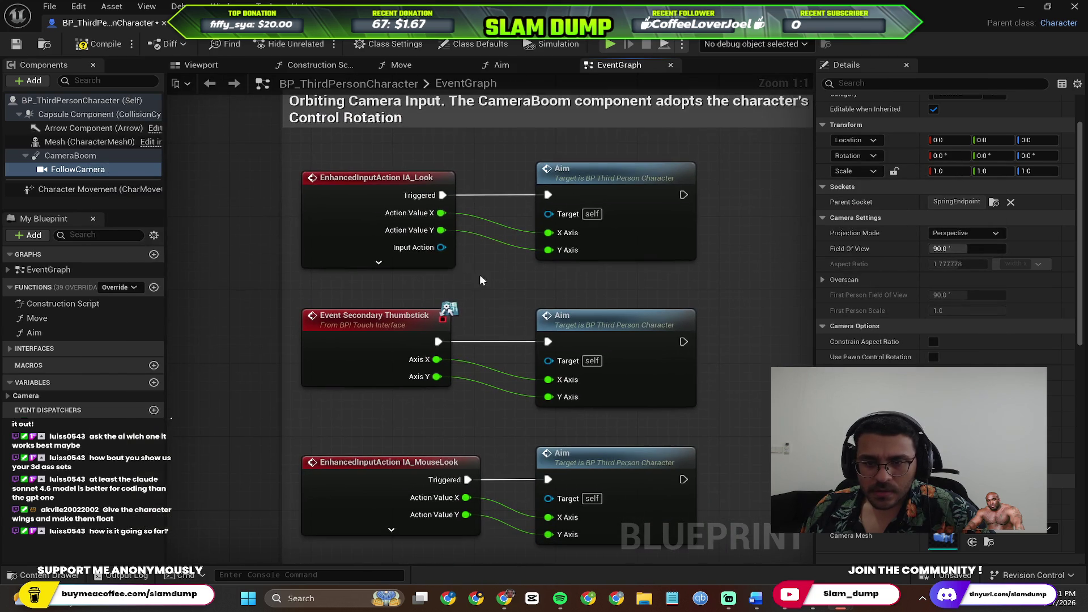
Inspect the IA_Look node's pins, undo an accidental node move, then select IA_MouseLook.
left_click(379, 262)
left_click_drag(364, 179, 368, 120)
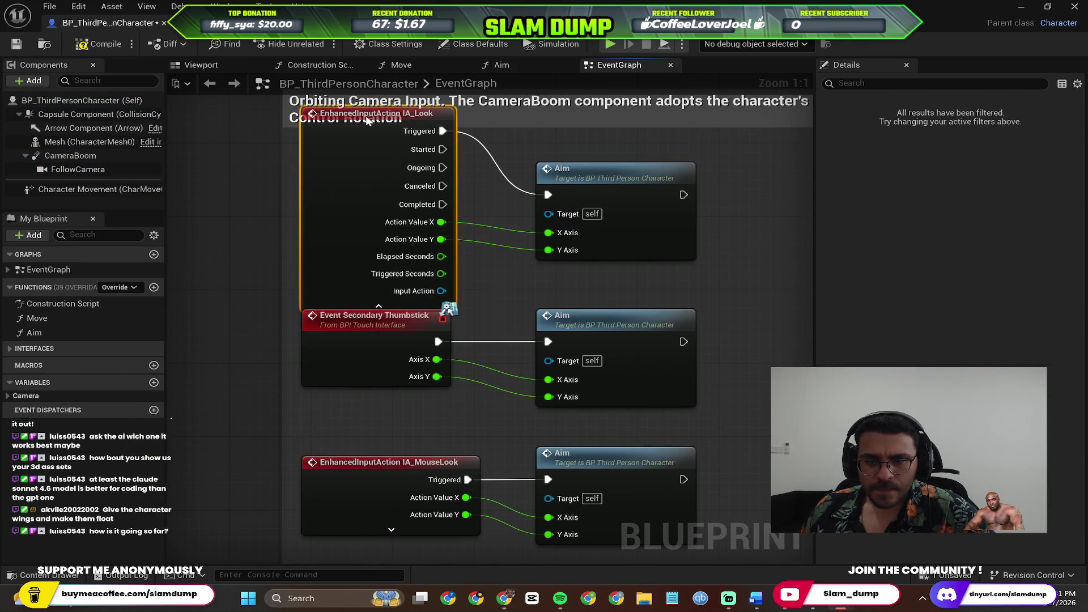
key("ctrl+z")
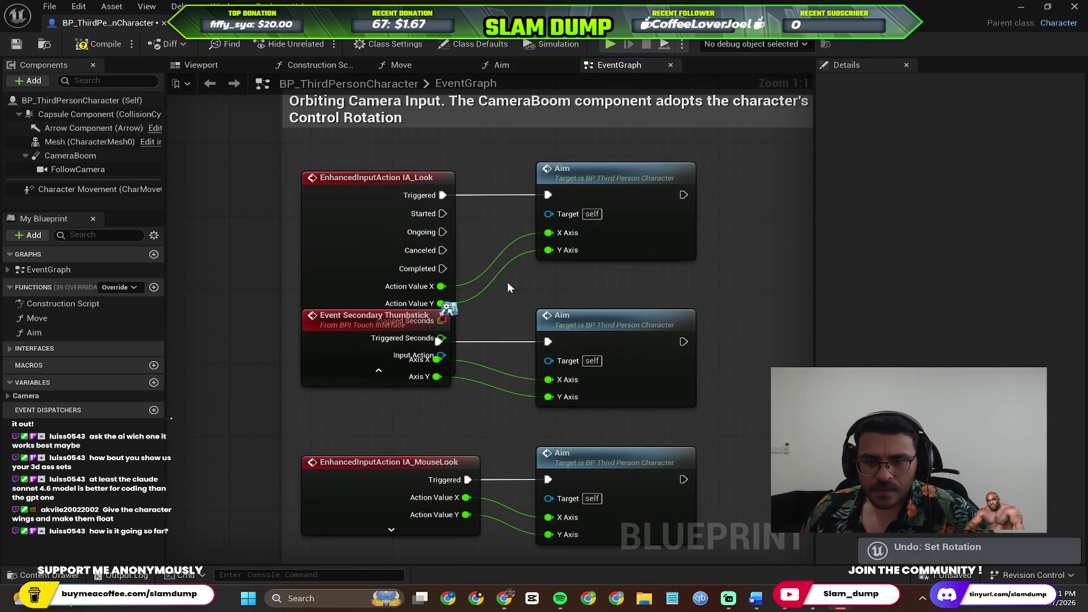
left_click(382, 223)
left_click(378, 372)
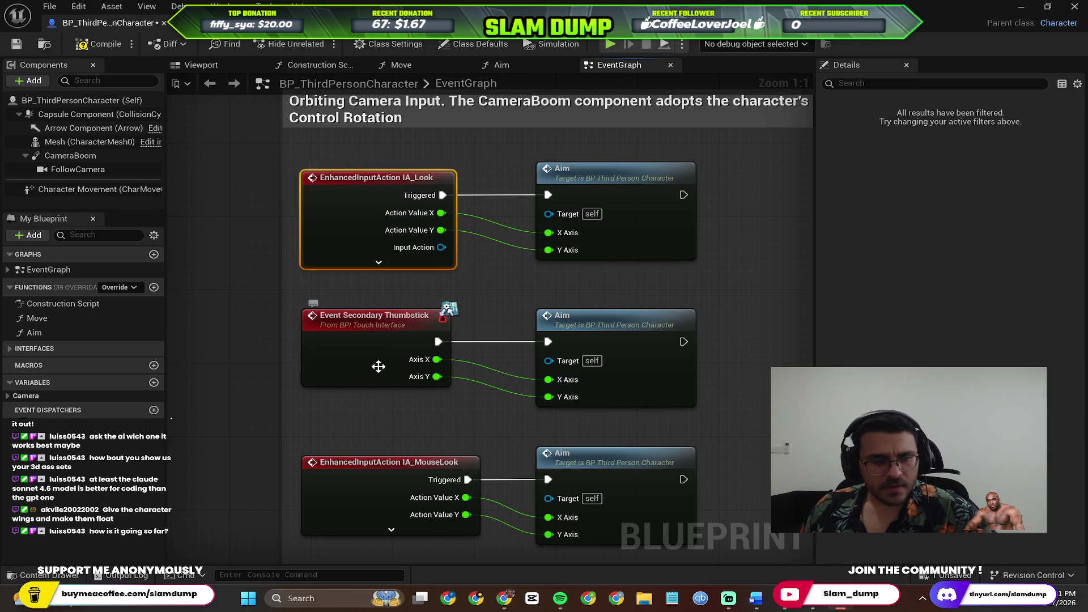
scroll(396, 385, "down", 4)
scroll(450, 400, "up", 4)
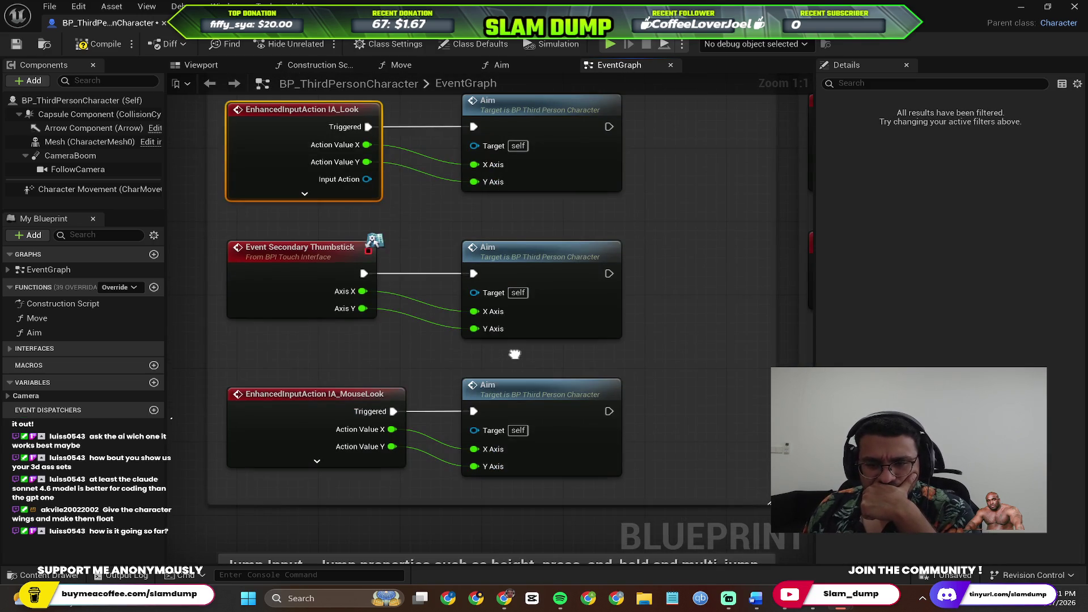
left_click(360, 394)
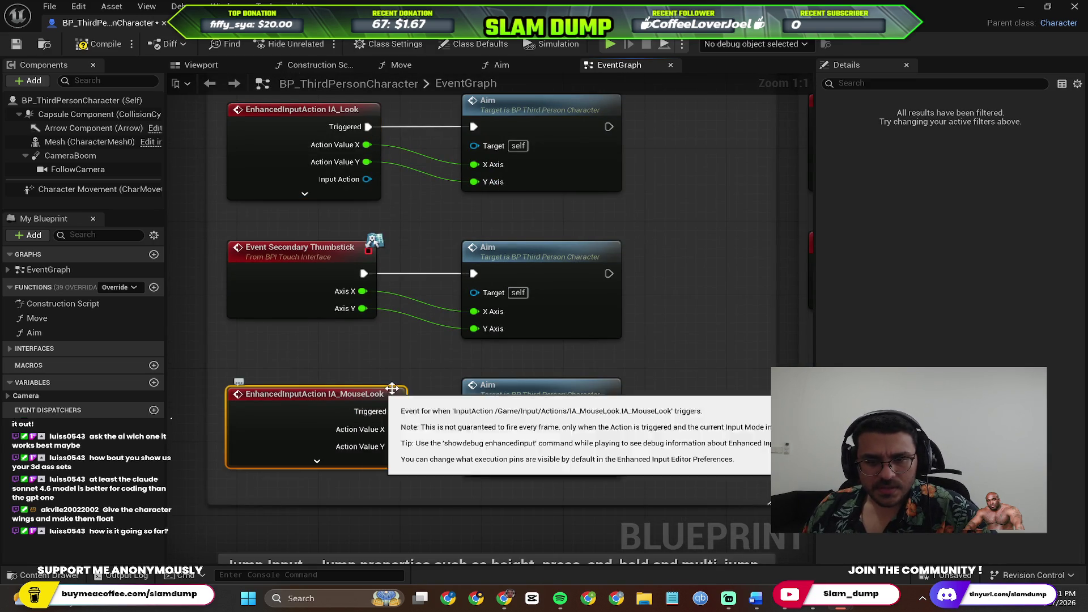
Bring the Orbiting Camera Input nodes into view and open the IA_Look Triggered pin's actions.
key("alt+Tab")
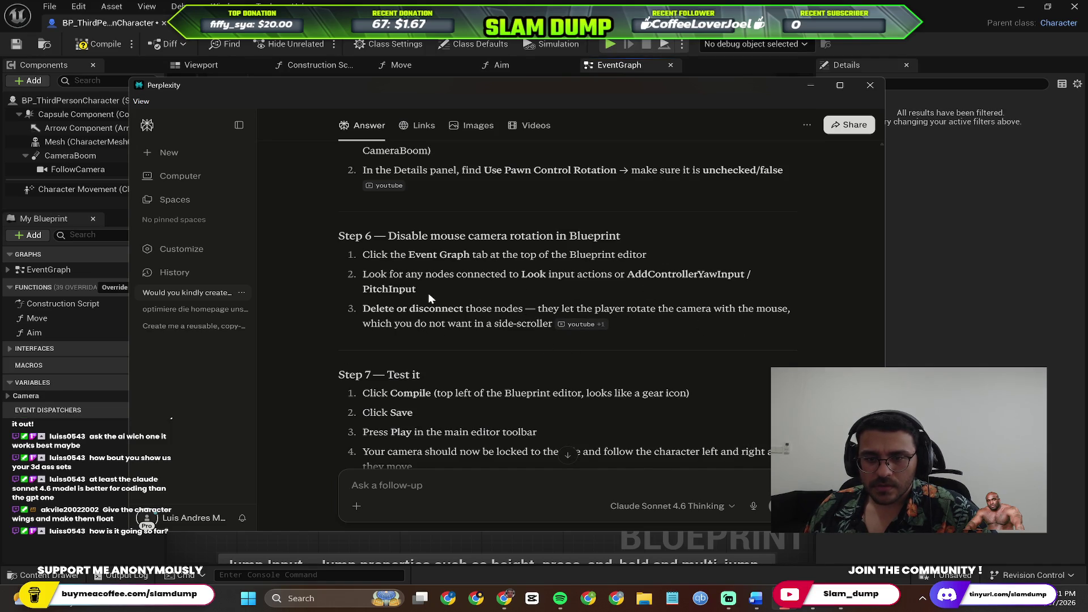
key("alt+Tab")
mouse_move(573, 279)
left_mouse_down()
mouse_move(596, 420)
mouse_move(603, 398)
left_mouse_up()
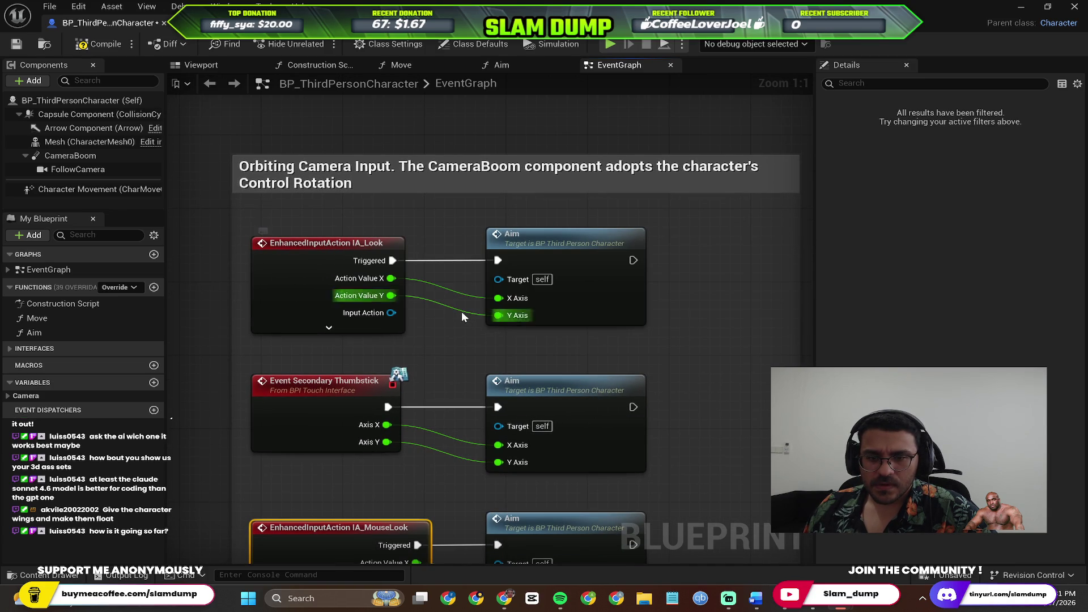
scroll(406, 328, "down", 3)
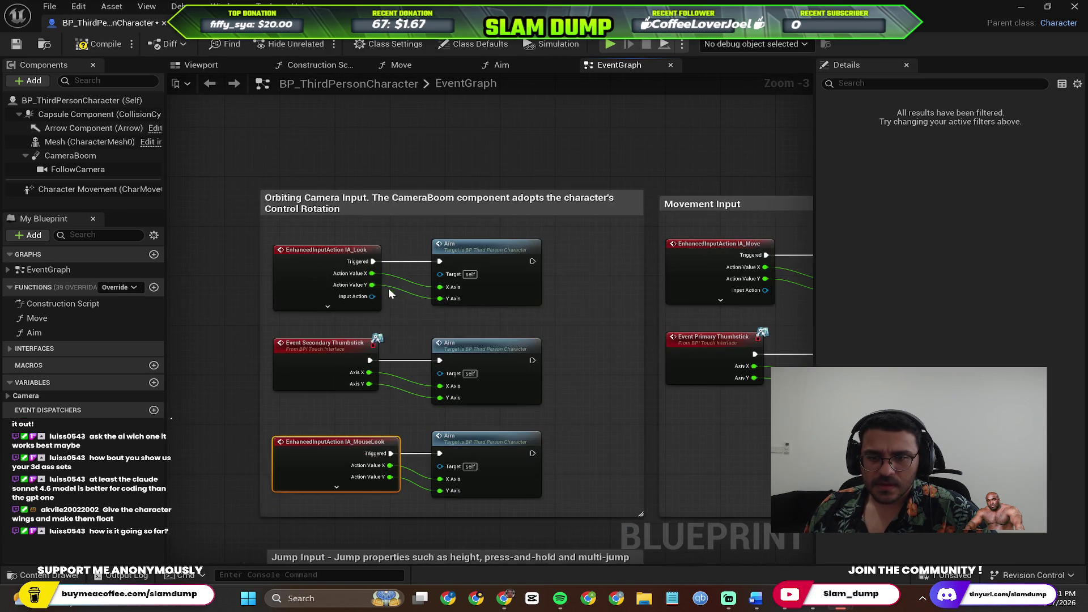
scroll(389, 297, "up", 3)
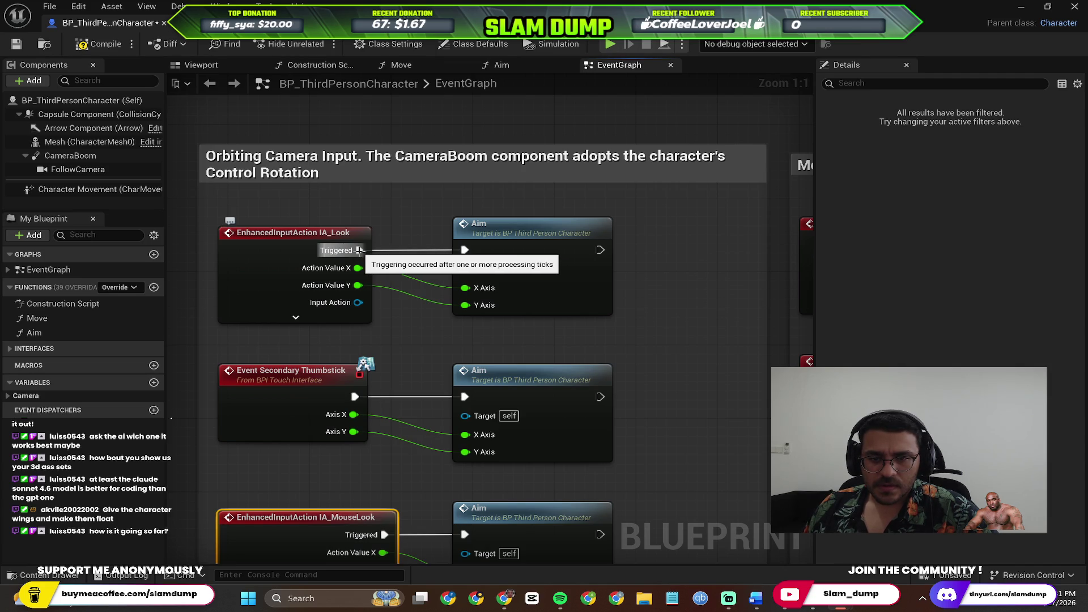
right_click(362, 252)
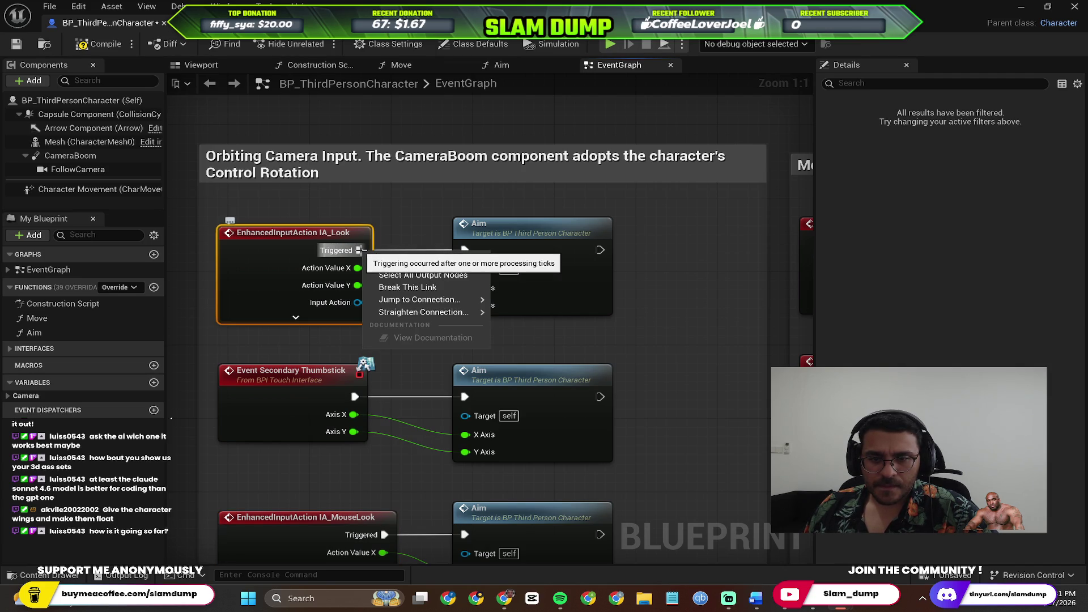
Break the IA_Look Triggered, Action Value X and Action Value Y links to the Aim node.
left_click(400, 289)
right_click(356, 271)
left_click(396, 317)
right_click(357, 286)
left_click(408, 336)
right_click(366, 379)
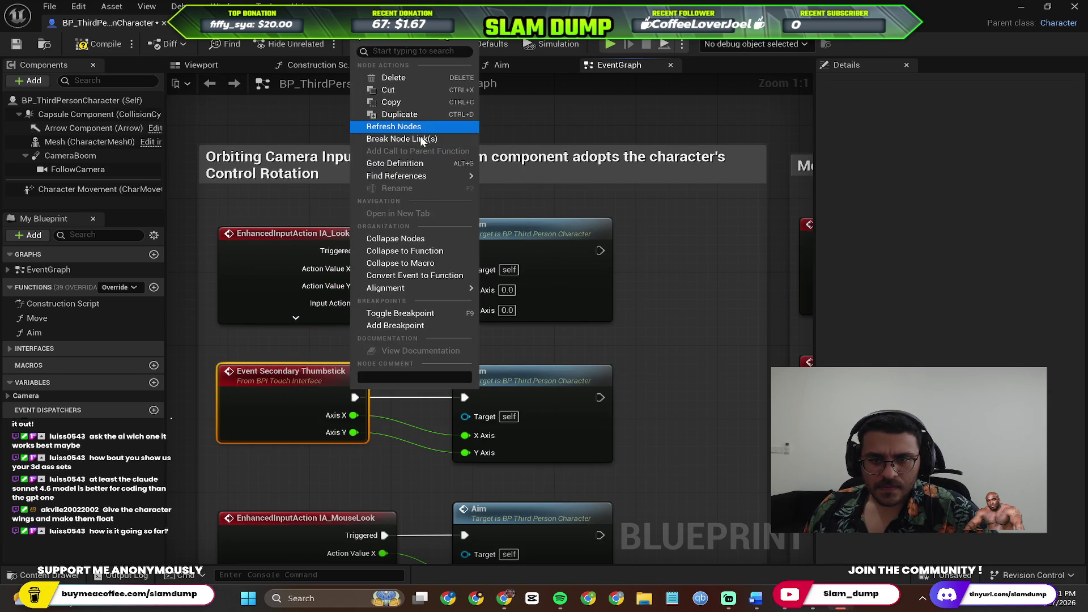
left_click(306, 257)
Undo the broken links, then marquee-select and delete the whole Orbiting Camera Input group.
scroll(305, 257, "down", 3)
left_click(419, 314)
key("ctrl+z")
key("ctrl+z")
key("ctrl+z")
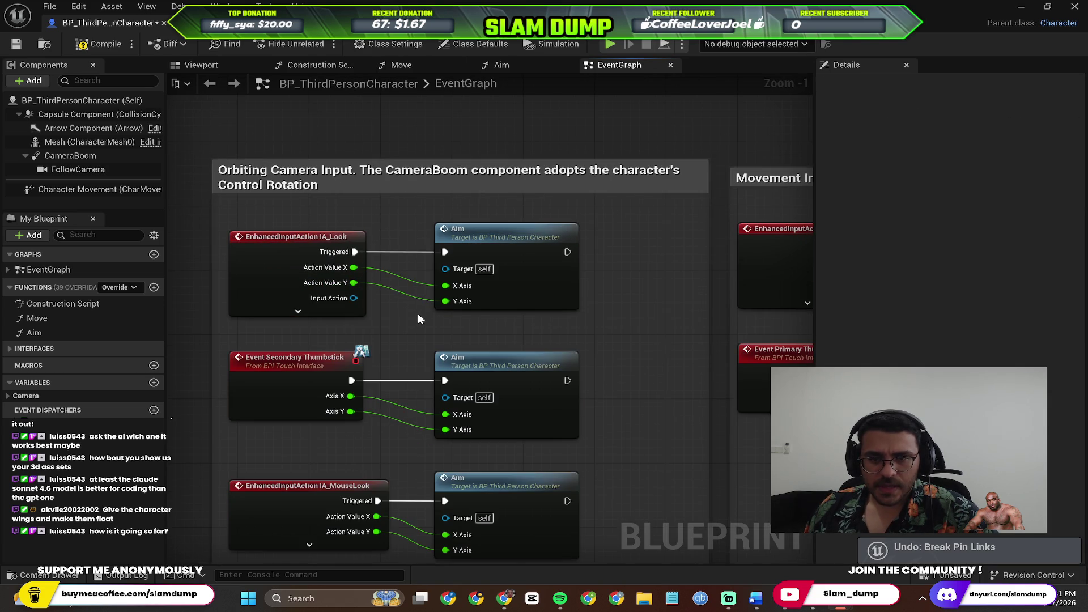
scroll(290, 253, "down", 3)
left_click_drag(246, 243, 352, 338)
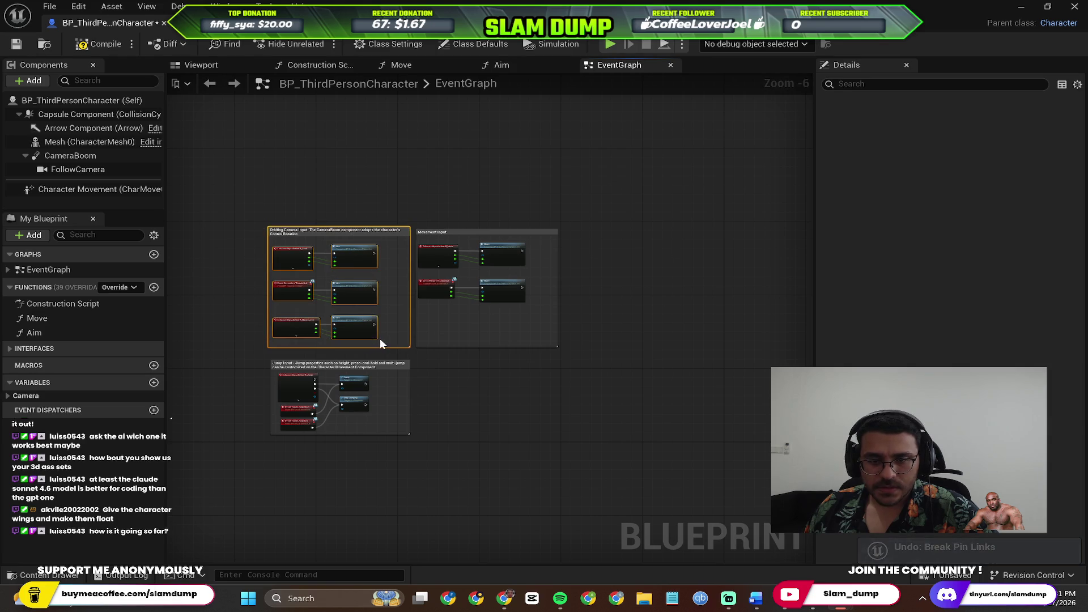
scroll(371, 324, "up", 5)
key("Delete")
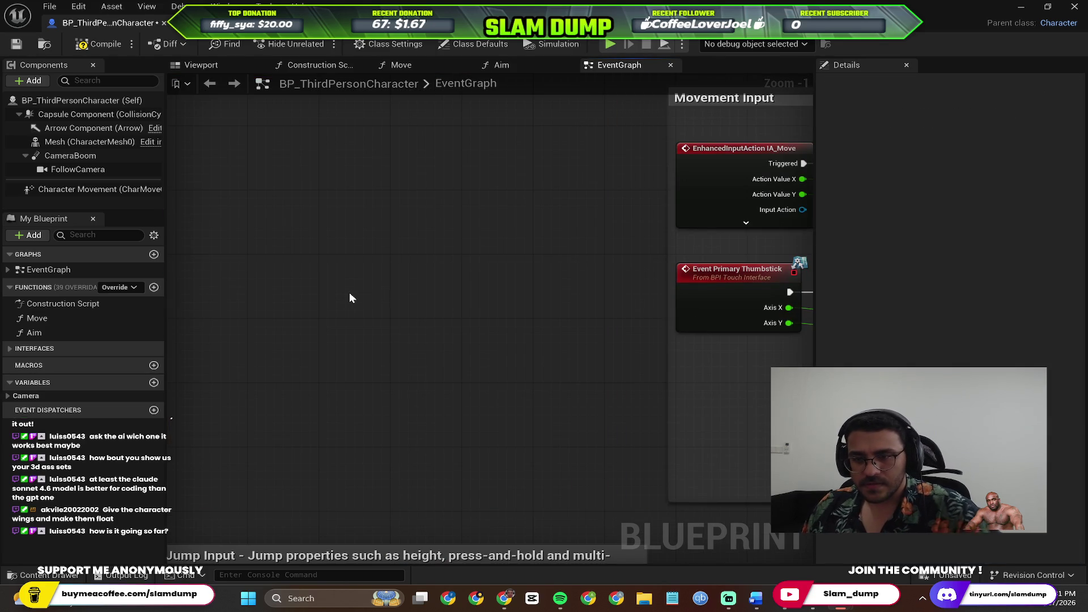
Compile the character Blueprint and briefly run a simulation, then stop it.
key("alt+Tab")
scroll(537, 334, "down", 2)
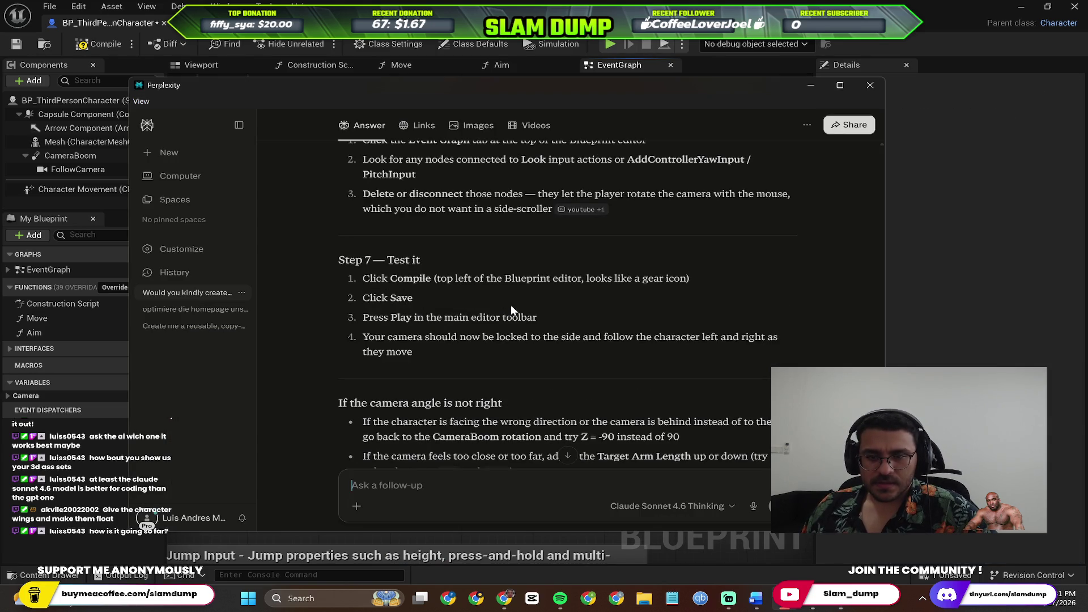
key("alt+Tab")
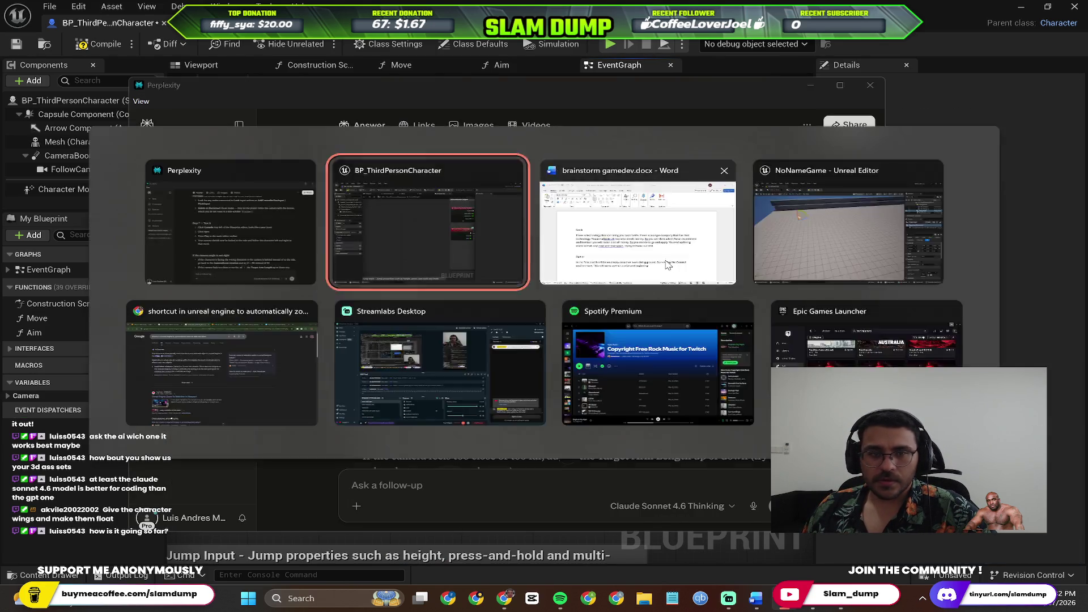
left_click(102, 44)
key("alt+Tab")
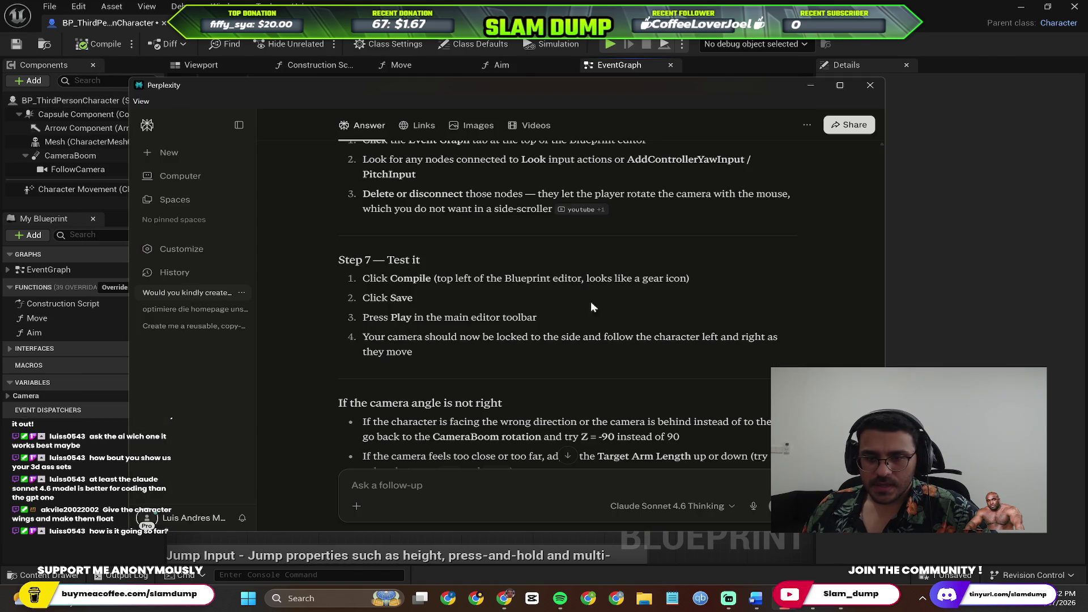
left_click(104, 82)
key("alt+Tab")
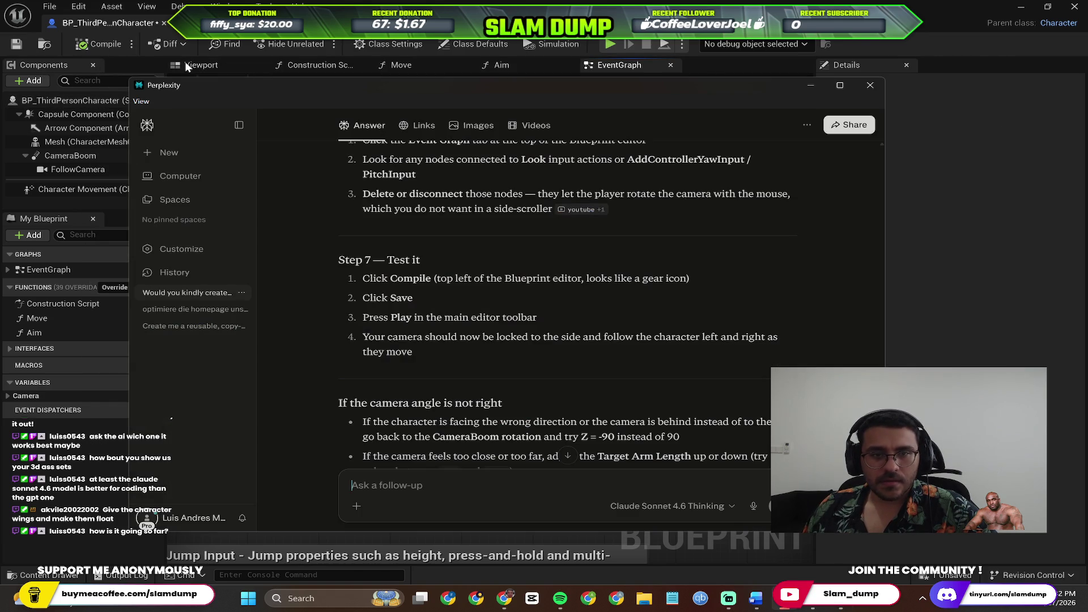
scroll(505, 252, "down", 3)
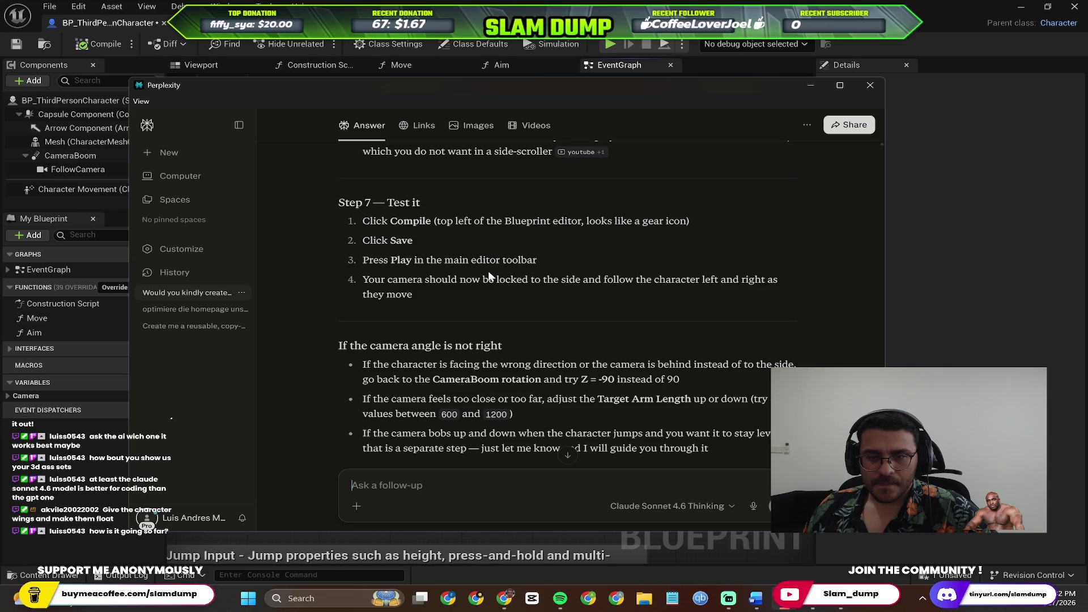
left_click(427, 76)
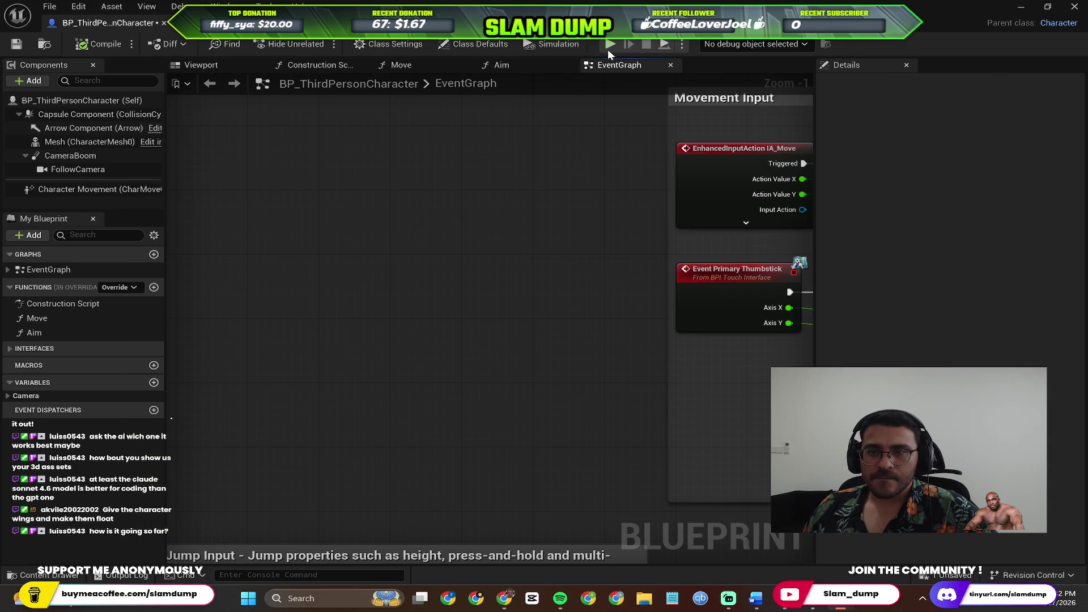
key("alt+p")
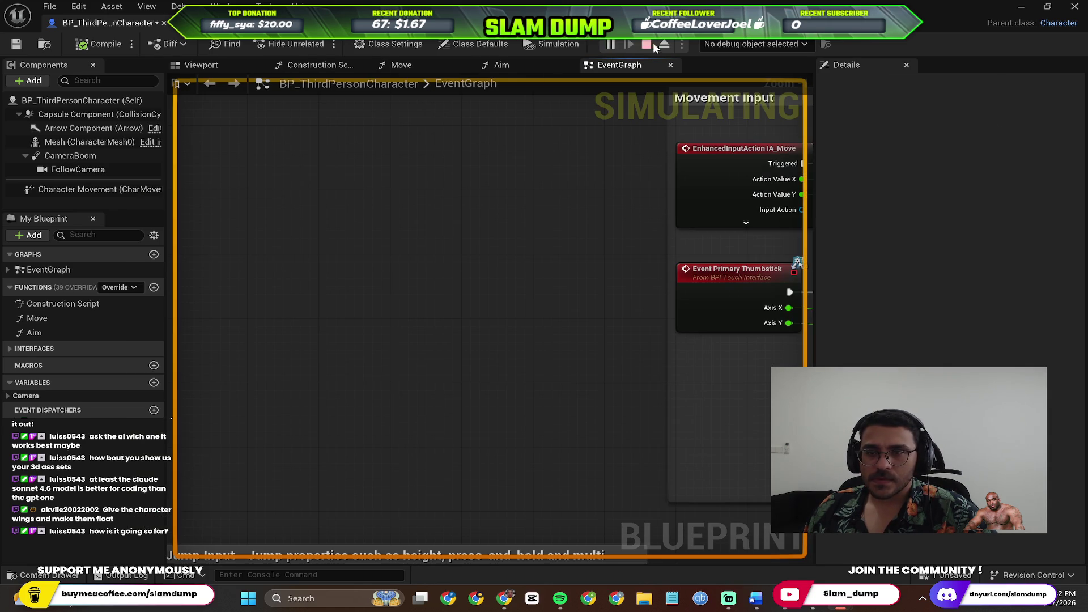
left_click(649, 44)
Play-test Lvl_ThirdPerson, running the character forward with W and back with S, then stop.
left_click(201, 65)
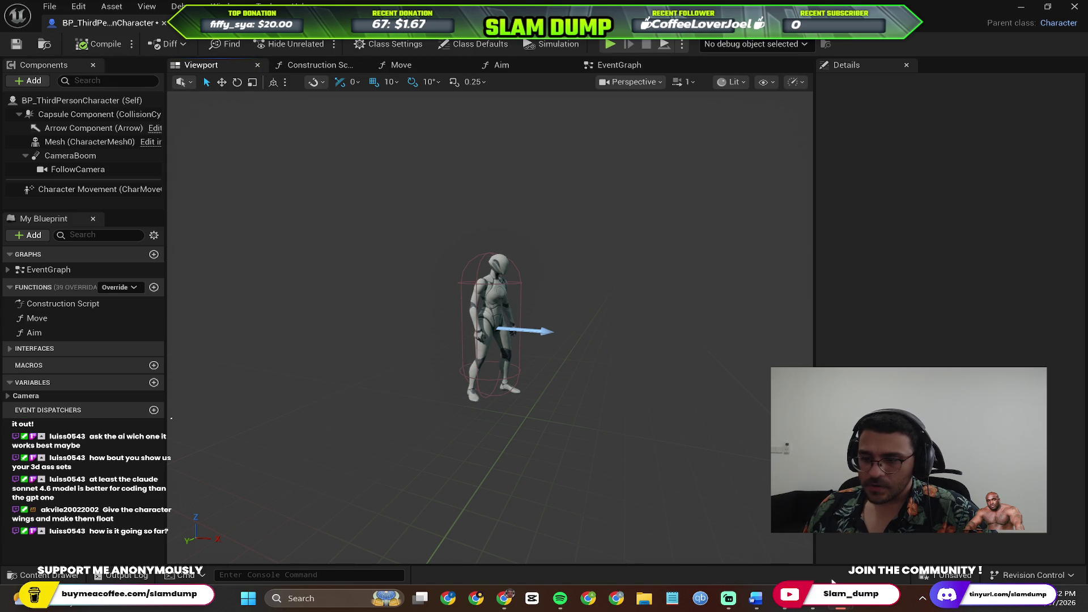
mouse_move(949, 38)
left_mouse_down()
mouse_move(872, 230)
mouse_move(603, 176)
mouse_move(691, 134)
mouse_move(656, 282)
left_mouse_up()
left_click(363, 114)
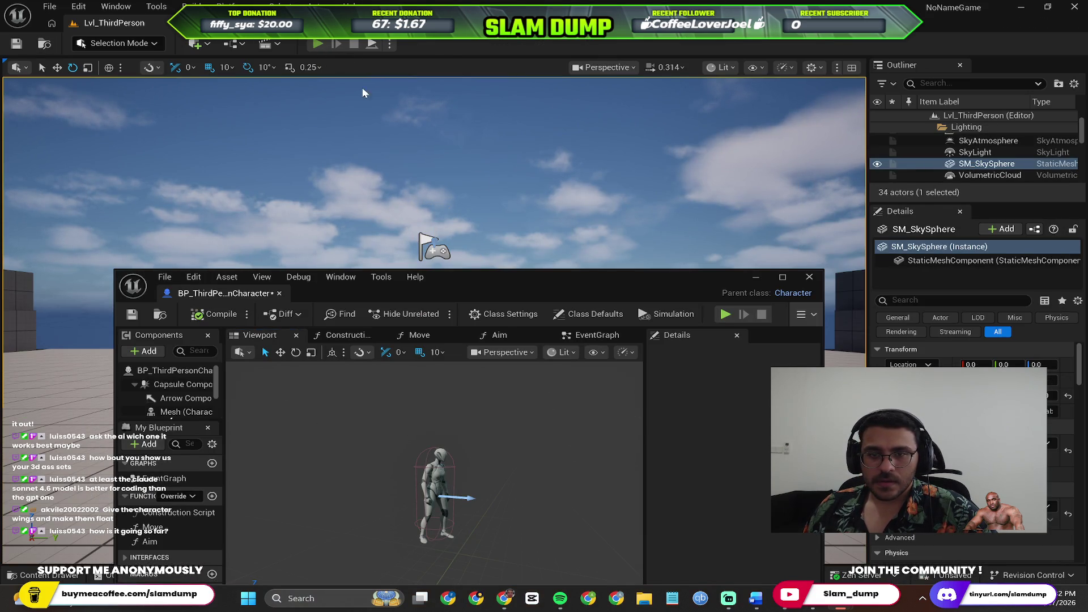
left_click(318, 44)
left_click_drag(522, 277, 914, 266)
key("w")
key("w")
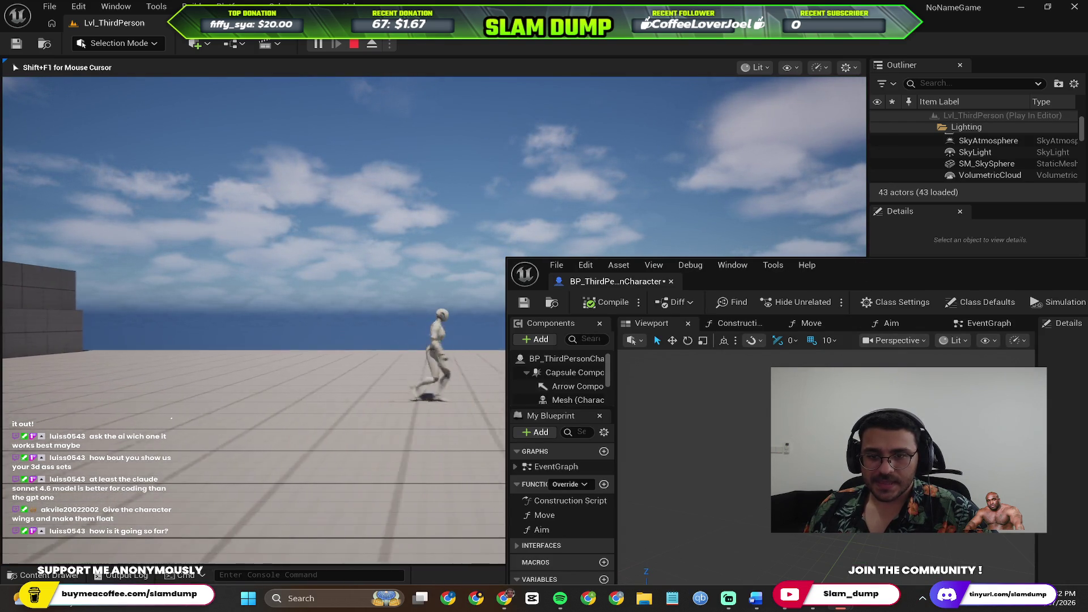
key("w")
key("w")
key("w")
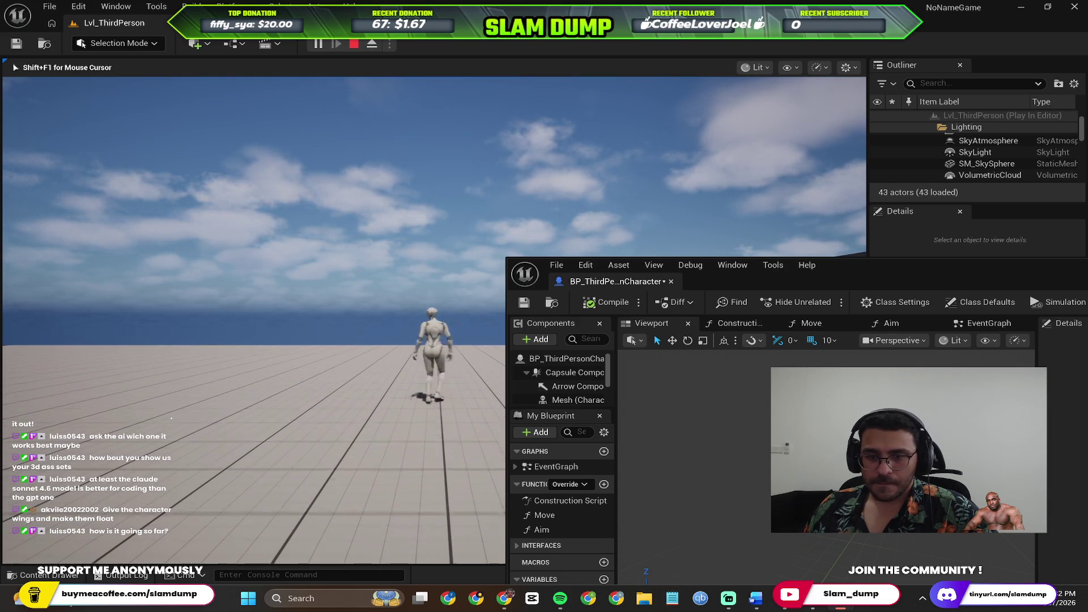
key("s")
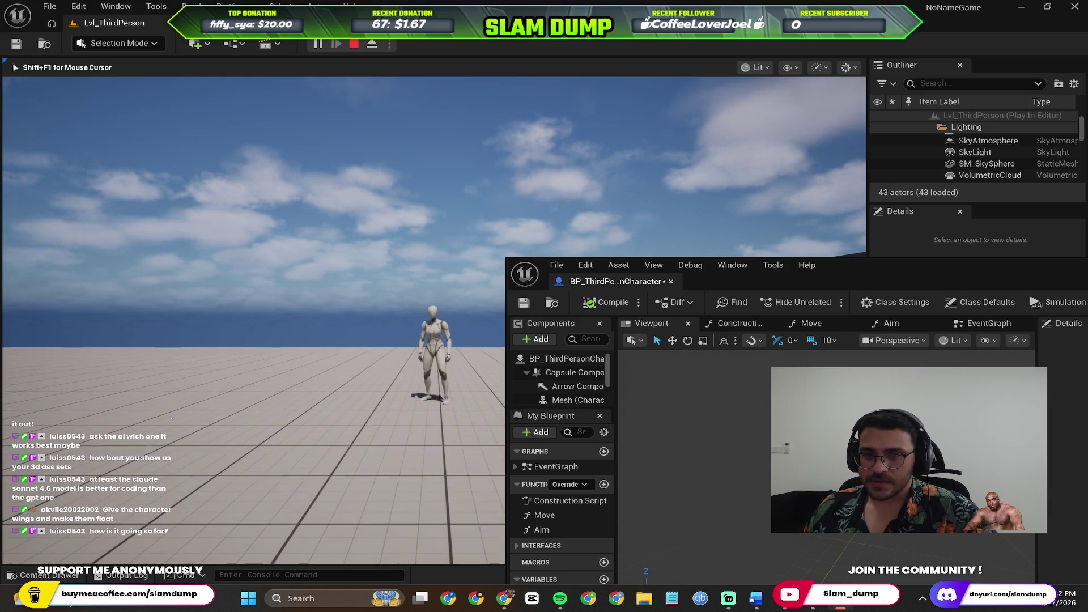
key("Escape")
left_click_drag(838, 270, 392, 144)
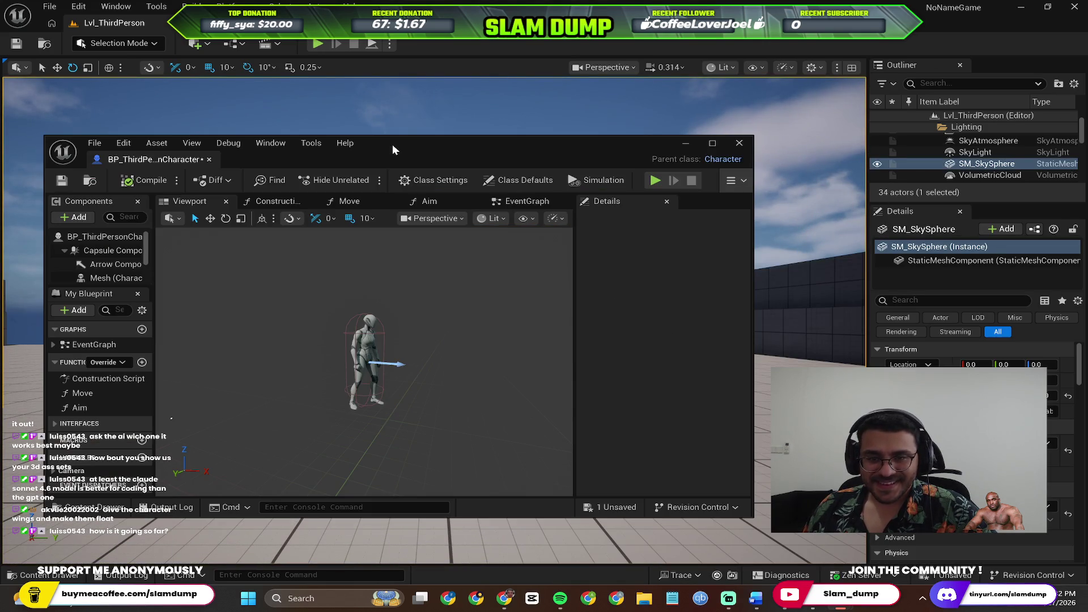
Select the FollowCamera and move it to roughly X 880, Y 260 in the viewport.
double_click(682, 161)
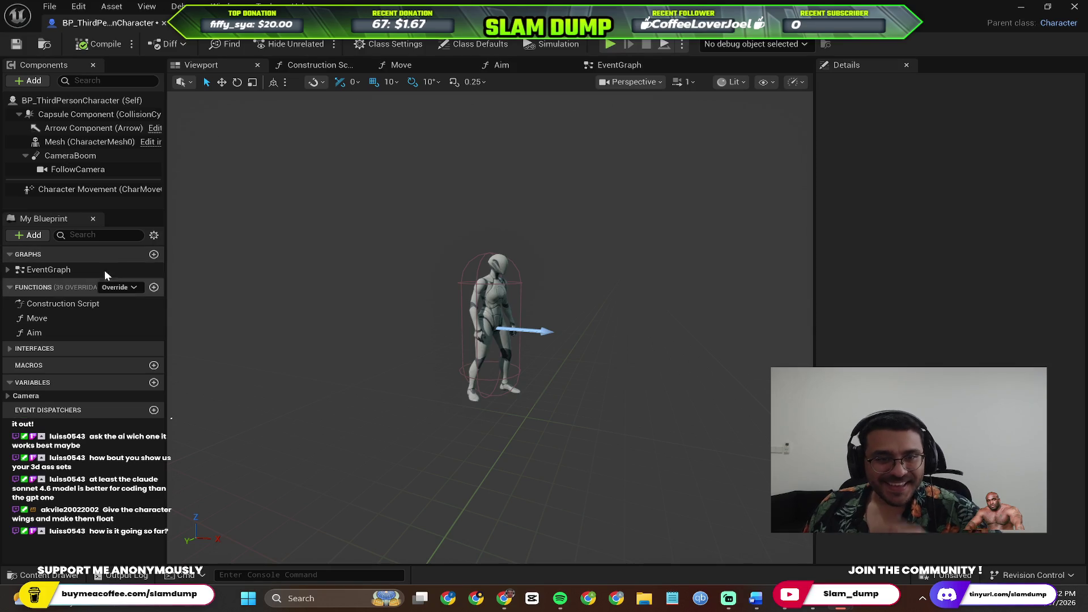
left_click(73, 158)
scroll(442, 369, "down", 2)
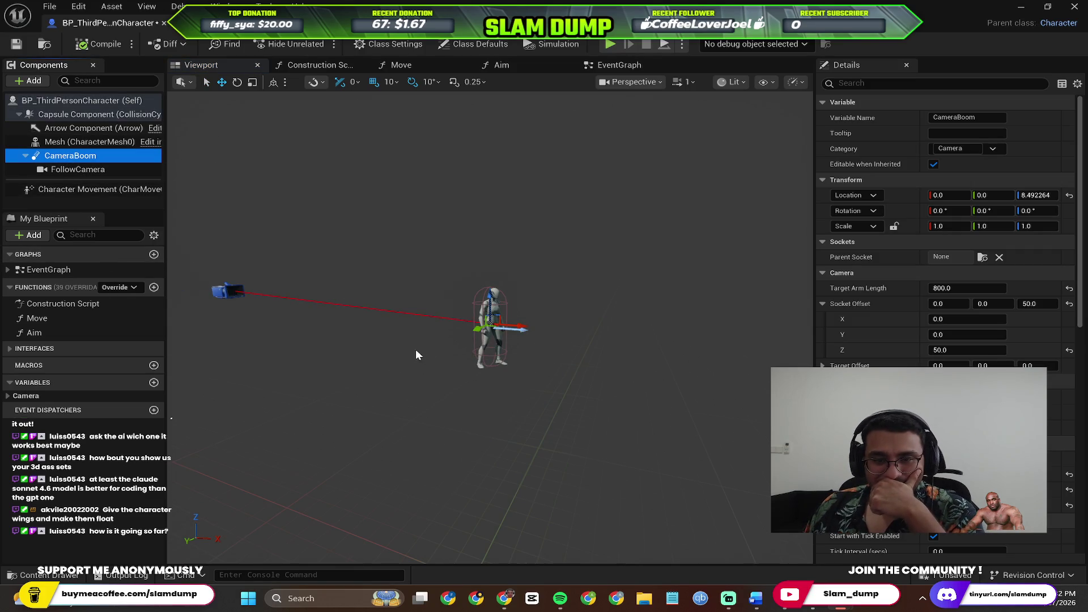
left_click(226, 294)
left_click_drag(226, 294, 486, 189)
mouse_move(556, 168)
left_mouse_down()
mouse_move(493, 215)
mouse_move(493, 241)
mouse_move(691, 298)
left_mouse_up()
left_click_drag(705, 348, 559, 297)
mouse_move(638, 302)
left_mouse_down()
mouse_move(329, 295)
mouse_move(427, 198)
left_mouse_up()
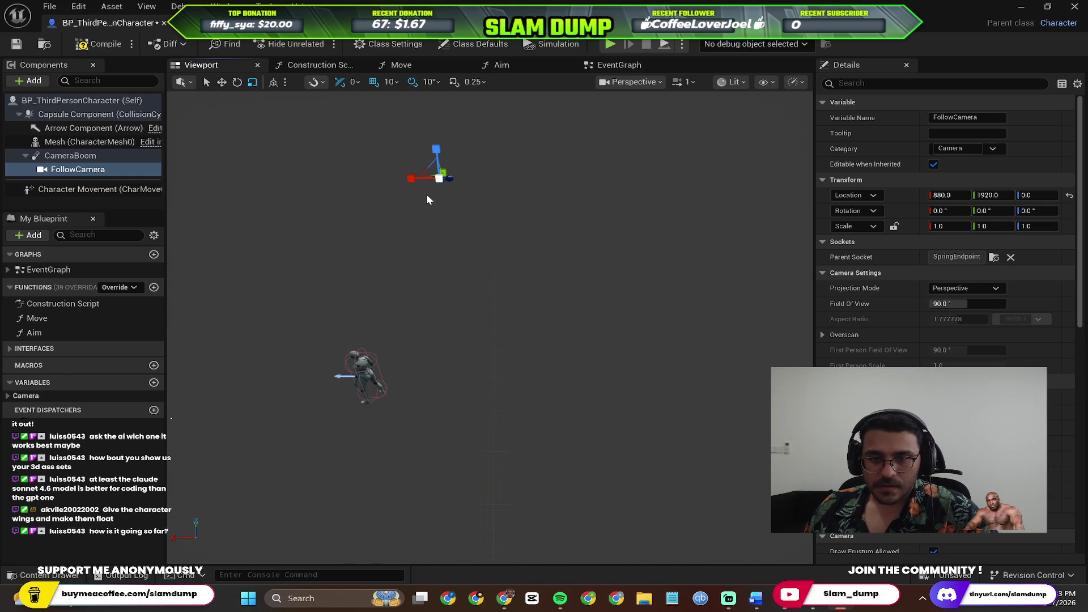
Rotate the FollowCamera -90° around Z and move it to about X 810, Y 990.
key("e")
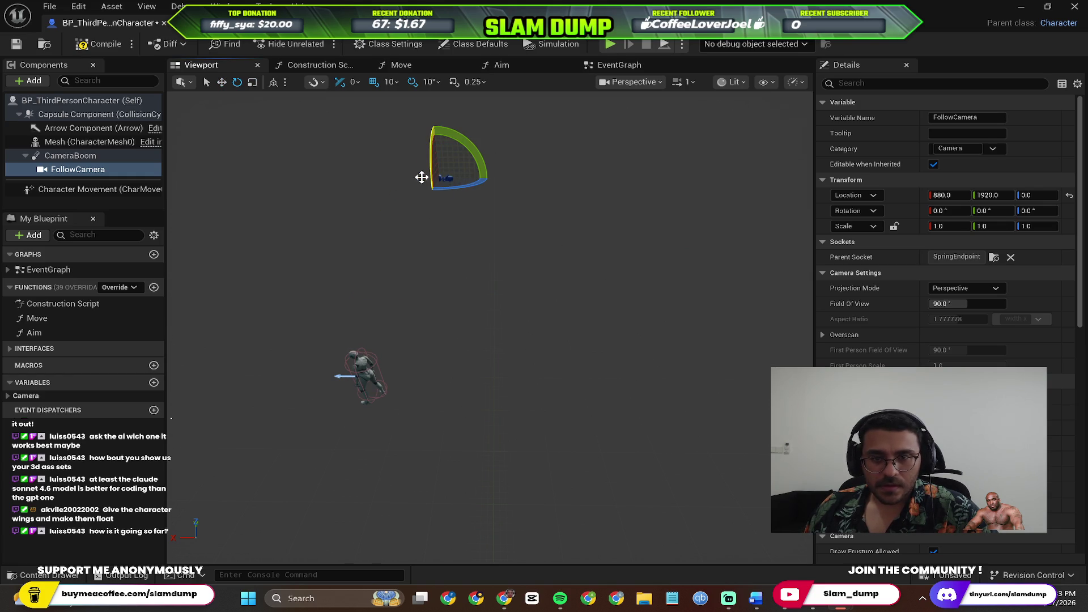
mouse_move(442, 187)
left_mouse_down()
mouse_move(376, 190)
mouse_move(432, 194)
left_mouse_up()
left_click_drag(490, 326, 584, 292)
key("w")
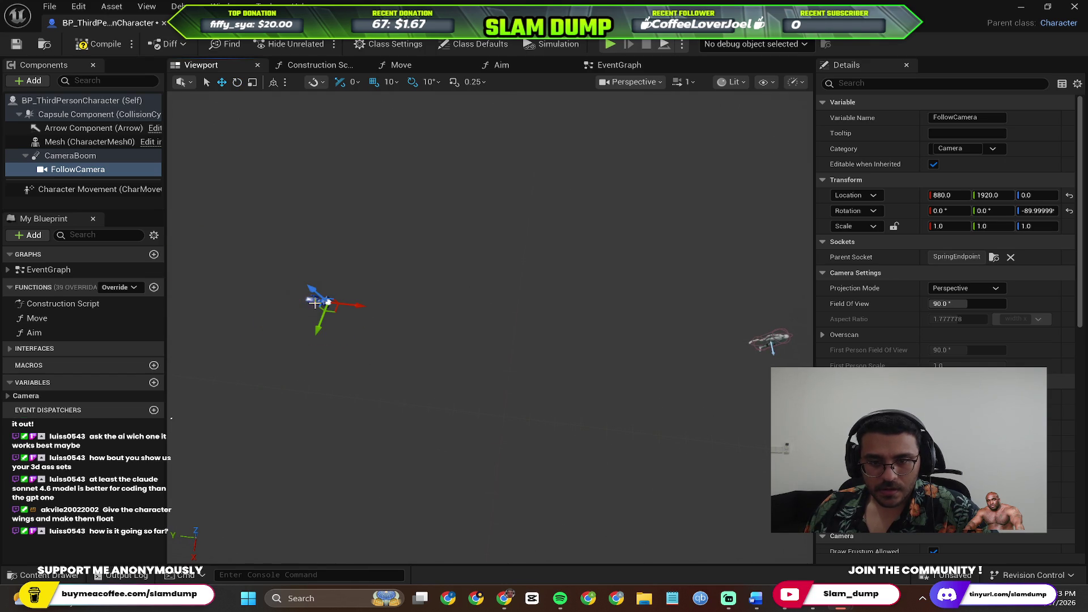
mouse_move(356, 304)
left_mouse_down()
mouse_move(561, 332)
mouse_move(527, 262)
mouse_move(540, 286)
mouse_move(468, 315)
mouse_move(522, 243)
mouse_move(475, 239)
mouse_move(518, 256)
left_mouse_up()
left_click_drag(442, 243, 462, 241)
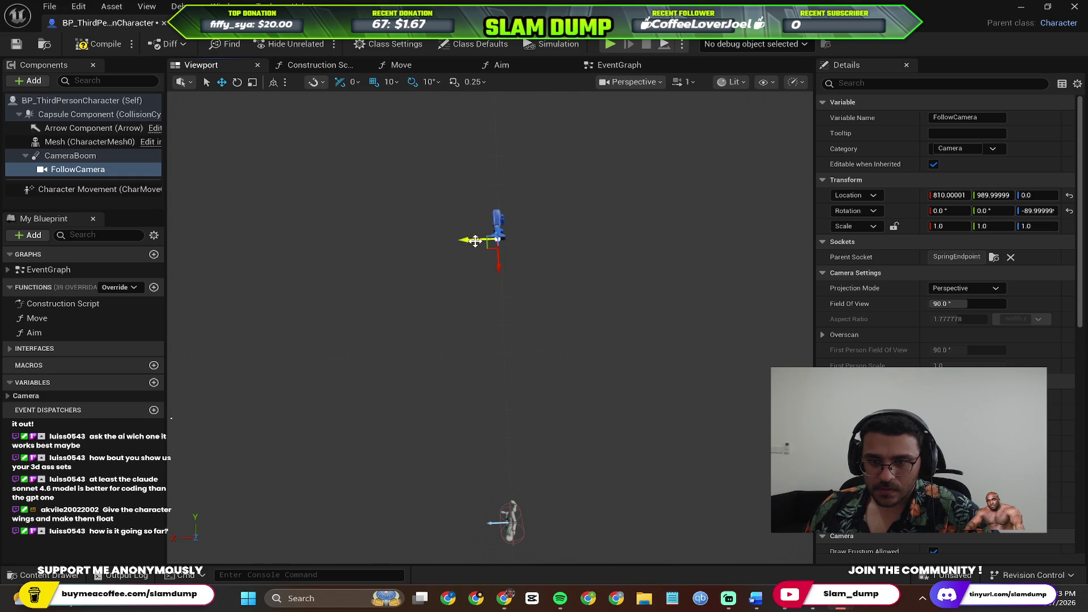
key("alt+Tab")
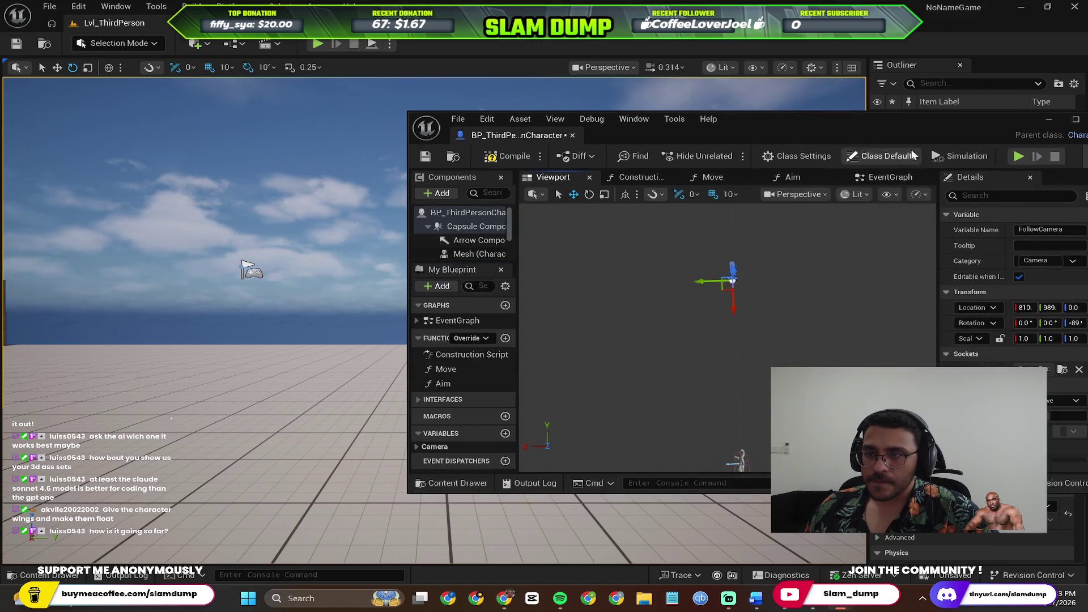
Recompile the Blueprint and play-test, walking the character with A to check the side camera.
left_click(485, 155)
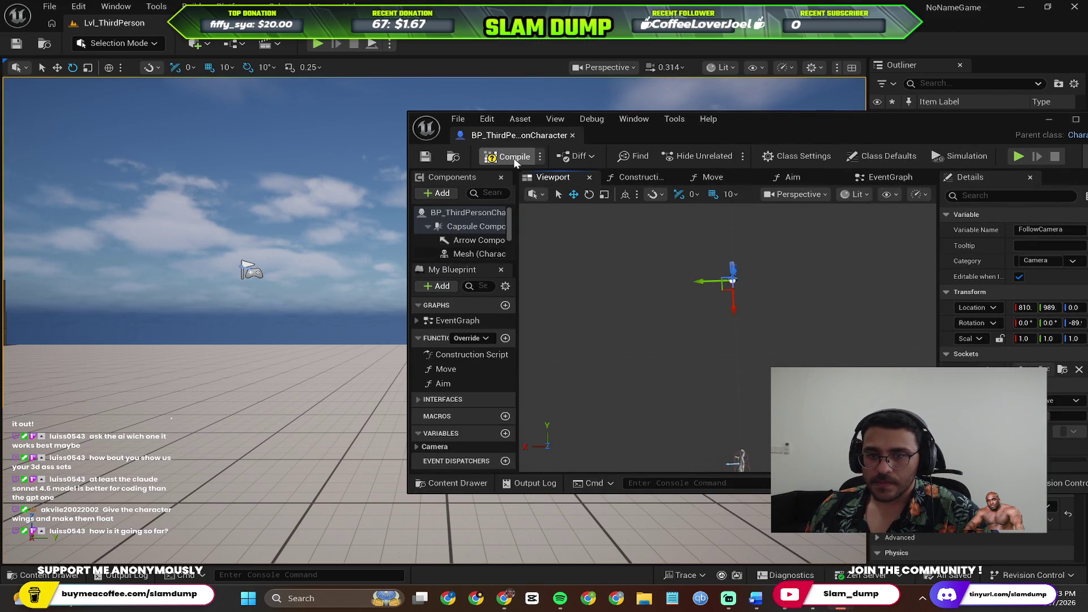
key("alt+p")
left_click(303, 242)
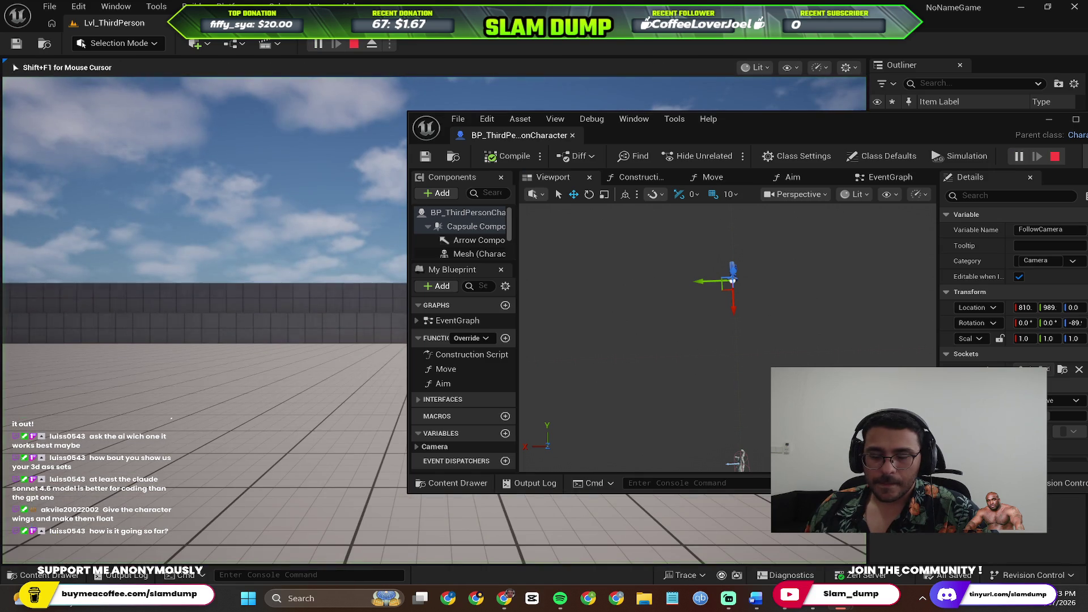
key("shift+F1")
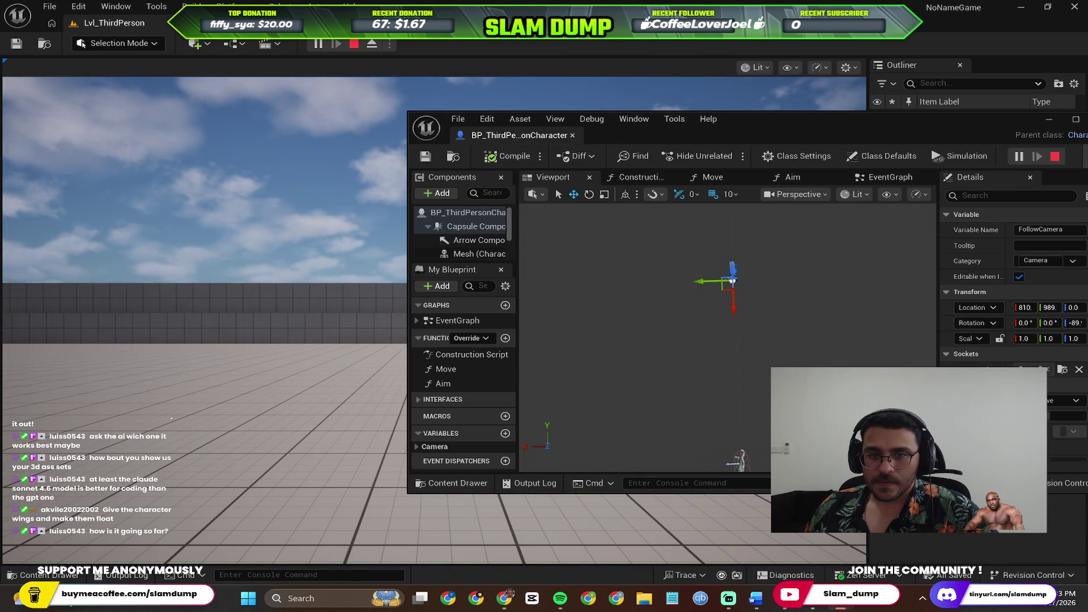
left_click_drag(674, 126, 843, 364)
left_click(430, 227)
key("a")
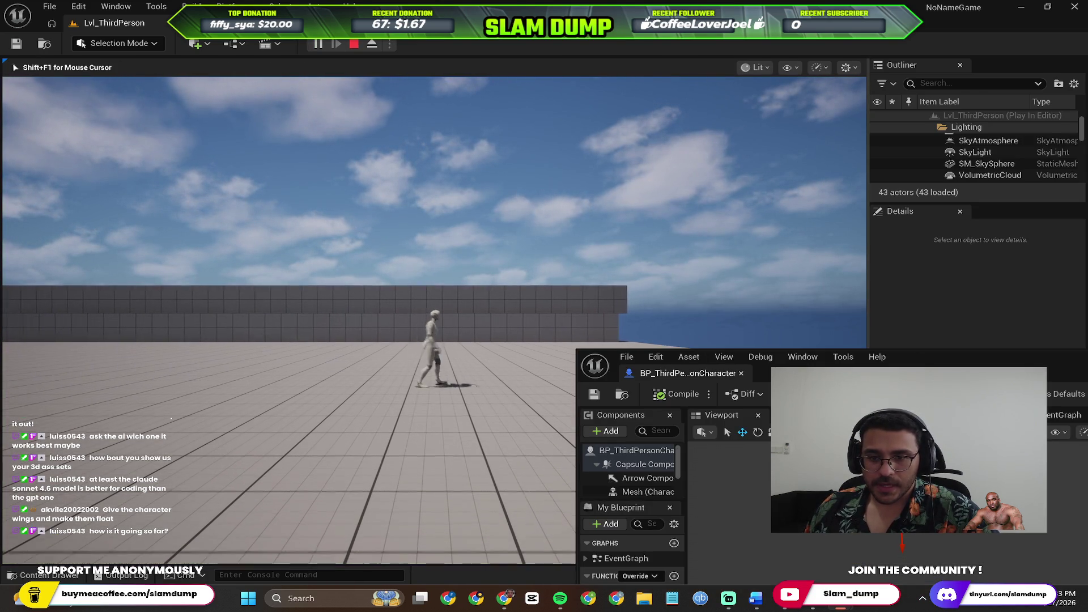
Lower the FollowCamera, recompile, and play-test again walking with A before stopping.
left_click_drag(952, 360, 831, 186)
mouse_move(782, 365)
left_mouse_down()
mouse_move(785, 478)
mouse_move(785, 465)
left_mouse_up()
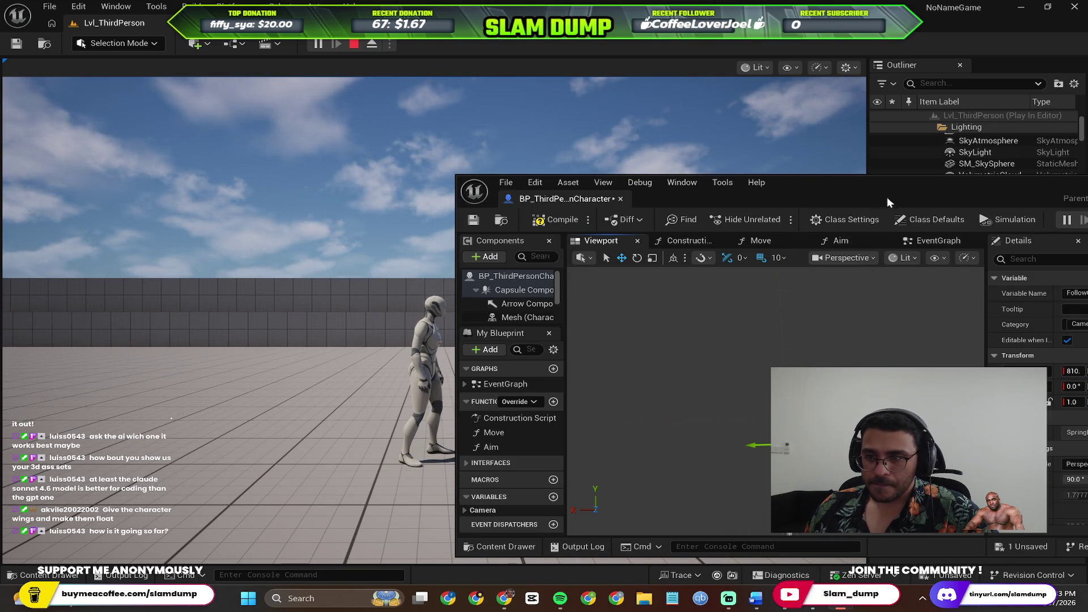
left_click(553, 221)
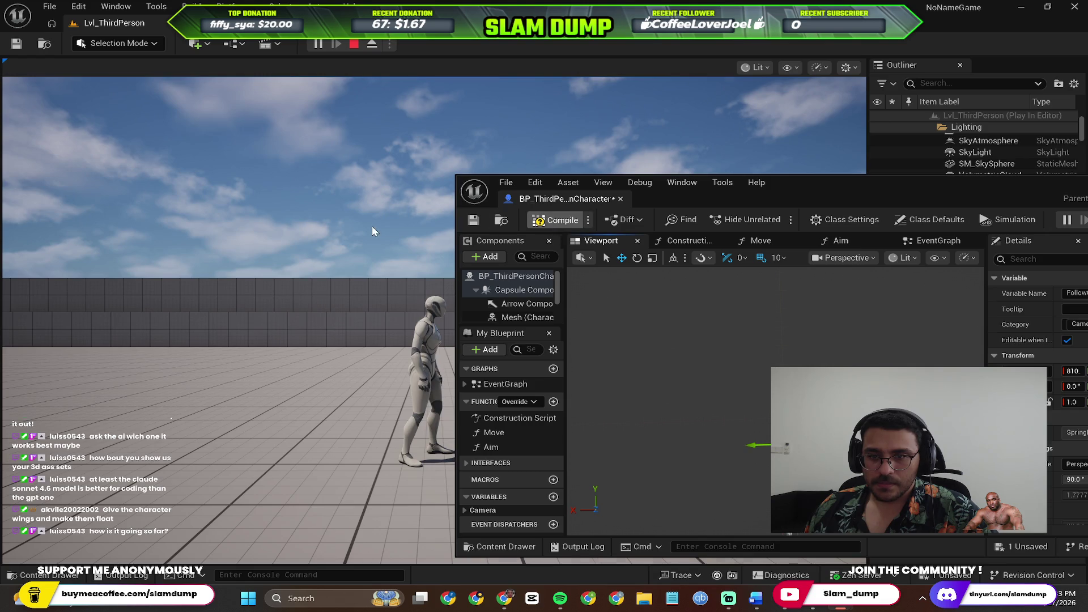
left_click(255, 271)
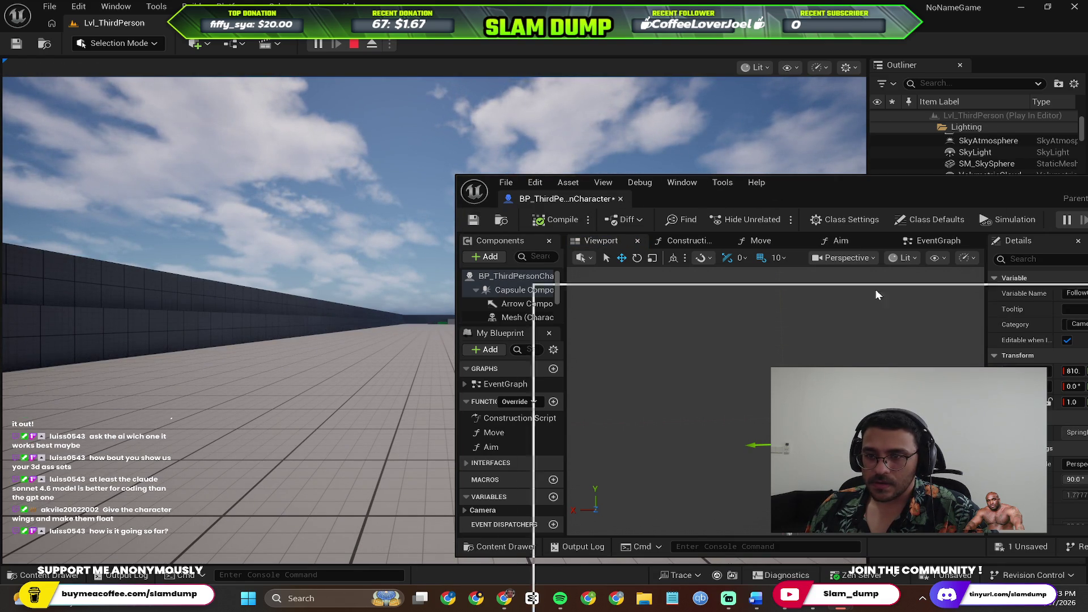
left_click_drag(850, 196, 958, 357)
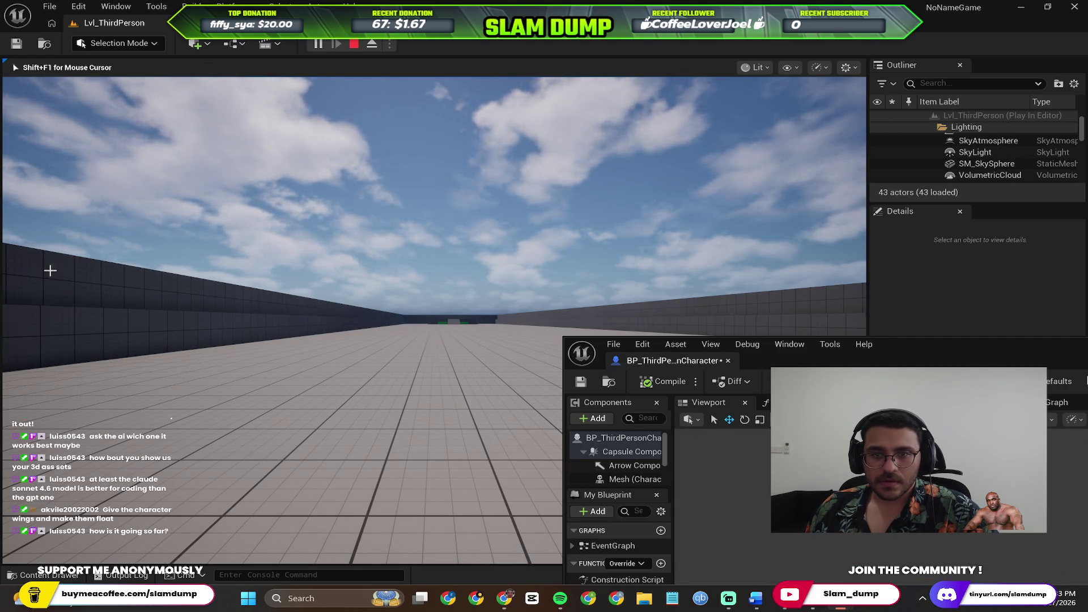
key("Escape")
left_click(318, 44)
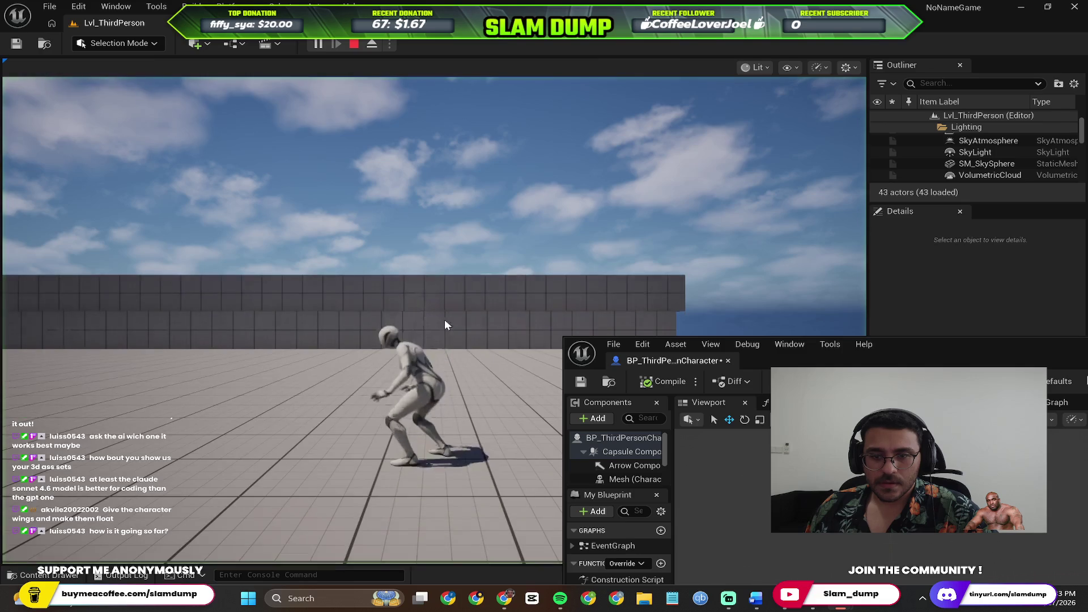
key("a")
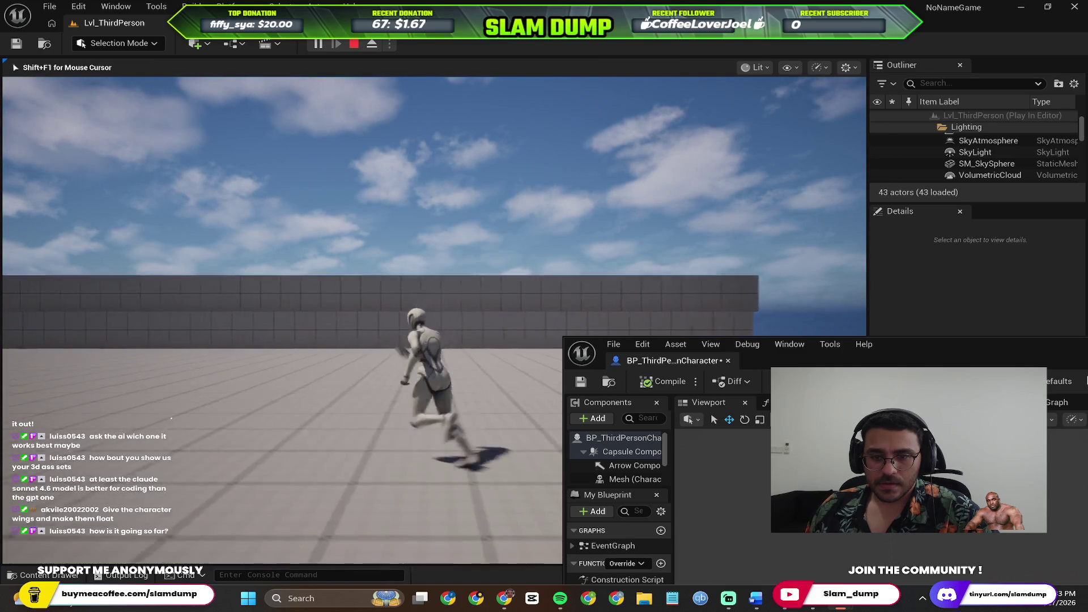
key("Escape")
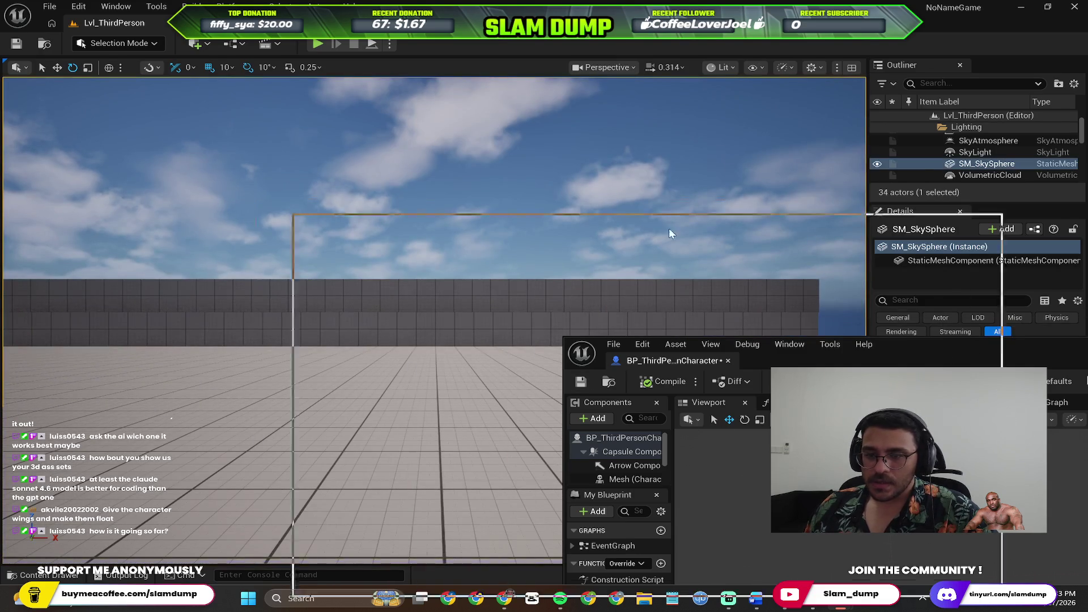
Maximize the Blueprint editor, review the Perplexity chat, then minimize the editor to reveal the level.
left_click_drag(708, 344, 521, 180)
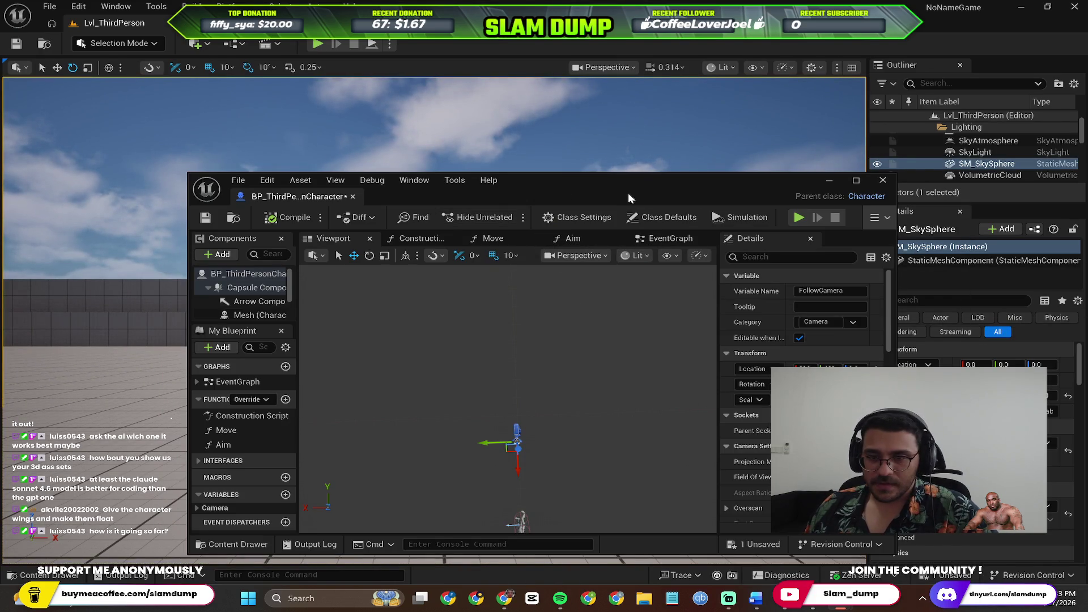
double_click(613, 179)
scroll(544, 277, "down", 5)
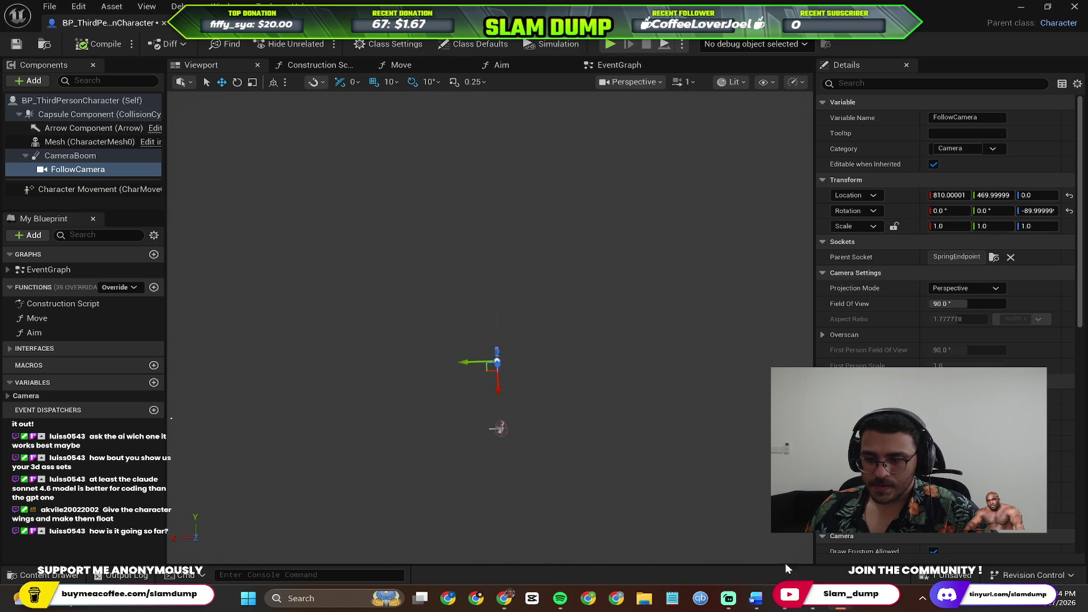
left_click(819, 598)
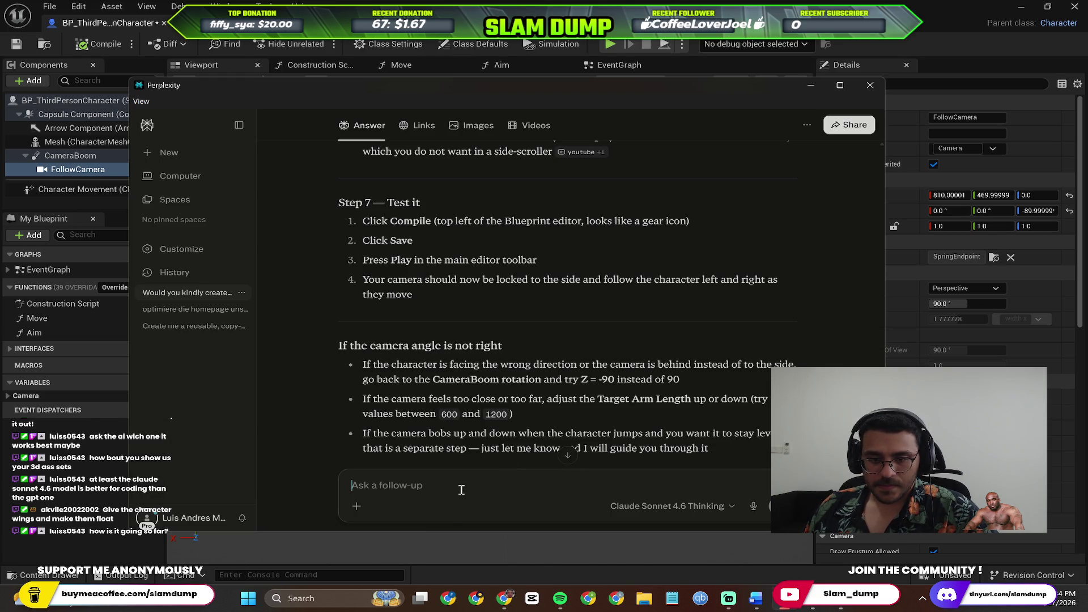
scroll(461, 453, "down", 5)
scroll(460, 367, "up", 3)
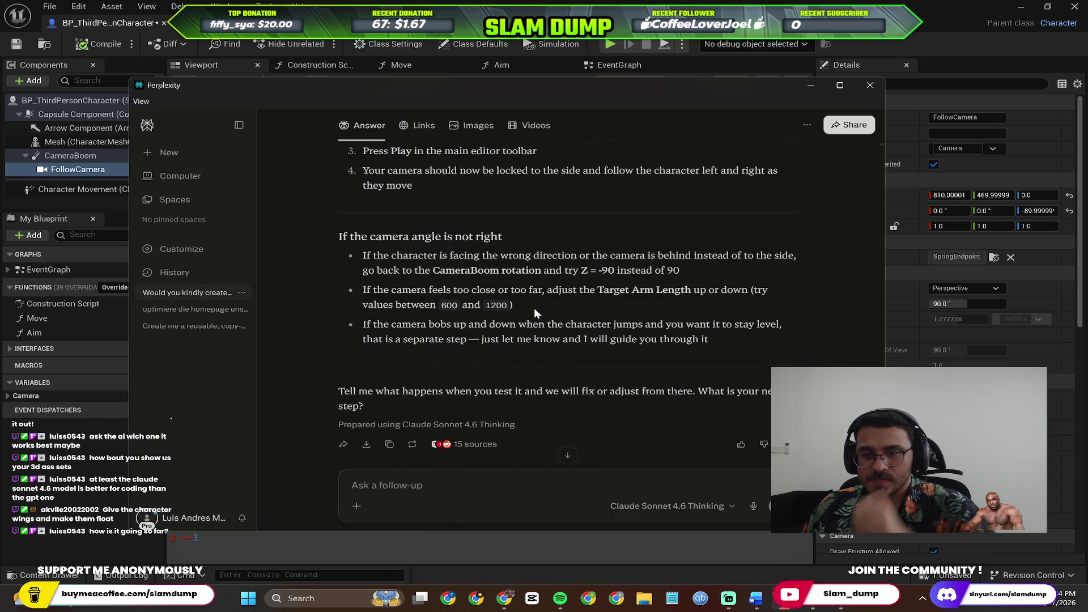
key("alt+Tab")
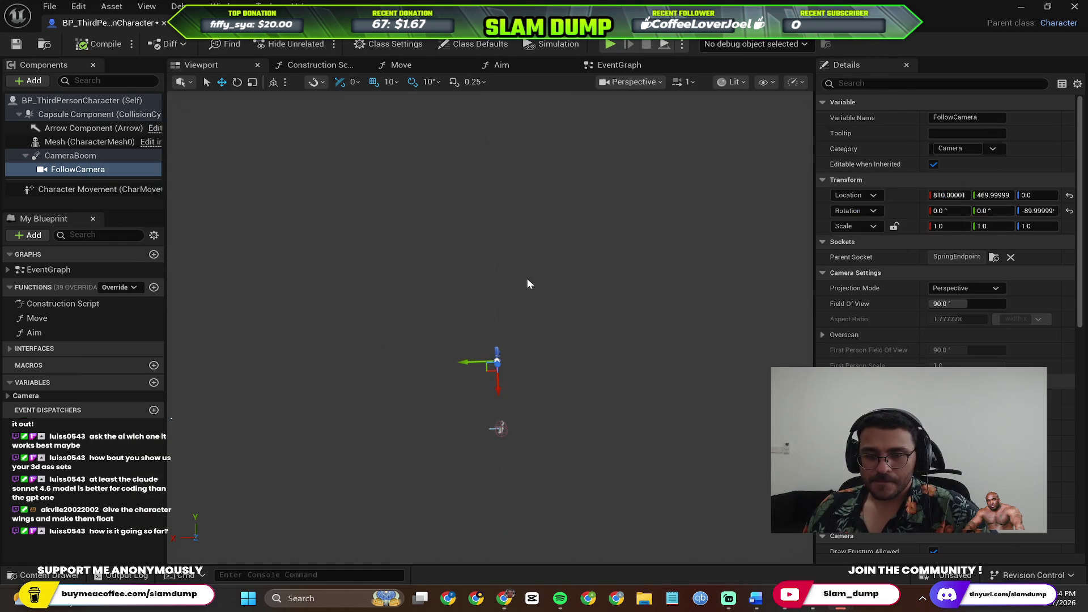
key("alt+Tab")
left_click(904, 43)
left_click(1020, 6)
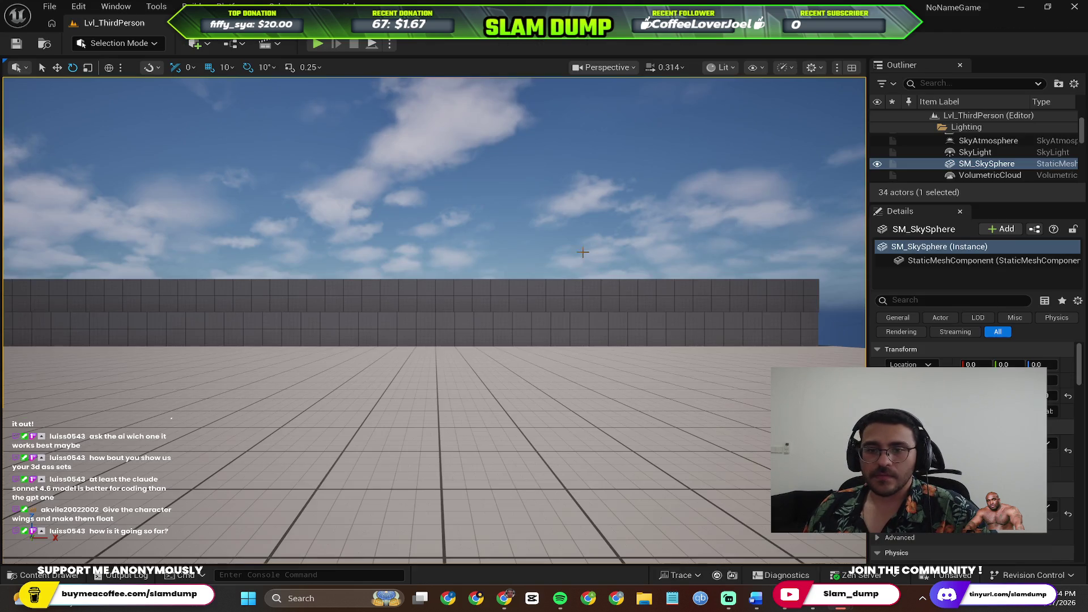
Play the level, running toward the back wall with W and right along it with D, then stop.
left_click(316, 42)
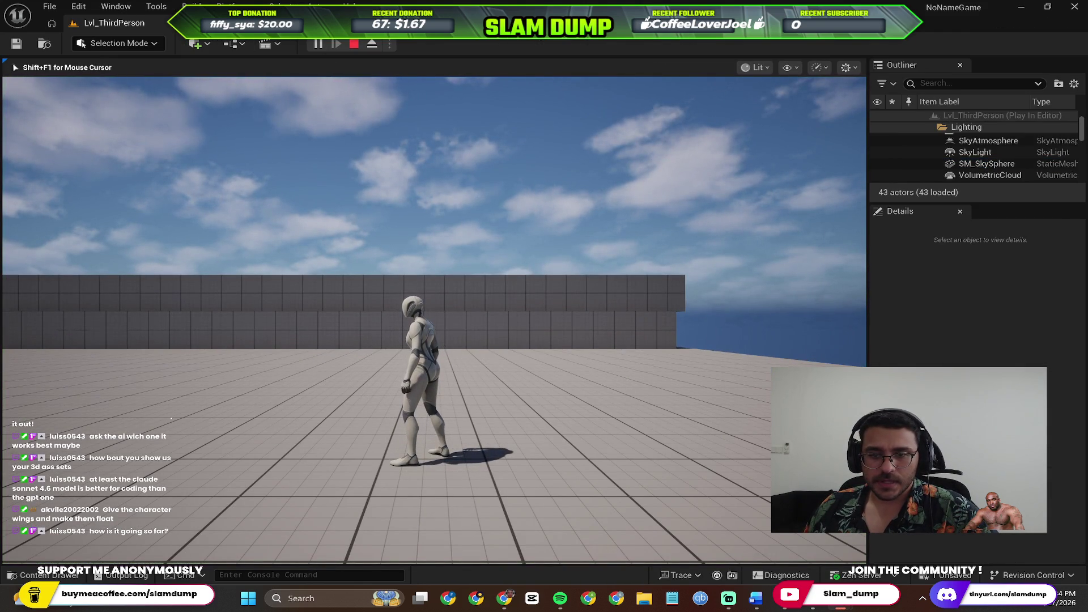
key("w")
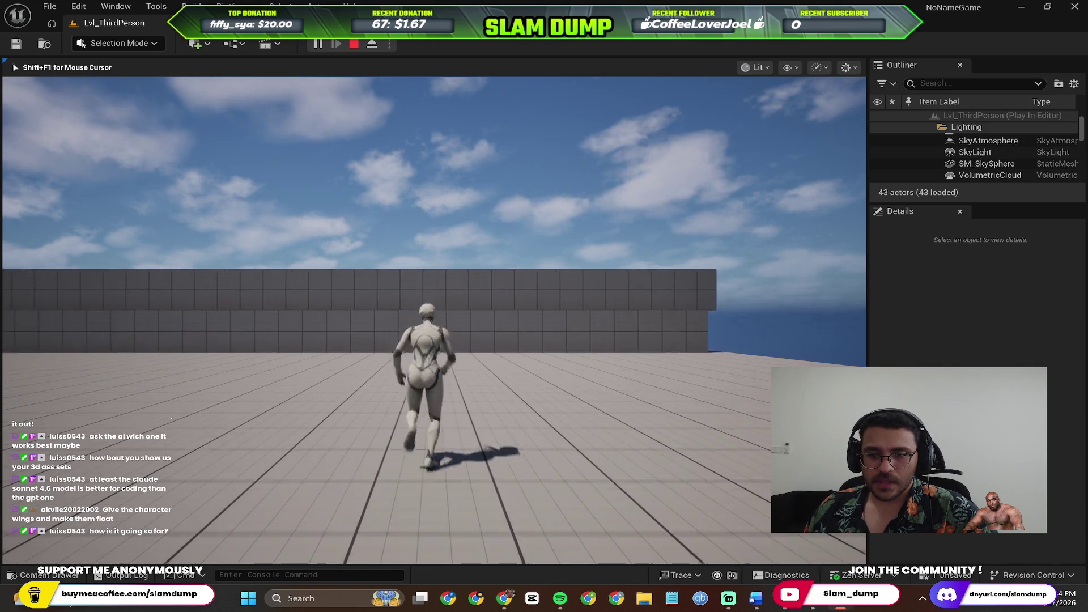
key("d")
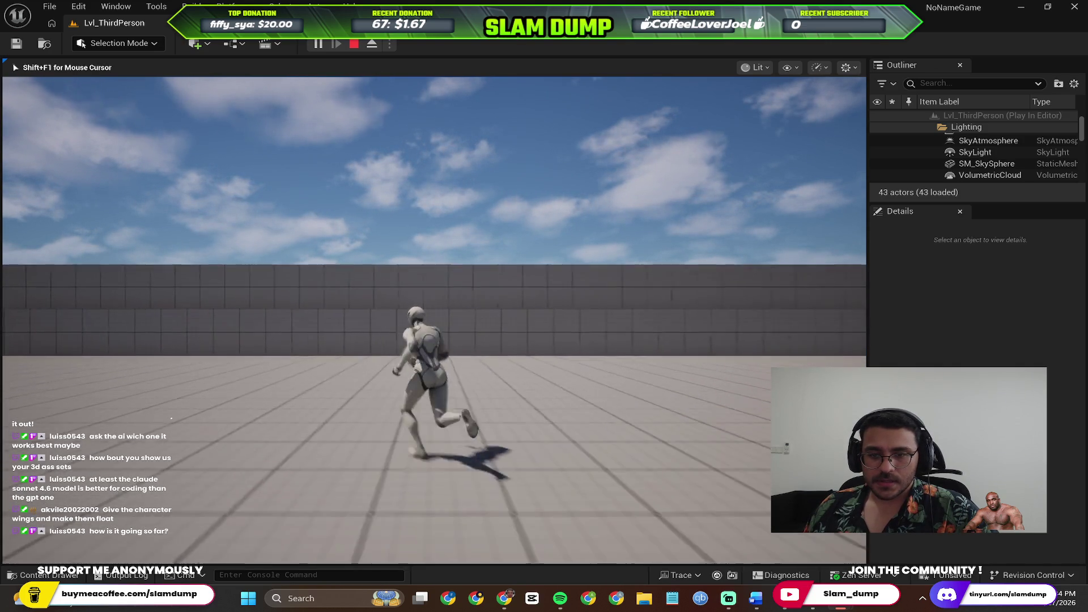
key("d")
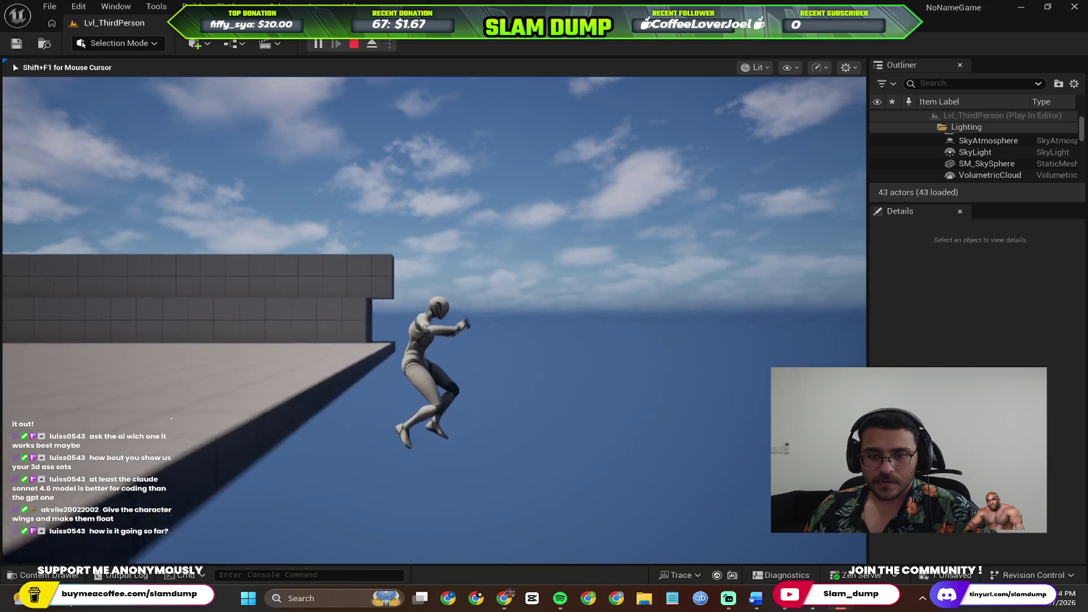
key("Escape")
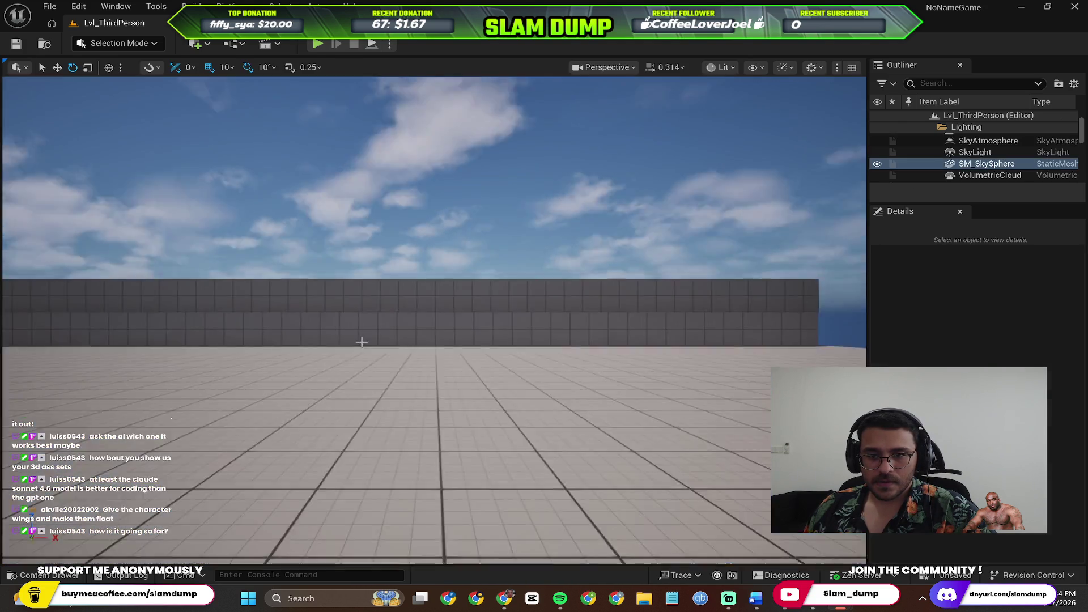
Frame the sky sphere, then orbit and zoom to focus the view on PlayerStart.
key("f")
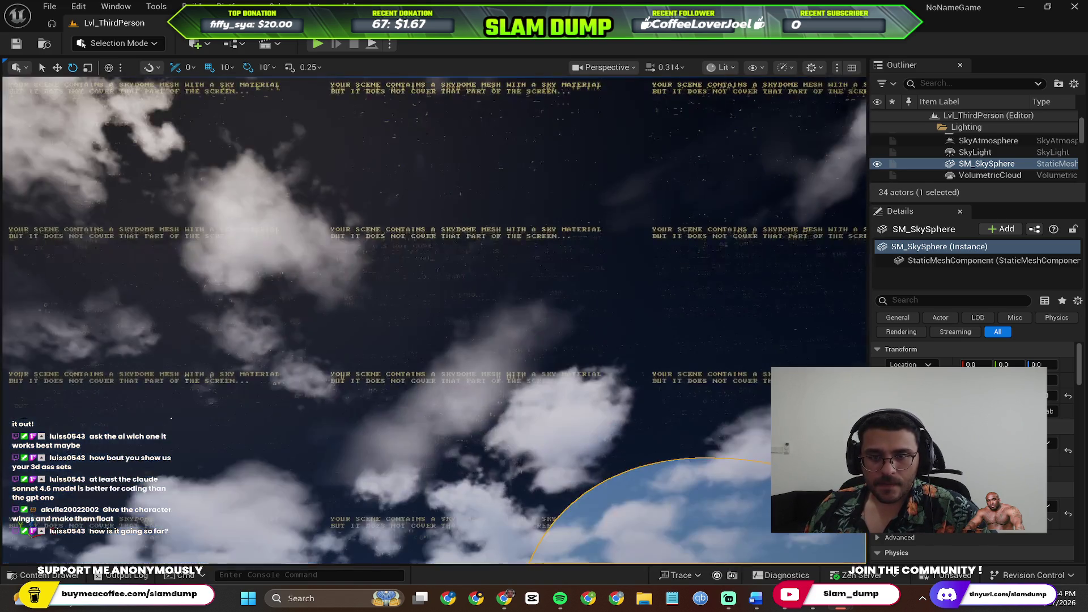
left_click_drag(406, 263, 405, 262)
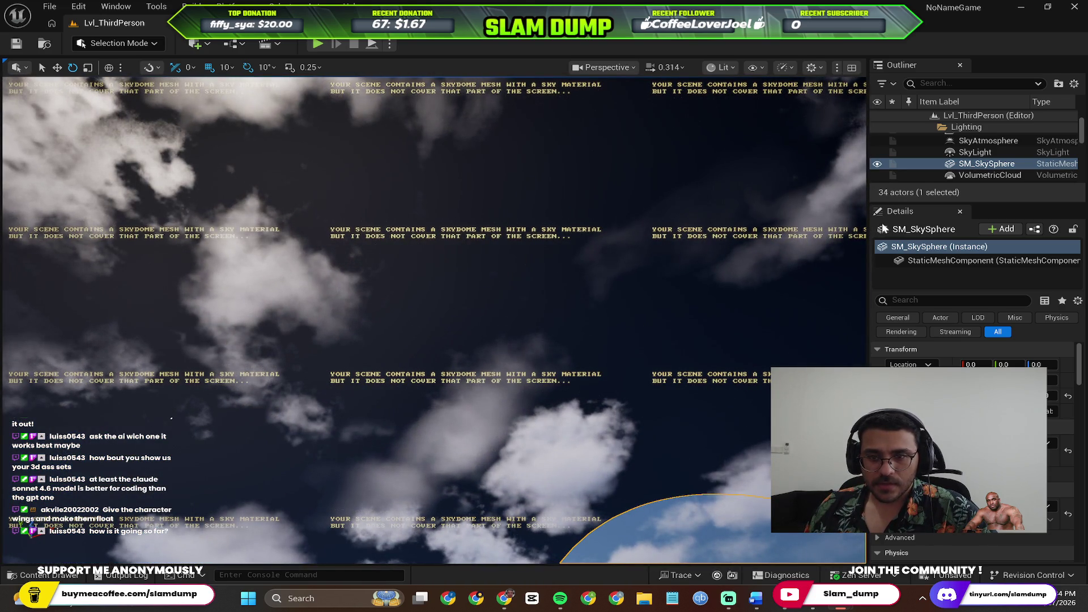
scroll(994, 145, "down", 3)
scroll(992, 153, "down", 5)
scroll(987, 165, "down", 5)
double_click(988, 157)
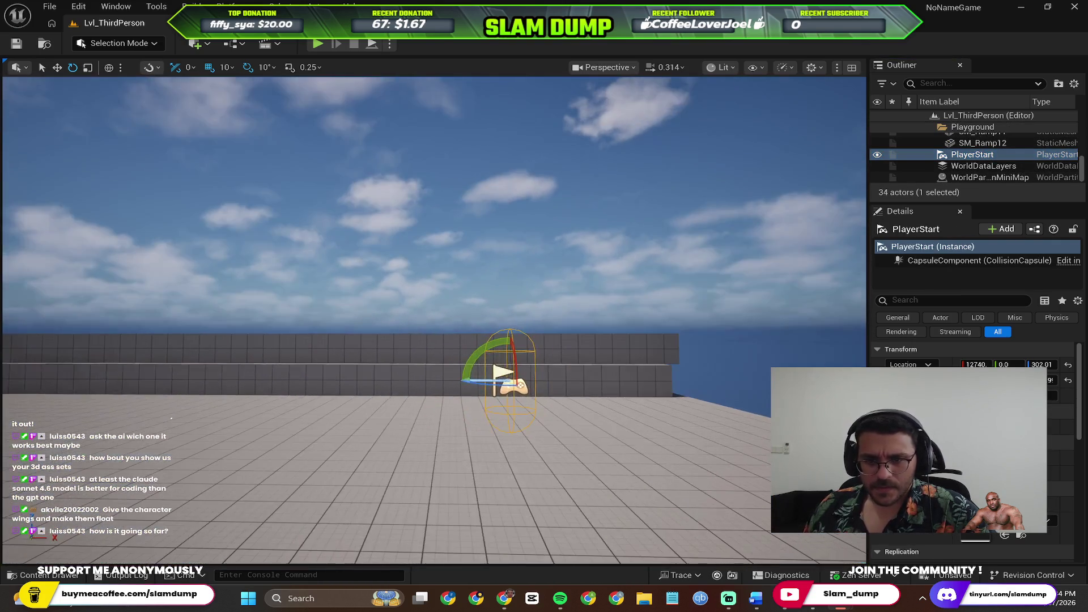
Bring the Perplexity chat to the front and activate its follow-up box.
key("alt+Tab")
left_click(587, 232)
key("alt+Tab")
left_click(437, 489)
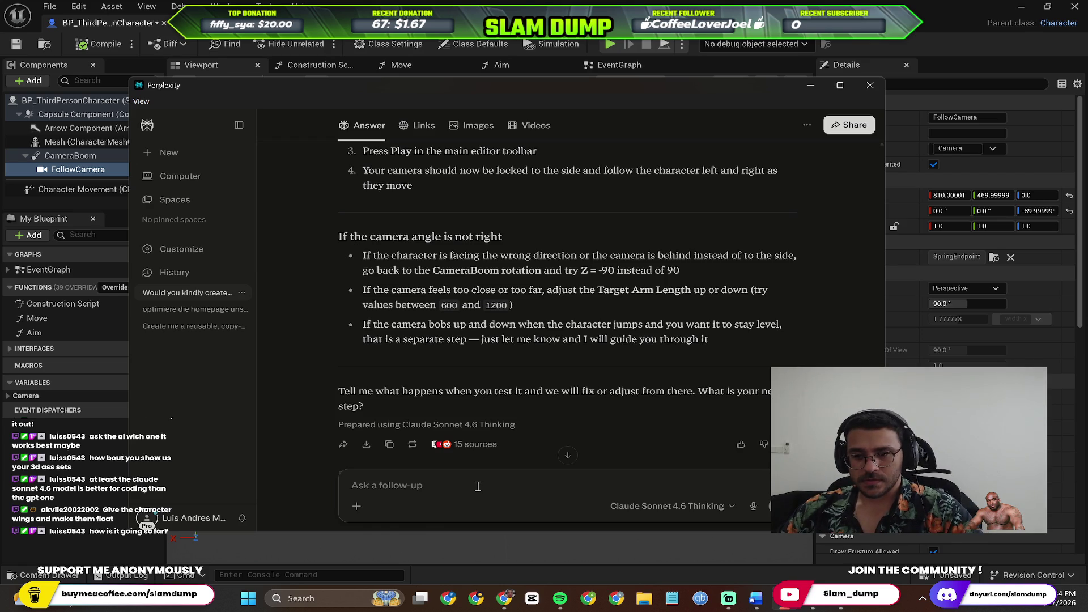
Draft the follow-up about restricting movement to forward and backward, saving the project when prompted.
type("Alright it works well enough for now. What I need now is")
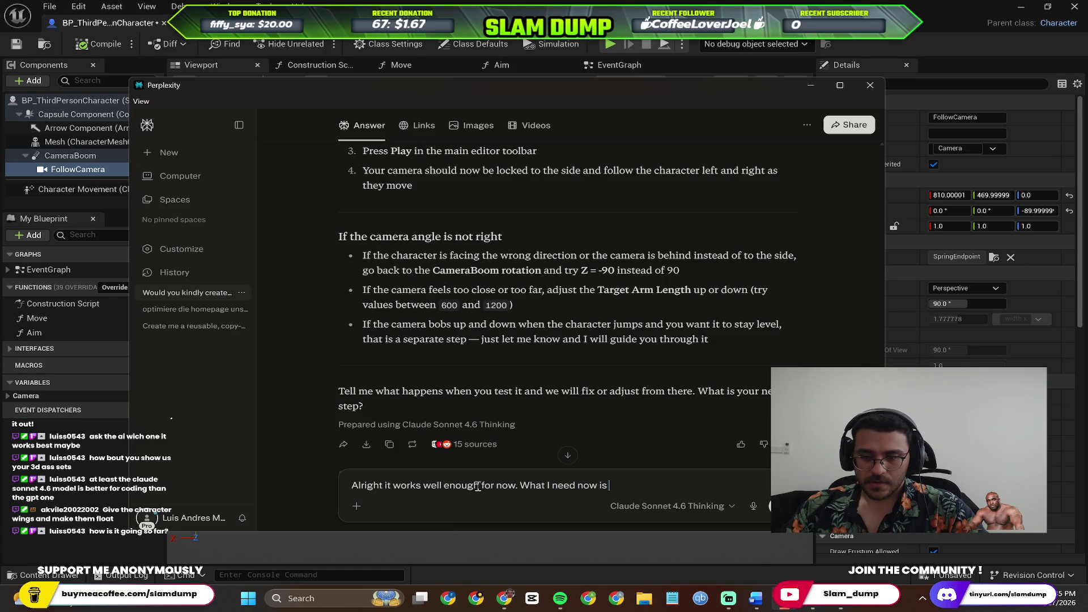
type("to lock")
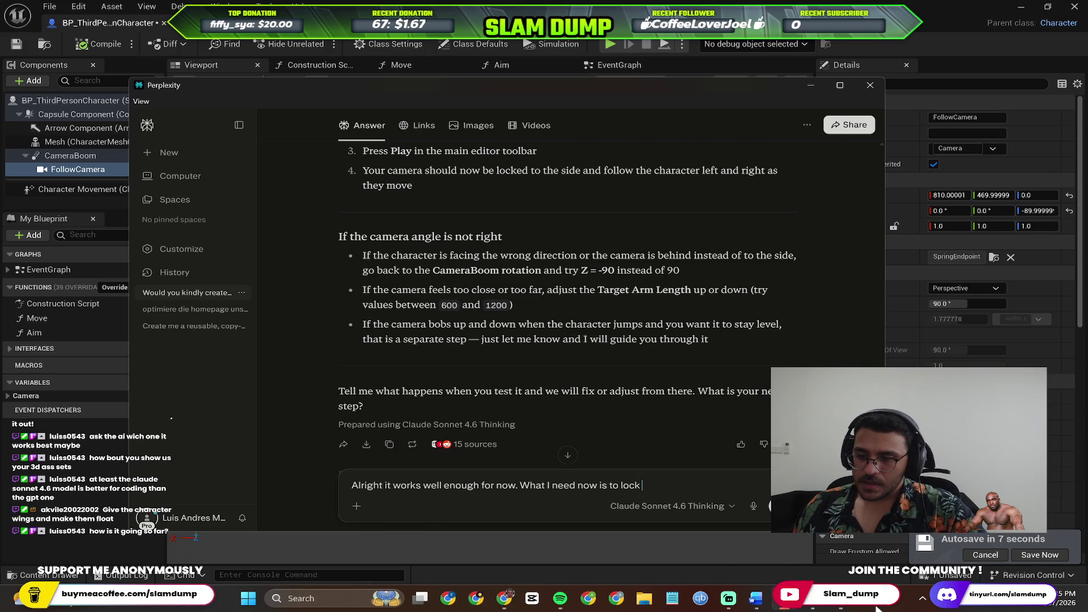
left_click(1039, 555)
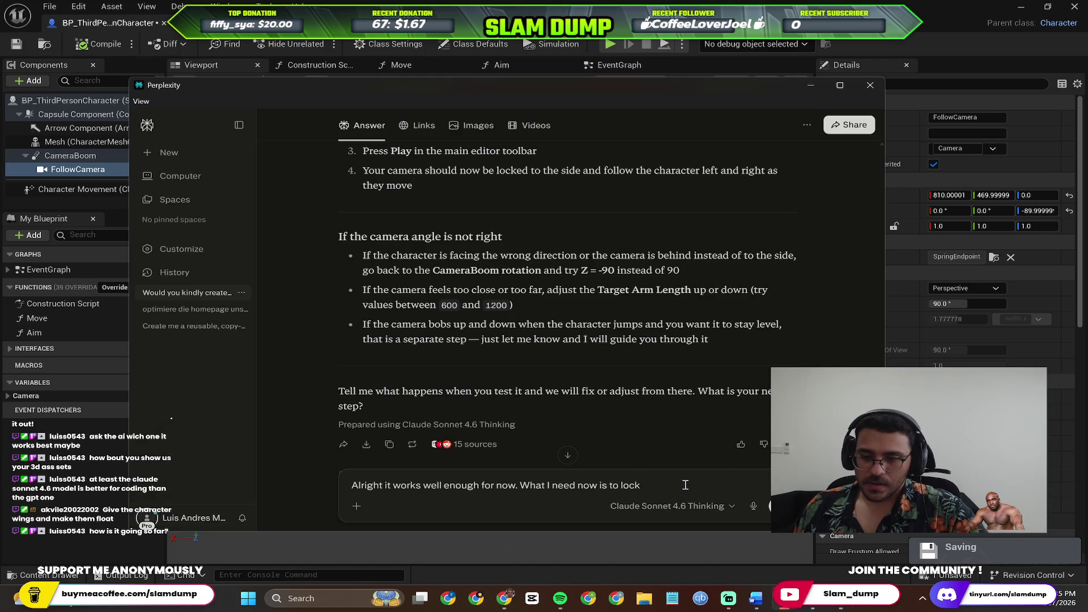
type(" the movements meani")
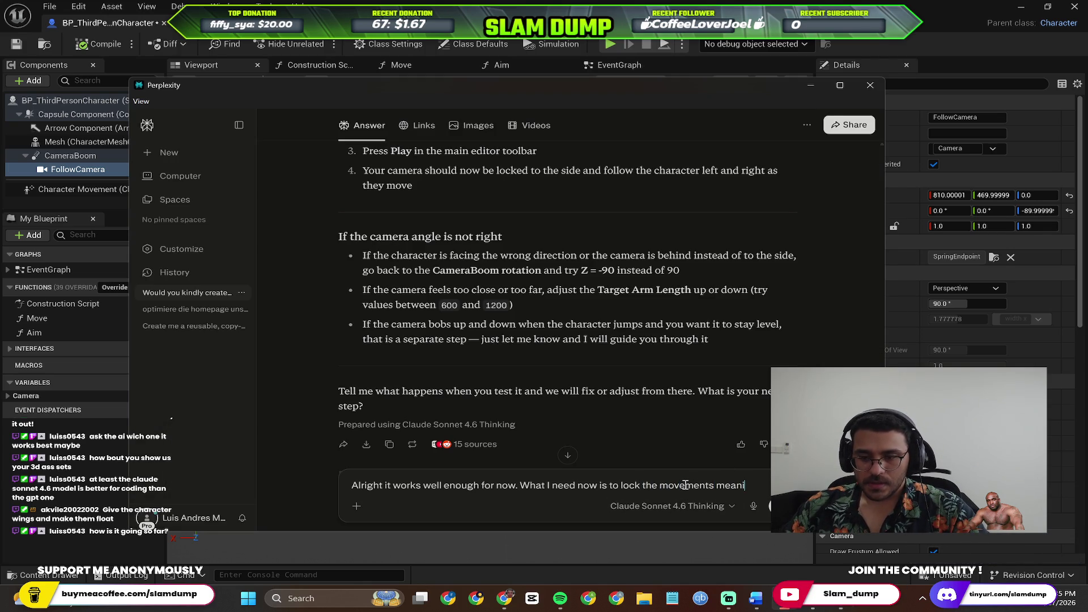
type("pla")
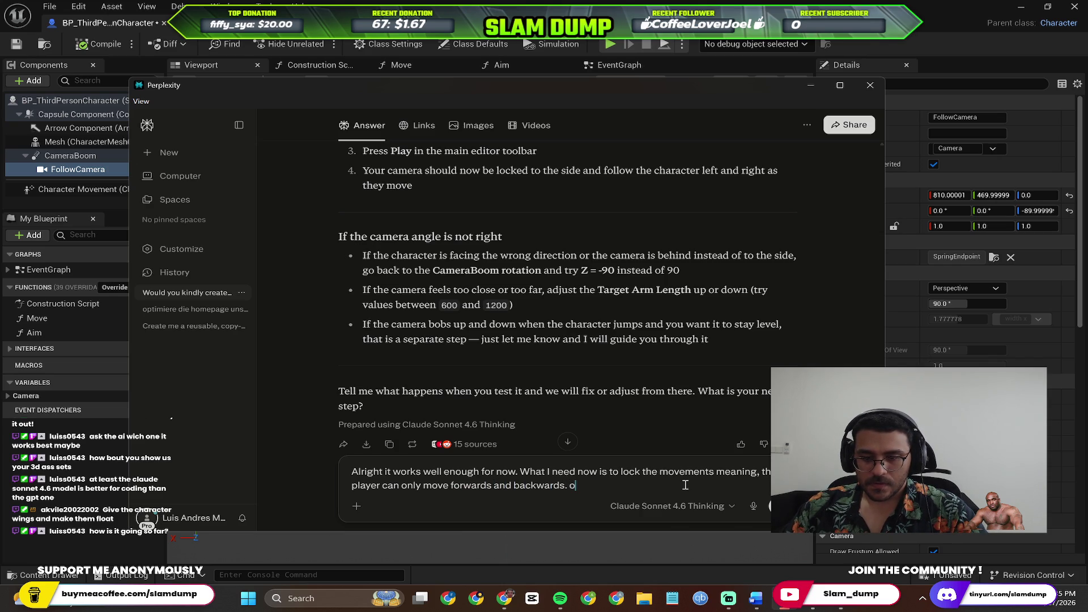
key("BackSpace")
key("BackSpace")
key("BackSpace")
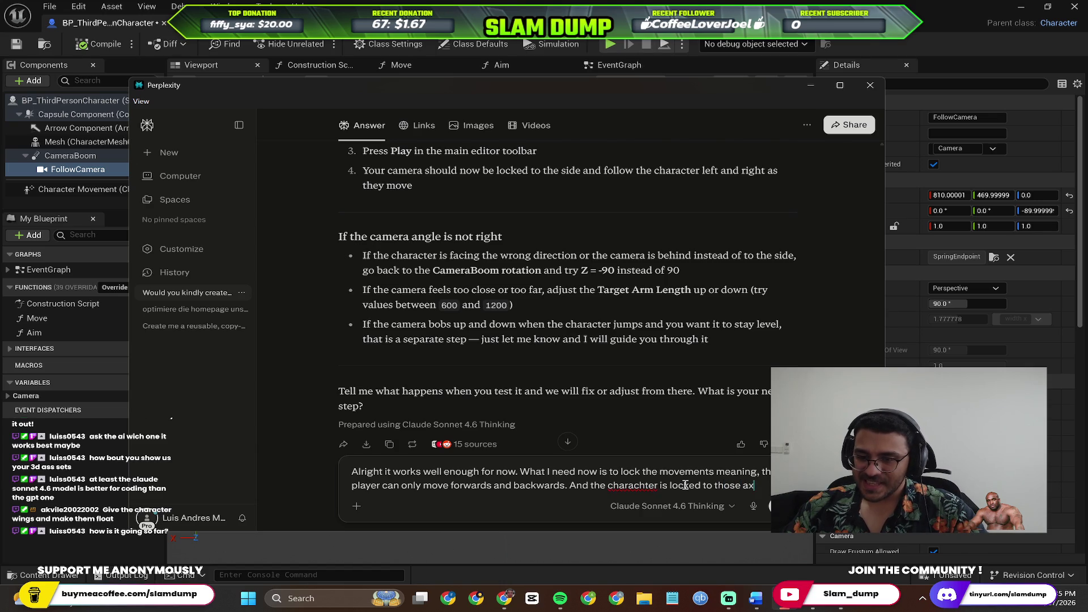
type("these a")
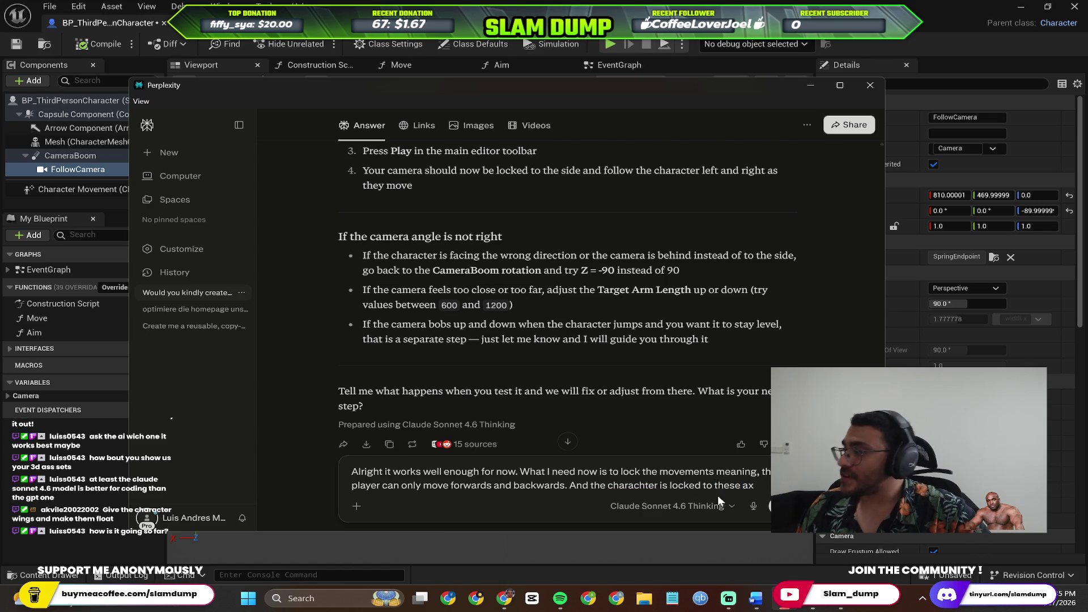
Search Google in a new Chrome tab for 'plural of axis'.
key("alt+Tab")
key("alt+Tab")
key("alt+Tab")
key("alt+Tab")
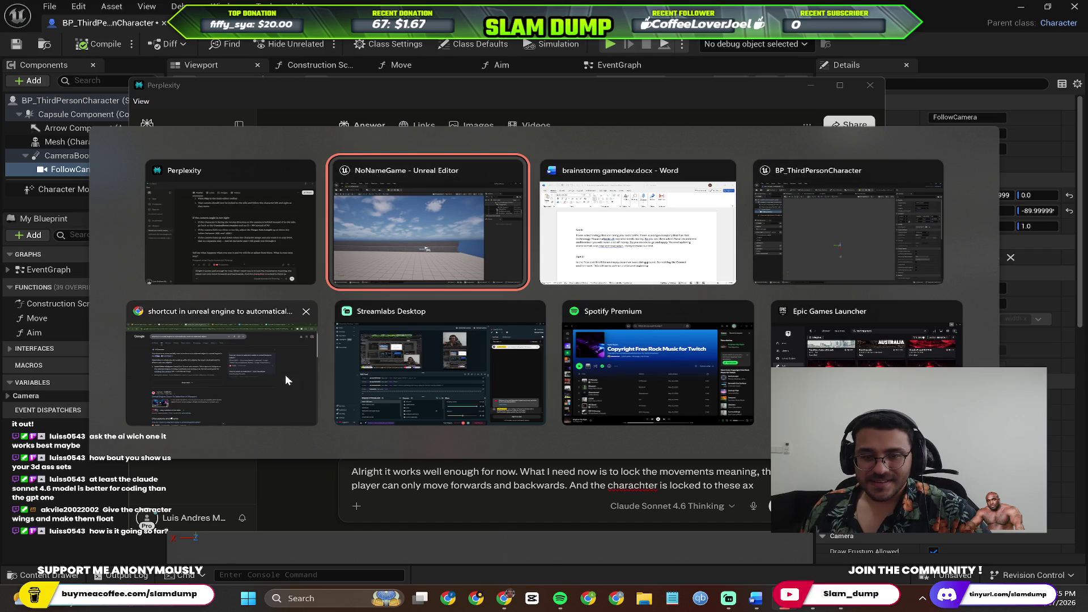
key("ctrl+t")
type("plural of axis")
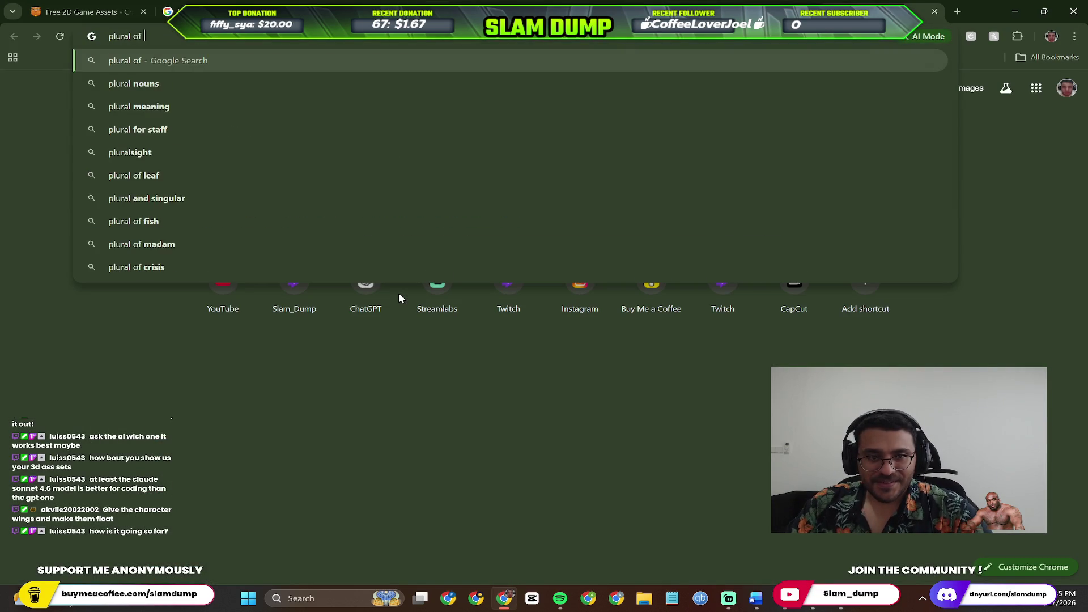
key("Return")
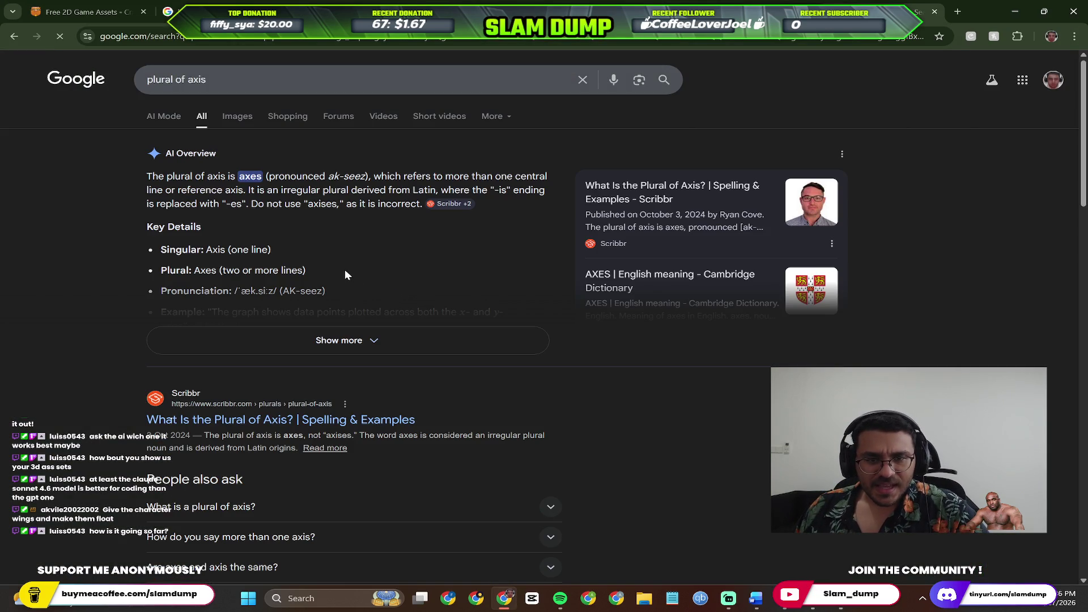
Send the drafted question about locking movement axes, then switch from Perplexity back to Chrome.
key("alt+Tab")
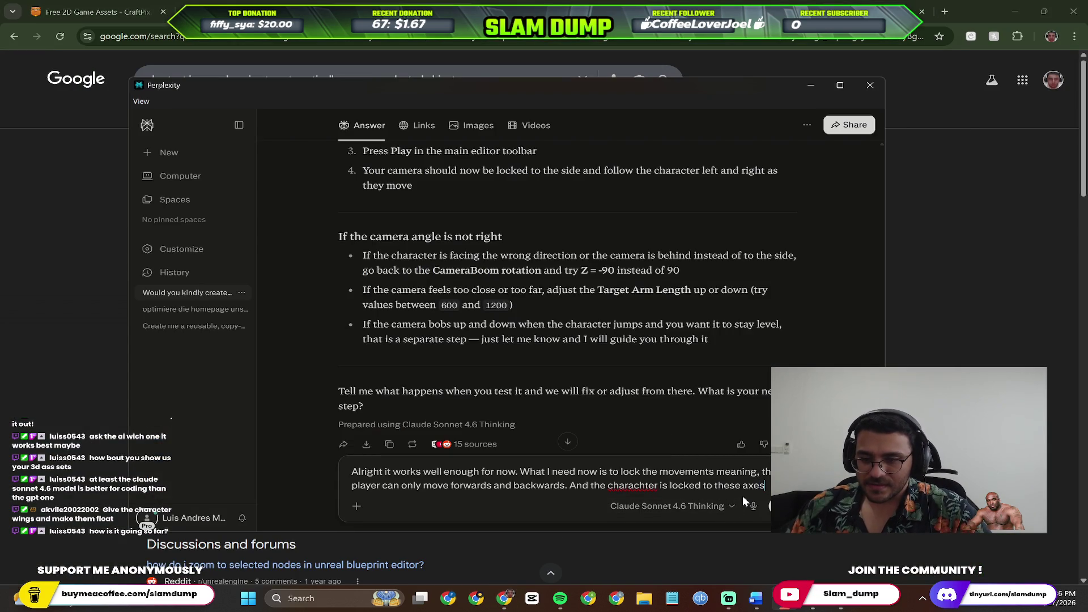
key("Return")
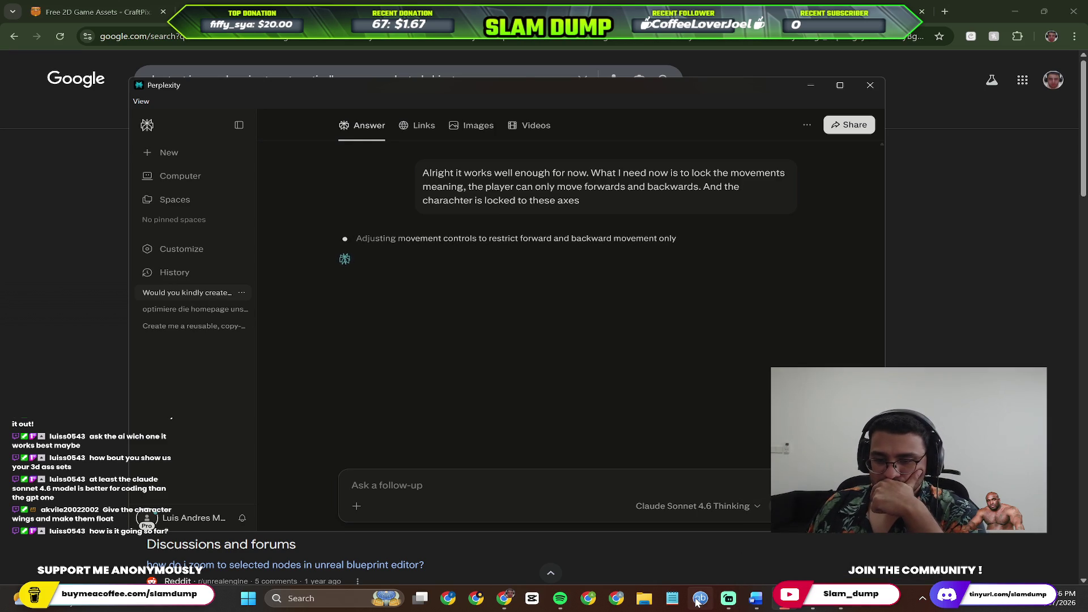
mouse_move(560, 600)
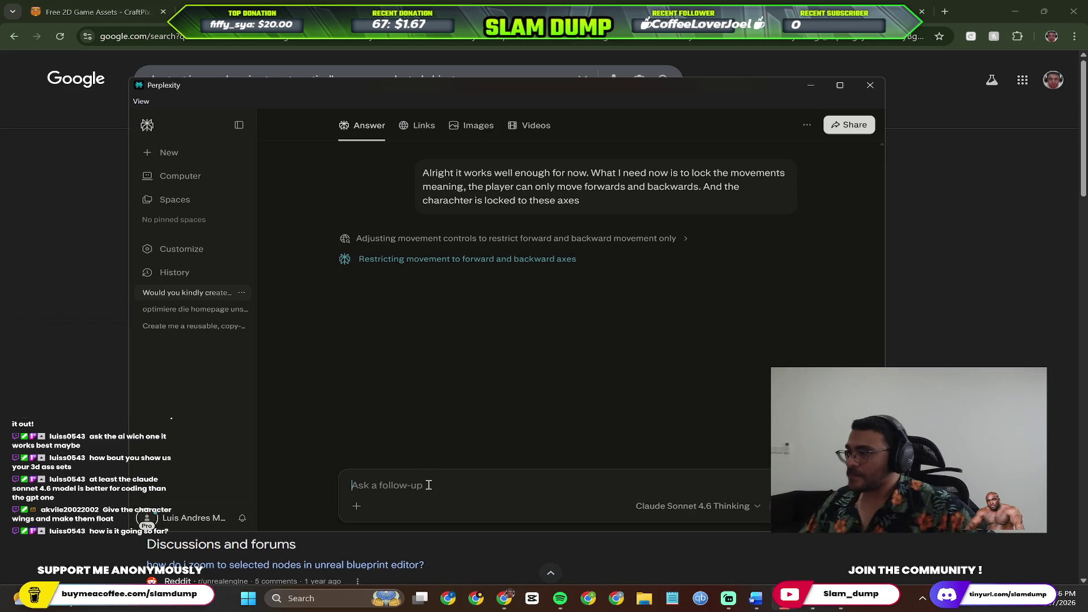
key("alt+Tab")
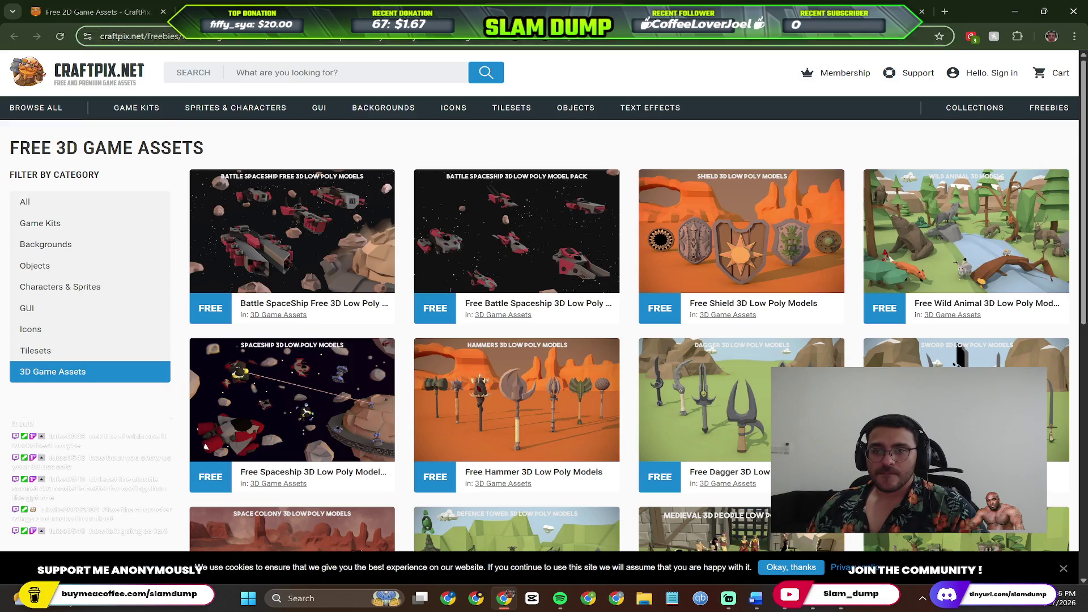
Go to YouTube Studio's Live tab and end the current live stream.
left_click(578, 37)
type("youtube")
key("Return")
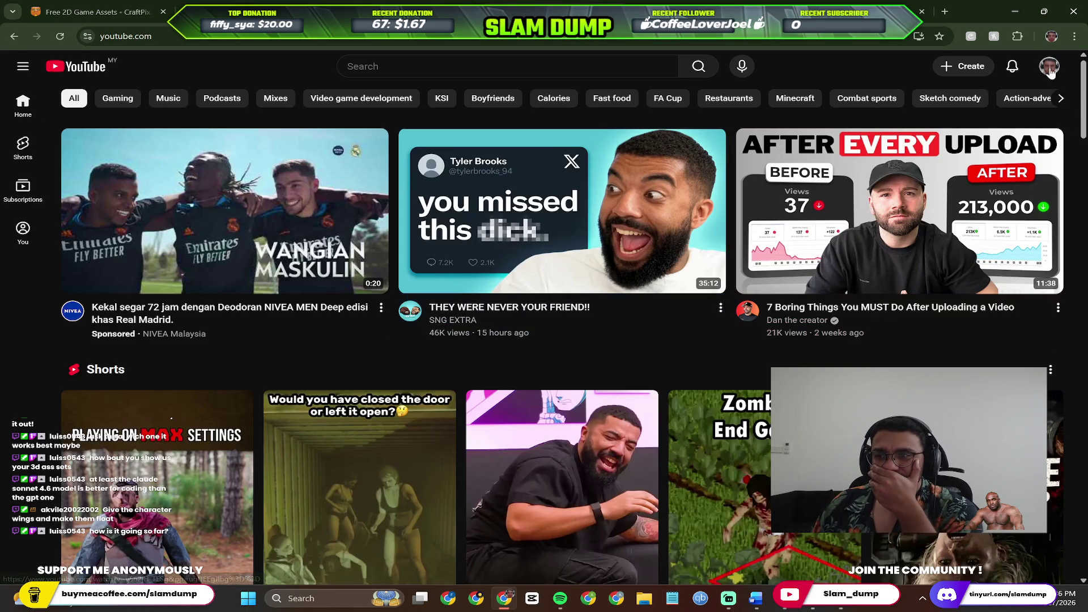
left_click(1050, 68)
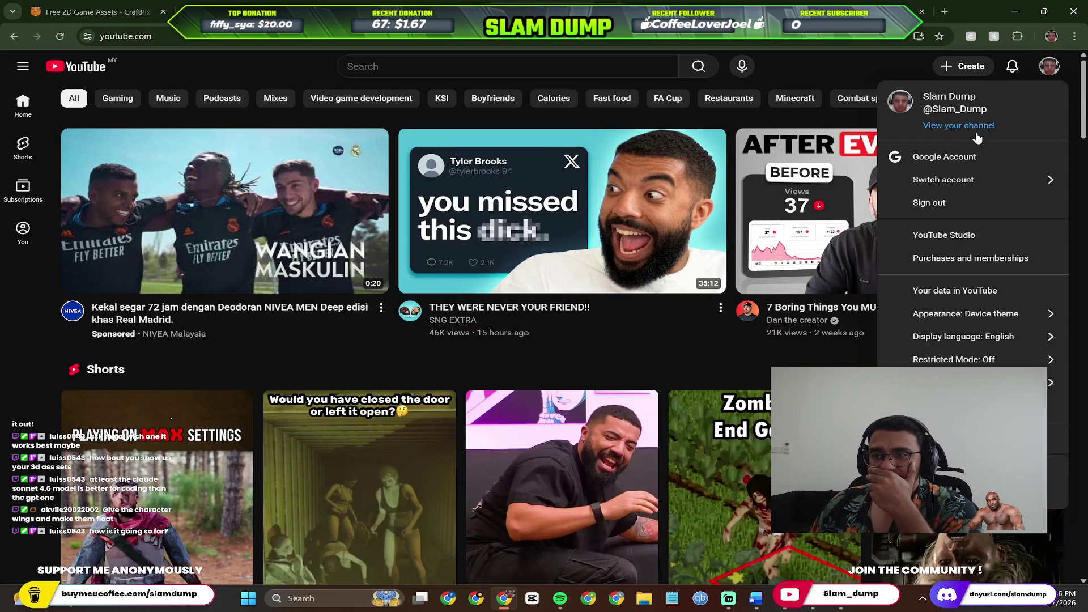
left_click(963, 132)
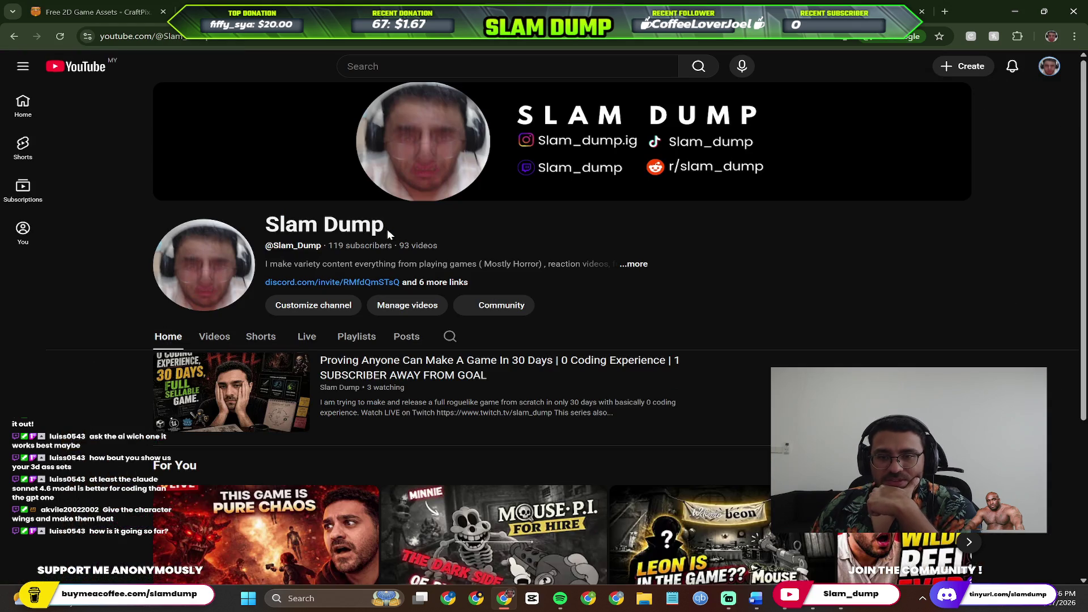
left_click(391, 309)
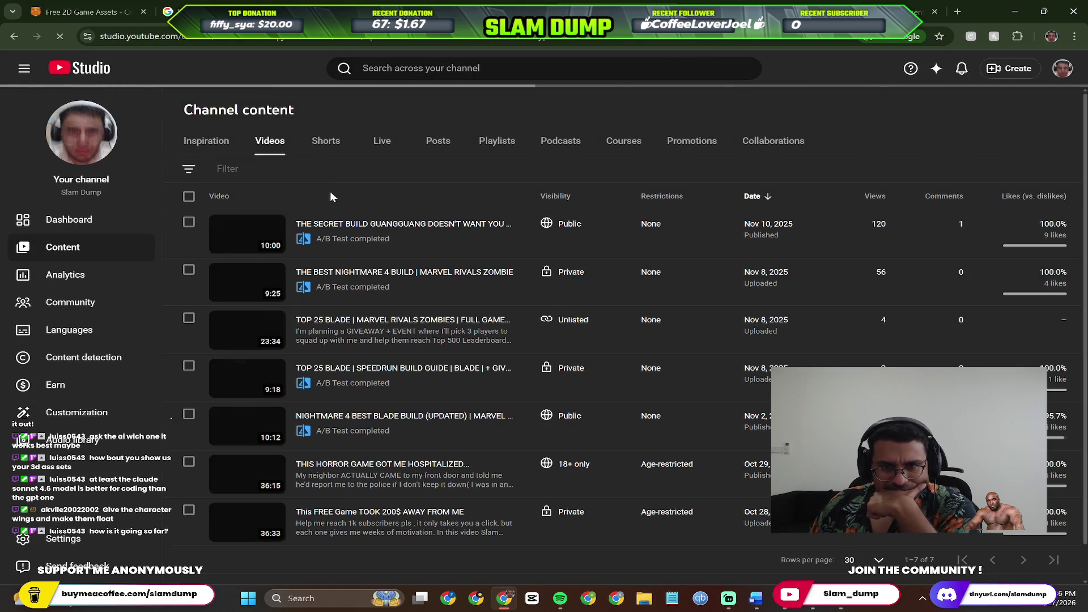
left_click(380, 142)
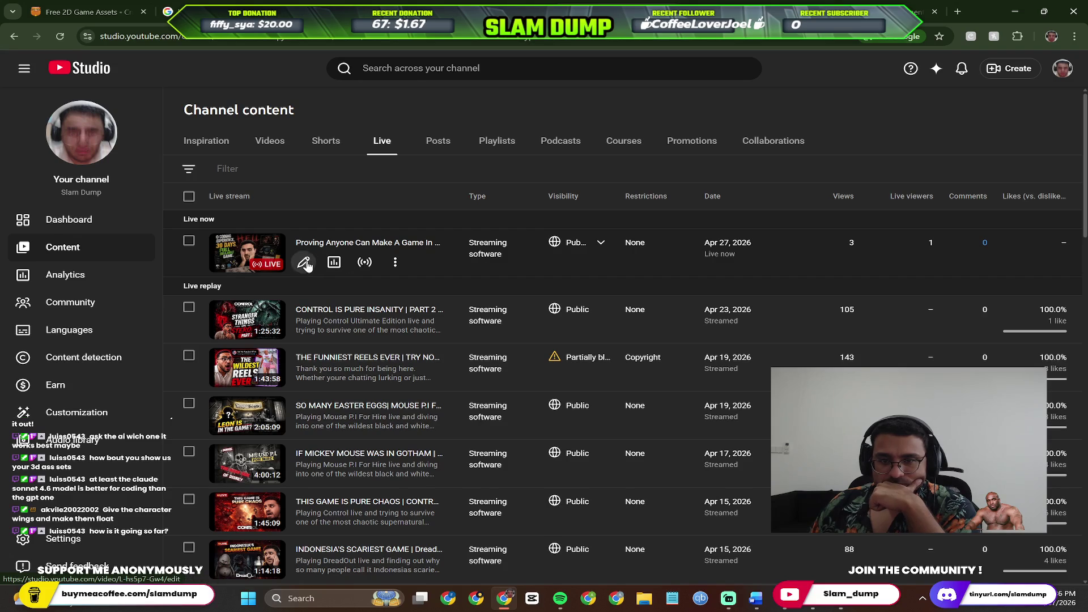
left_click(364, 262)
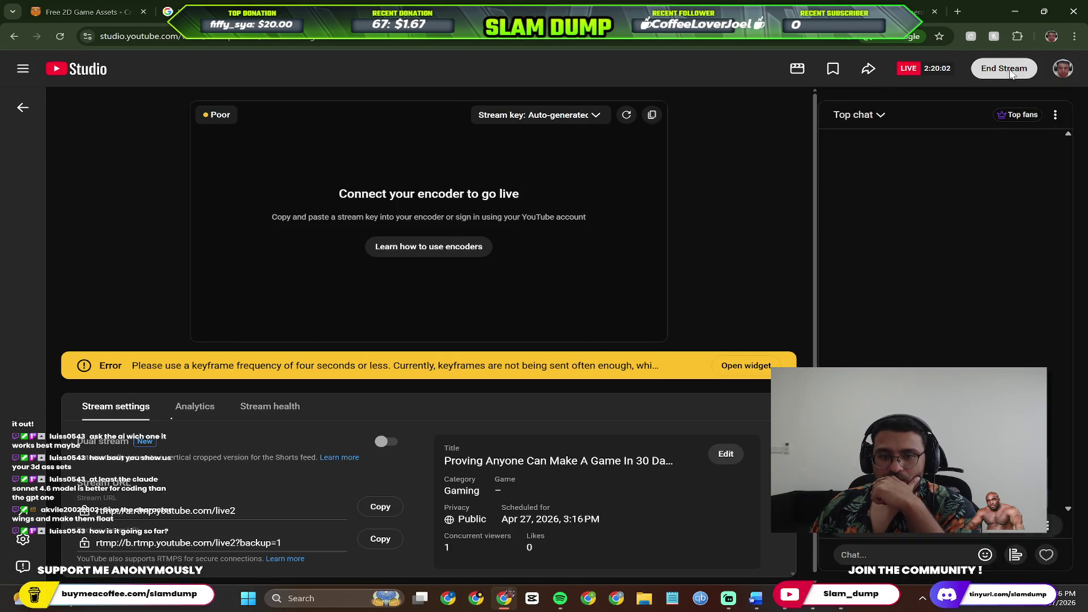
left_click(1011, 74)
left_click(653, 366)
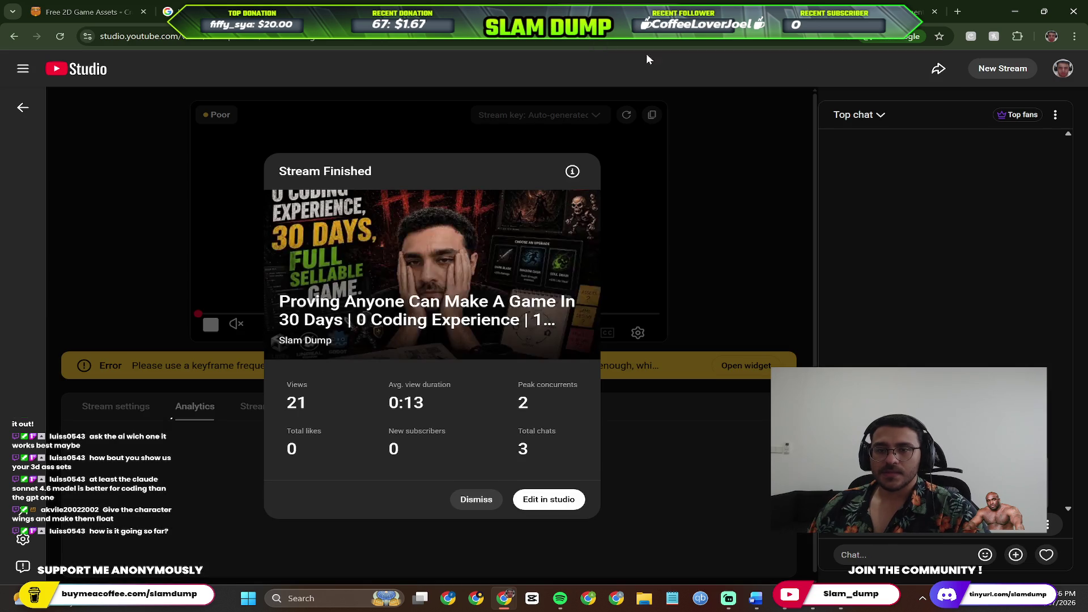
Leave Studio and load the Twitch channel page.
left_click(536, 504)
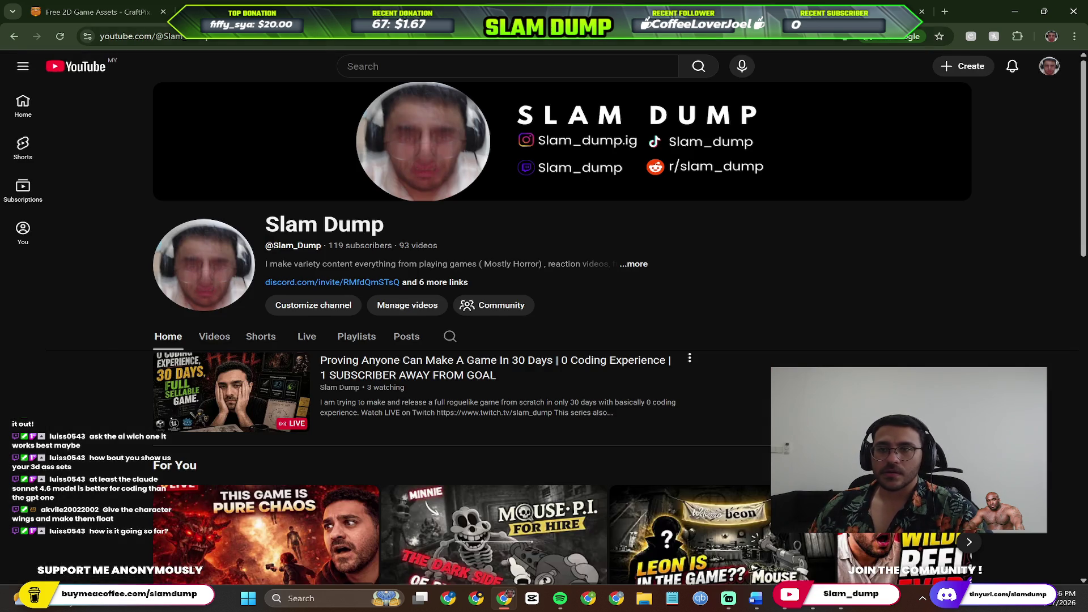
left_click(585, 39)
type("twitch")
key("Return")
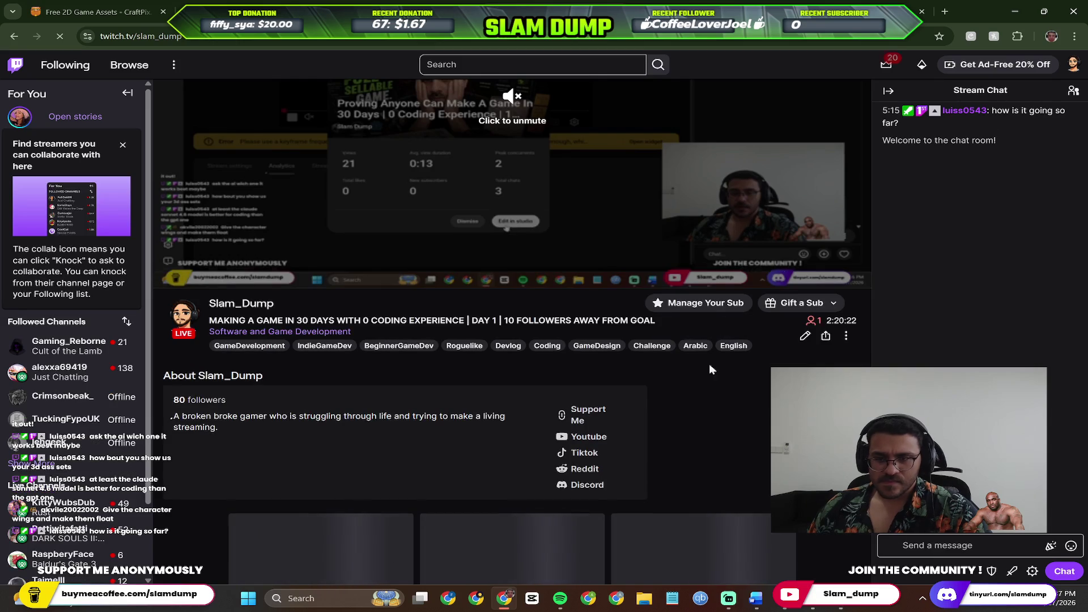
Review Twitch broadcast options, tick the drugs and intoxication label, close them, and return to Unreal.
left_click(803, 335)
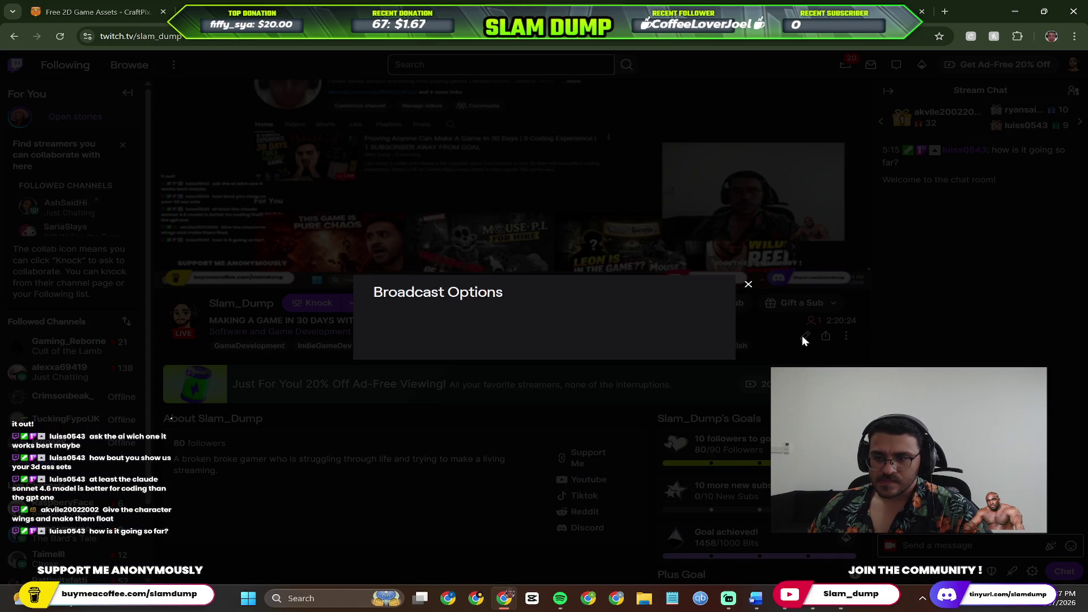
scroll(470, 347, "down", 4)
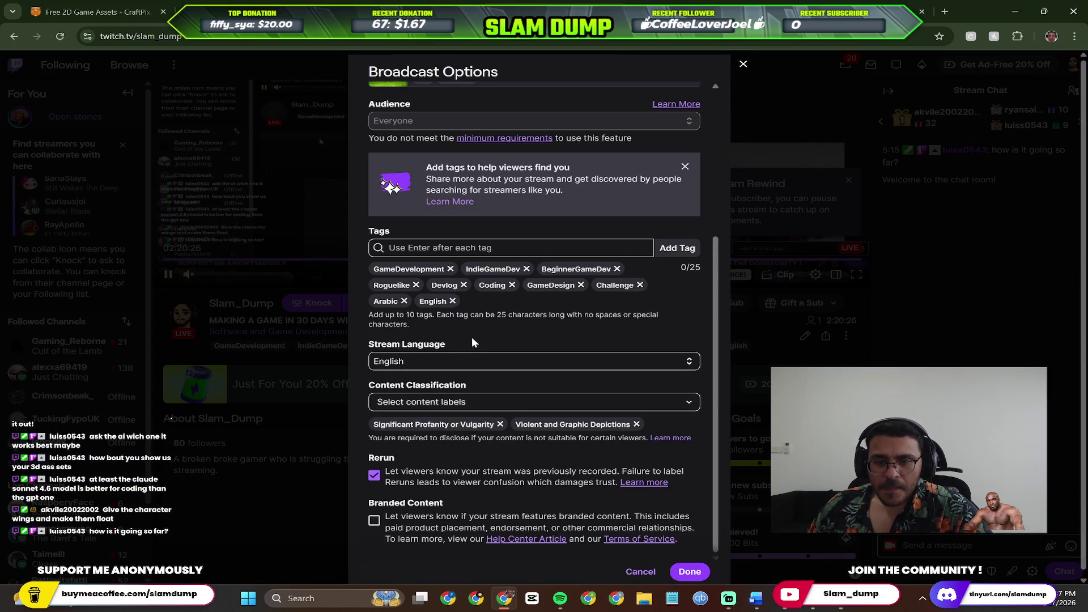
left_click(513, 396)
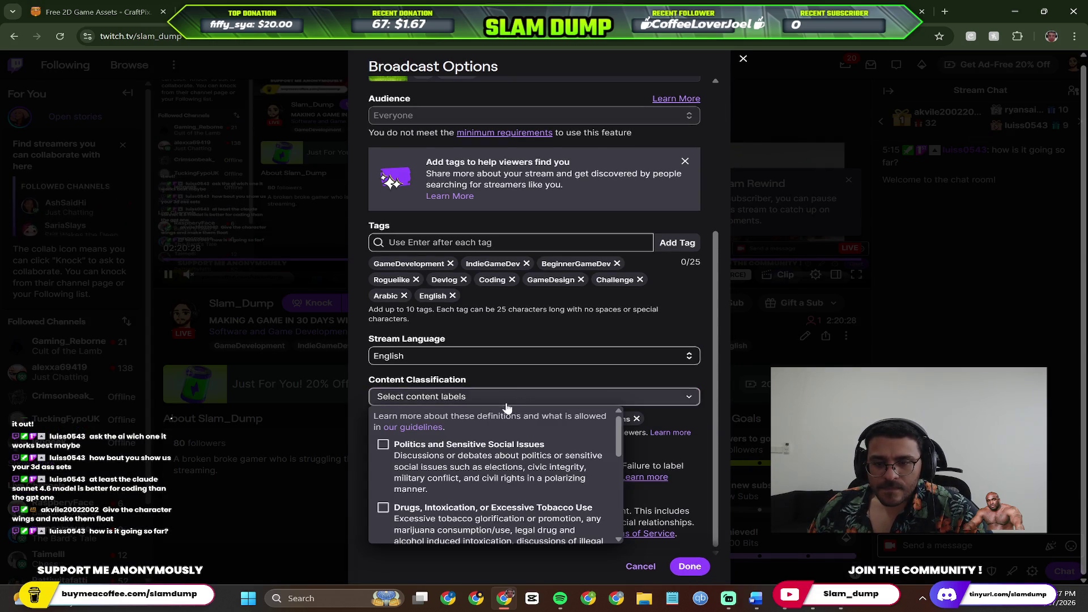
scroll(453, 474, "down", 2)
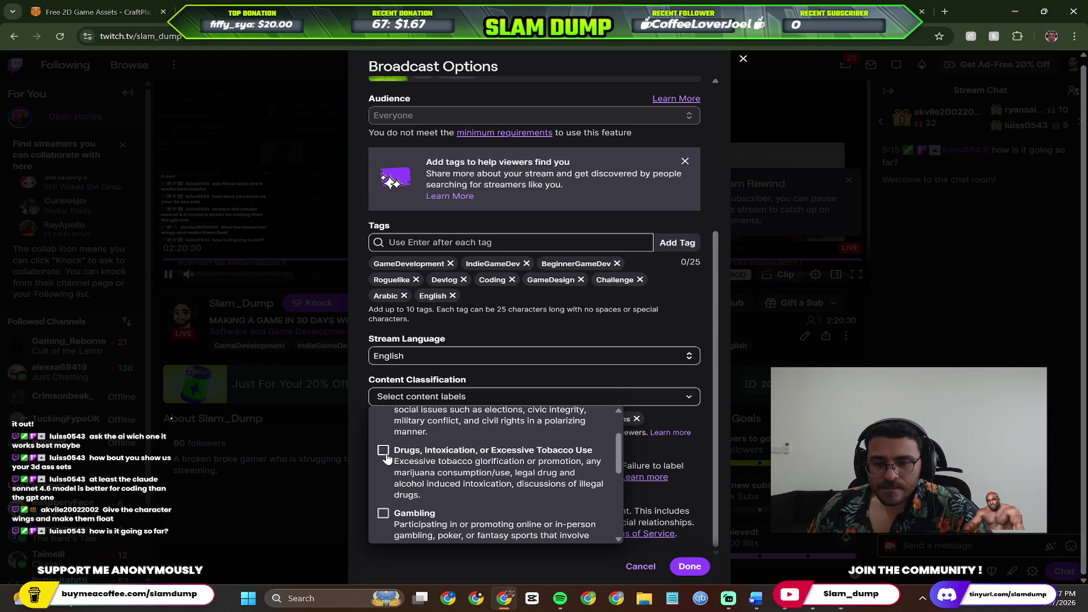
left_click(383, 450)
left_click(670, 553)
left_click(689, 566)
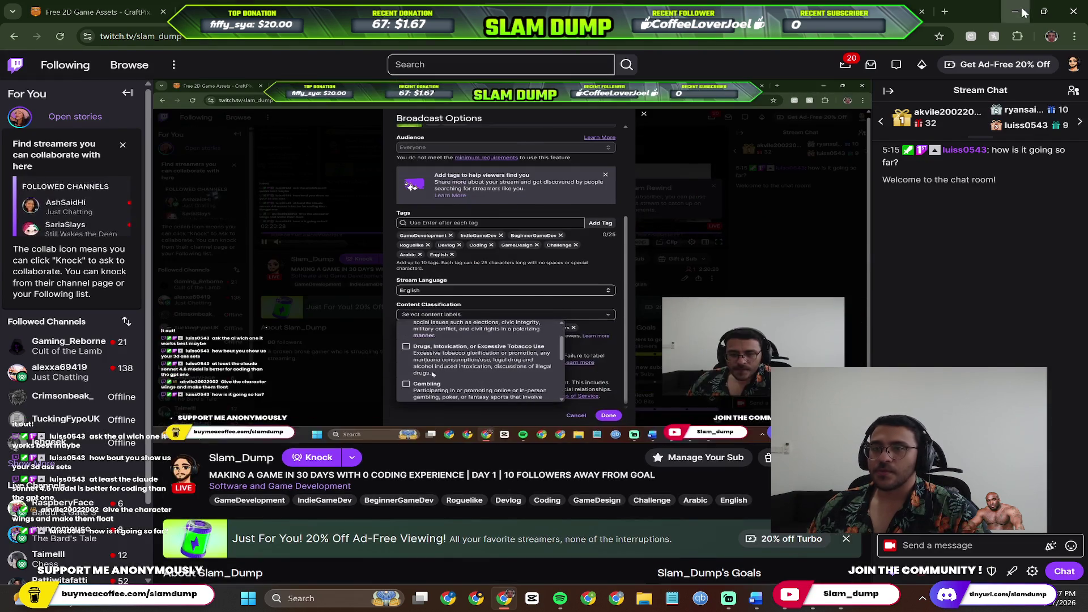
left_click(921, 11)
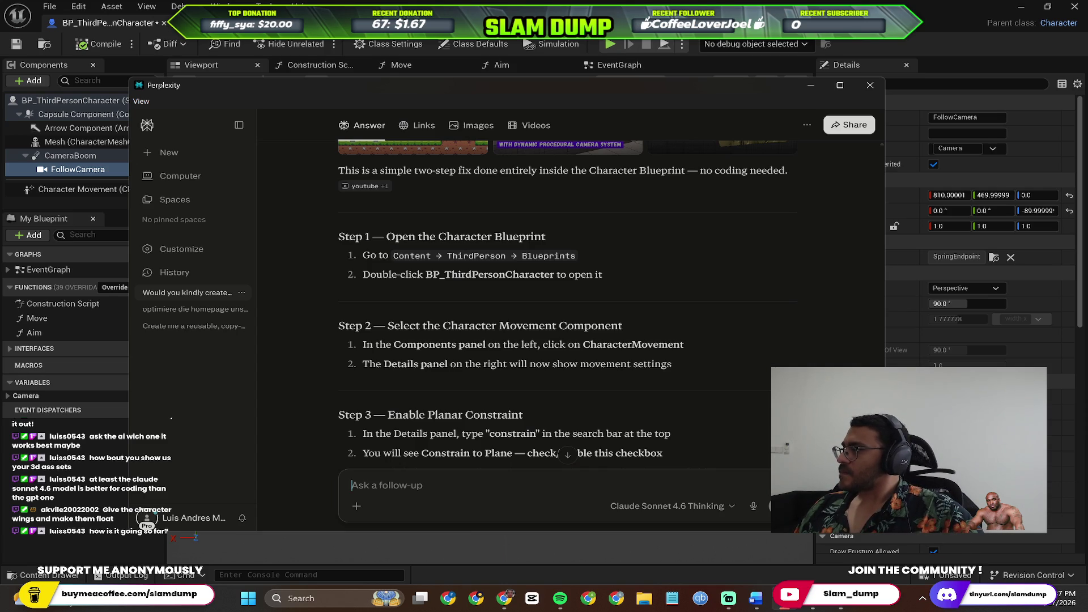
Move the Perplexity window aside and bring the Unreal editor back in front.
key("alt+Tab")
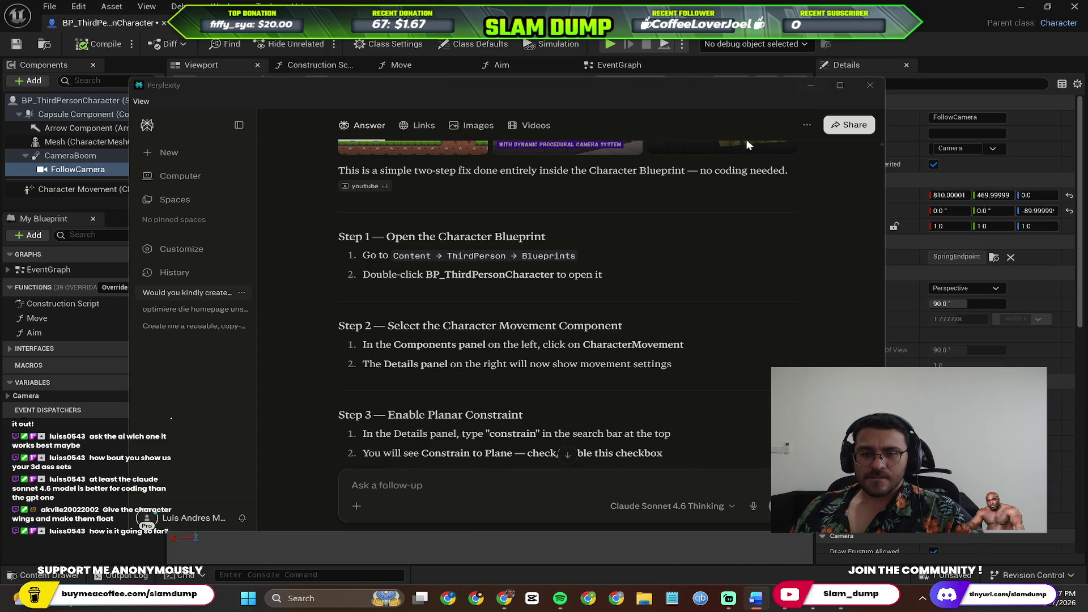
left_click_drag(488, 87, 612, 138)
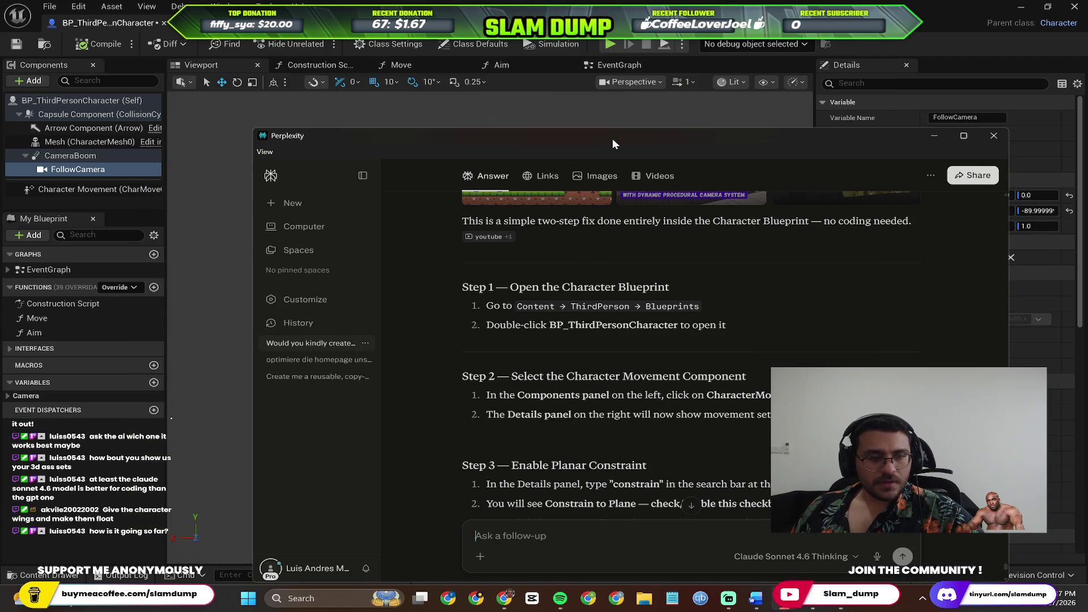
scroll(510, 255, "up", 2)
scroll(464, 295, "down", 2)
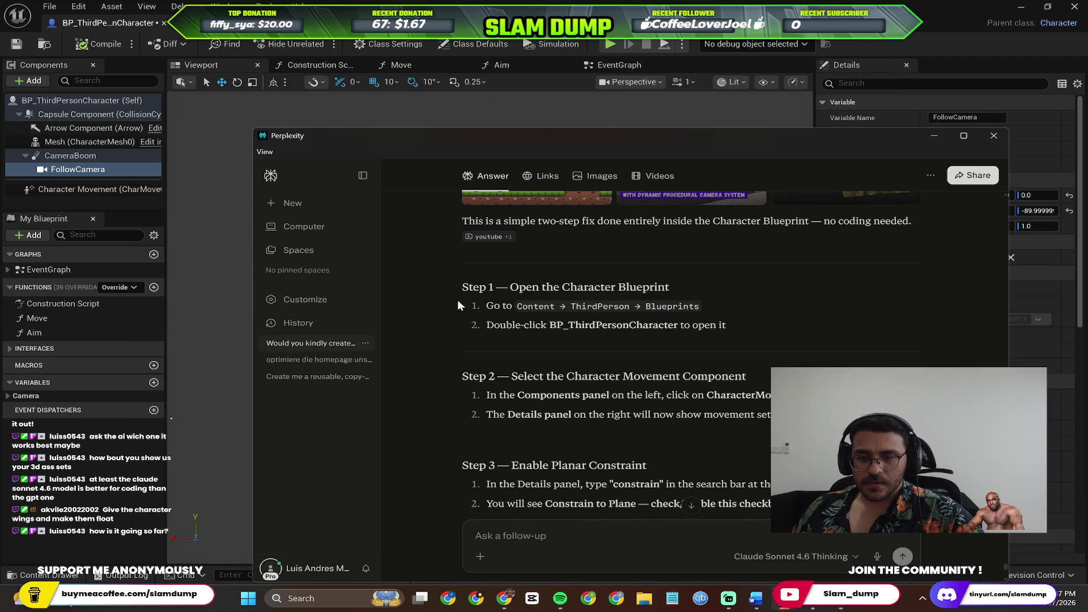
left_click(212, 340)
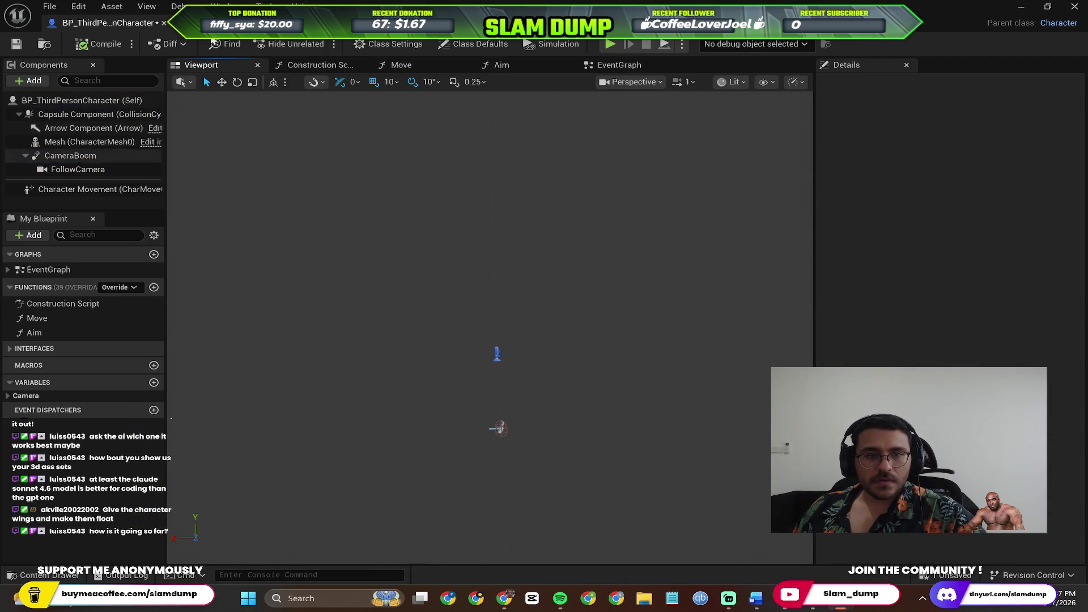
key("alt+Tab")
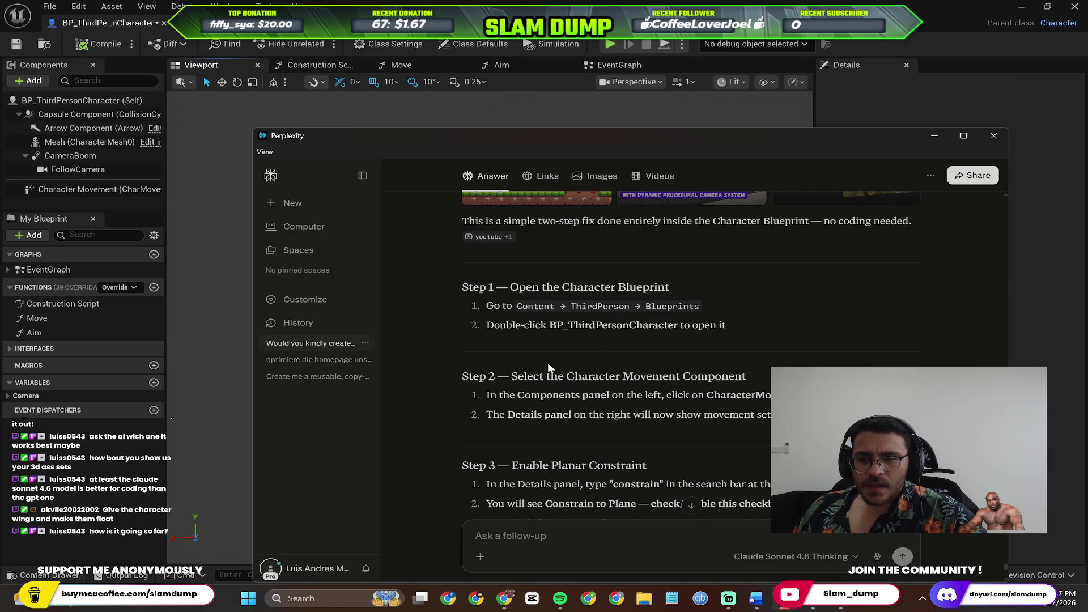
key("alt+Tab")
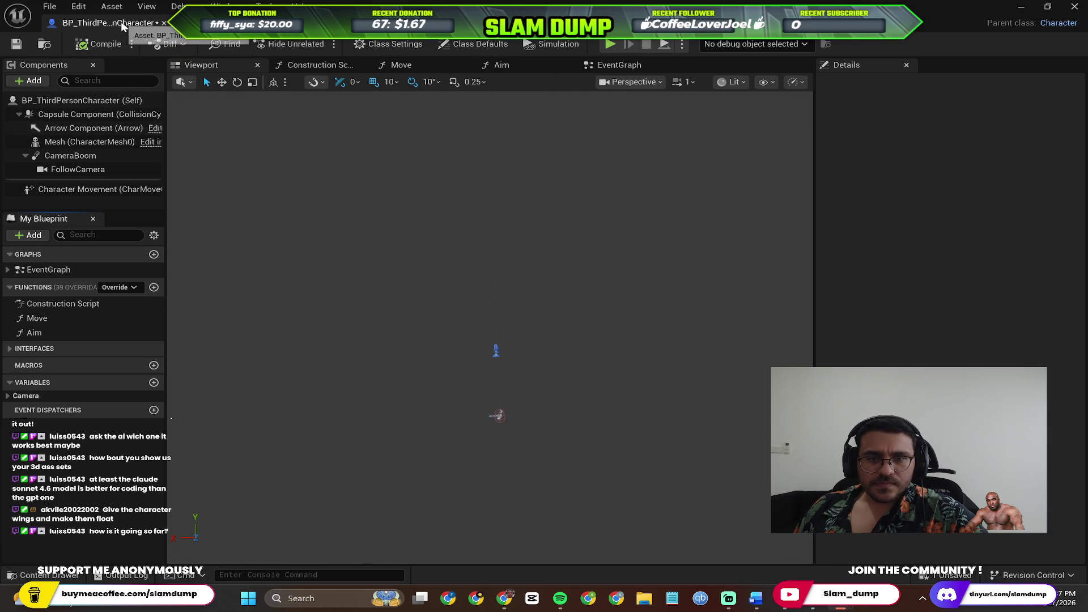
Browse the Construction Script, Move, Aim and EventGraph tabs of the character Blueprint.
left_click(301, 65)
left_click(399, 64)
left_click(500, 66)
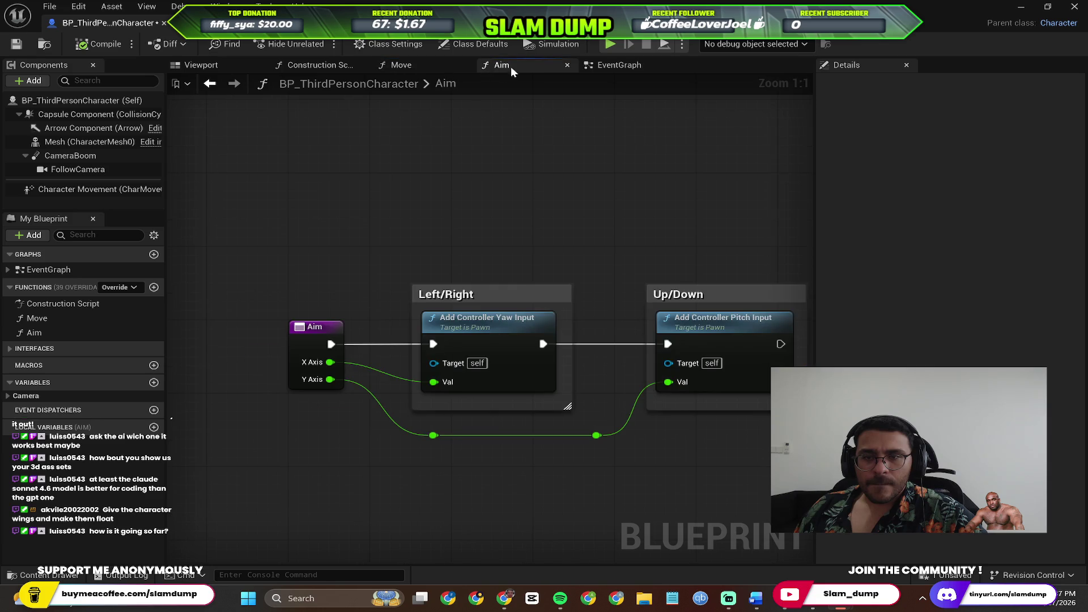
left_click(620, 65)
scroll(668, 267, "down", 6)
scroll(456, 268, "up", 5)
Select the Character Movement component while checking Perplexity's steps, then focus the Details search.
key("alt+Tab")
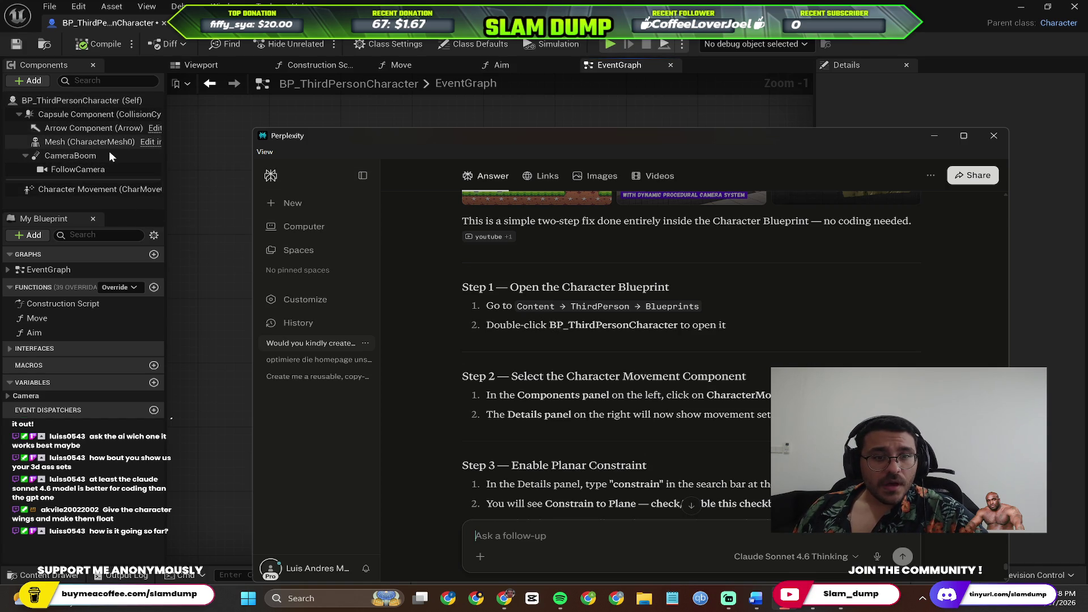
left_click(96, 191)
key("alt+Tab")
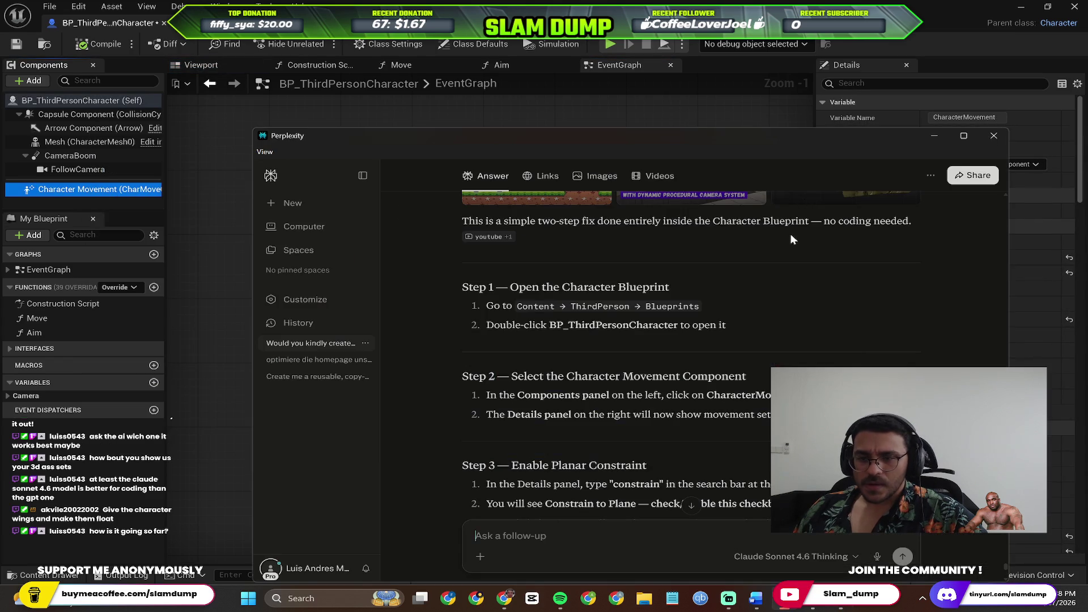
scroll(757, 272, "down", 2)
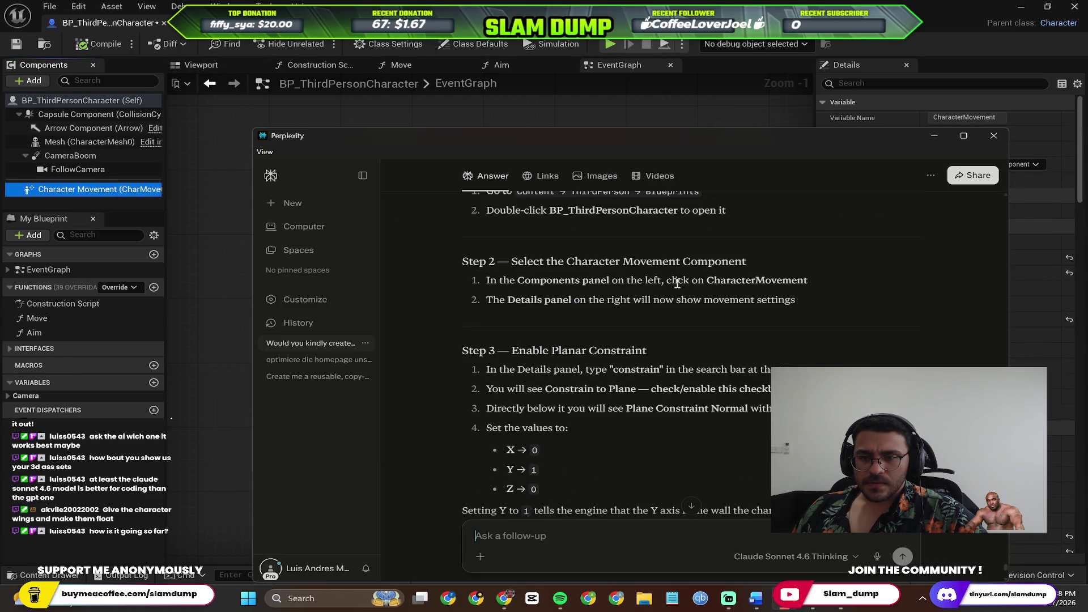
scroll(741, 285, "up", 1)
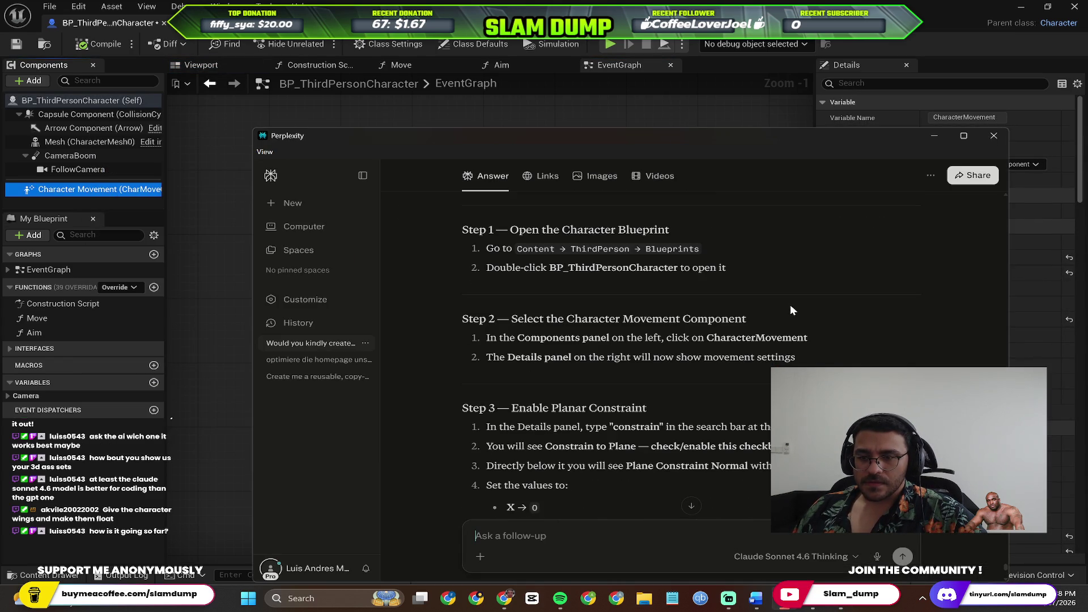
scroll(759, 351, "down", 1)
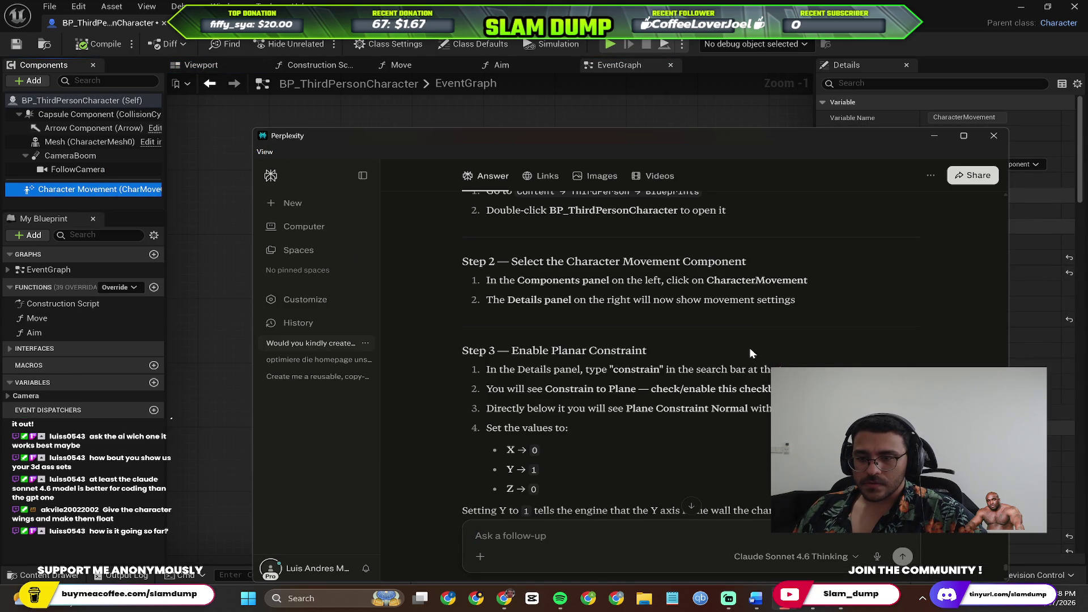
scroll(660, 352, "down", 1)
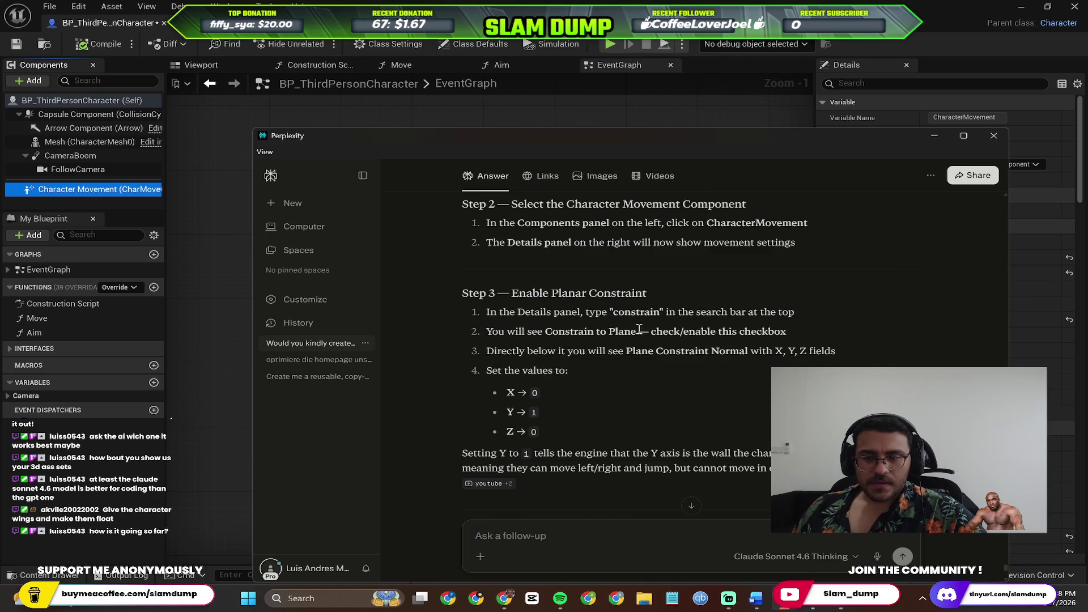
key("alt+Tab")
left_click(881, 84)
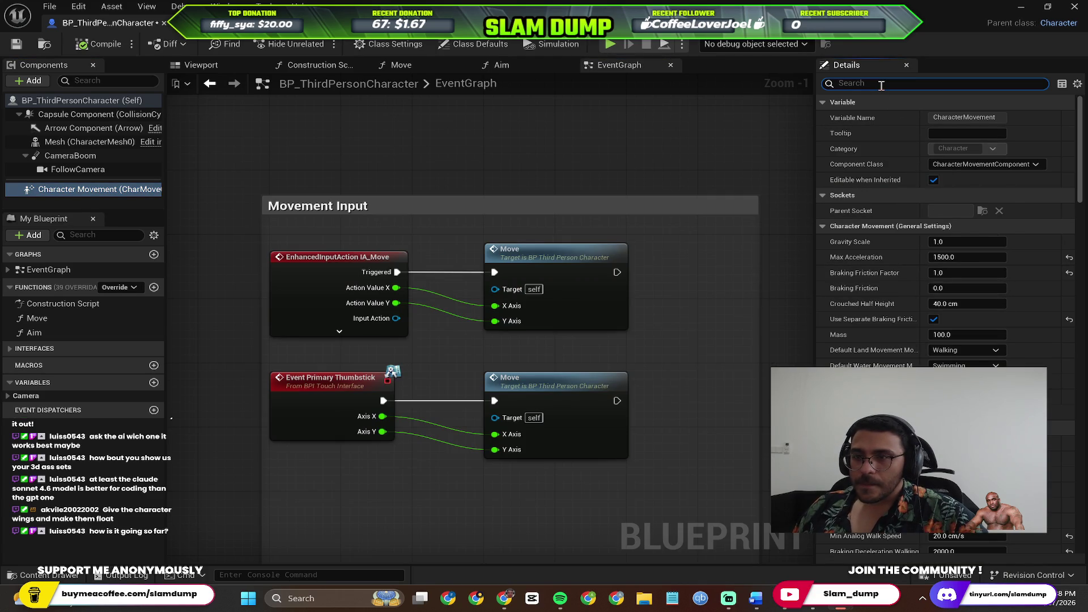
Search Details for 'constrain' and enable Constrain to Plane.
type("constrai")
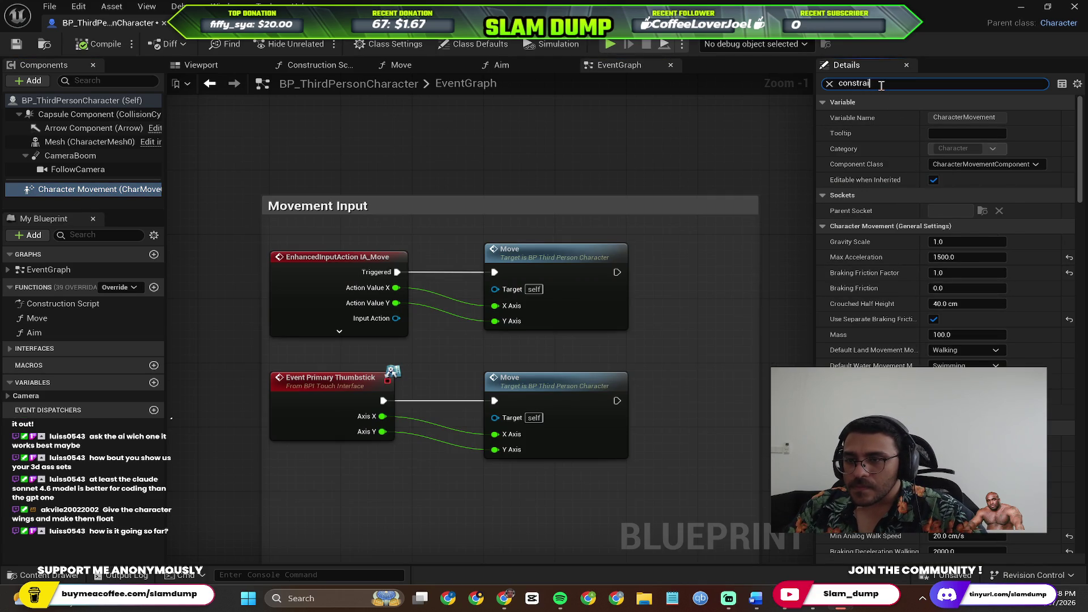
type("n")
key("alt+Tab")
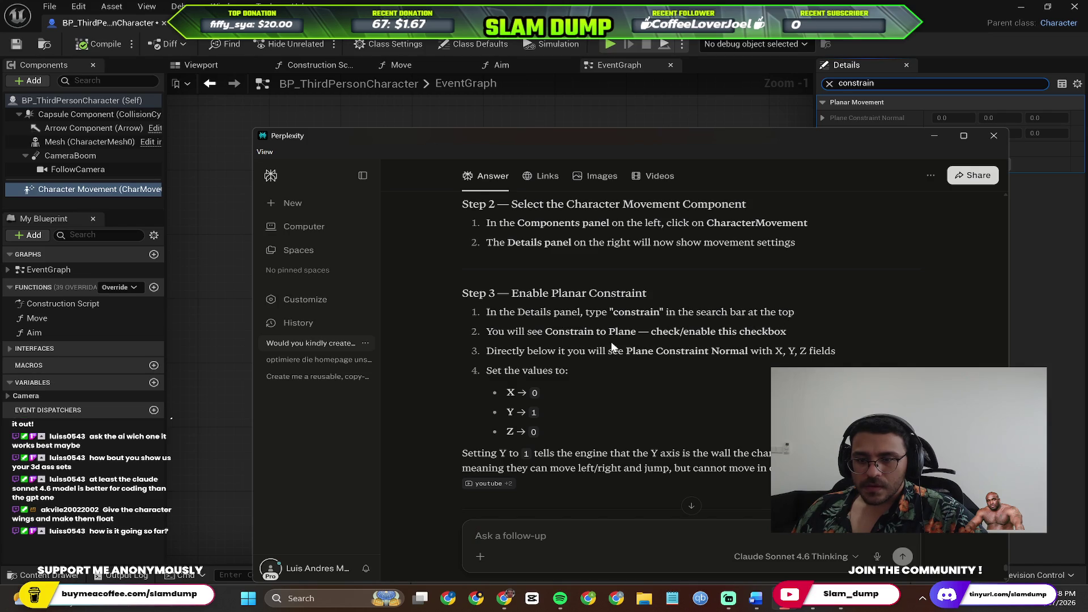
key("alt+Tab")
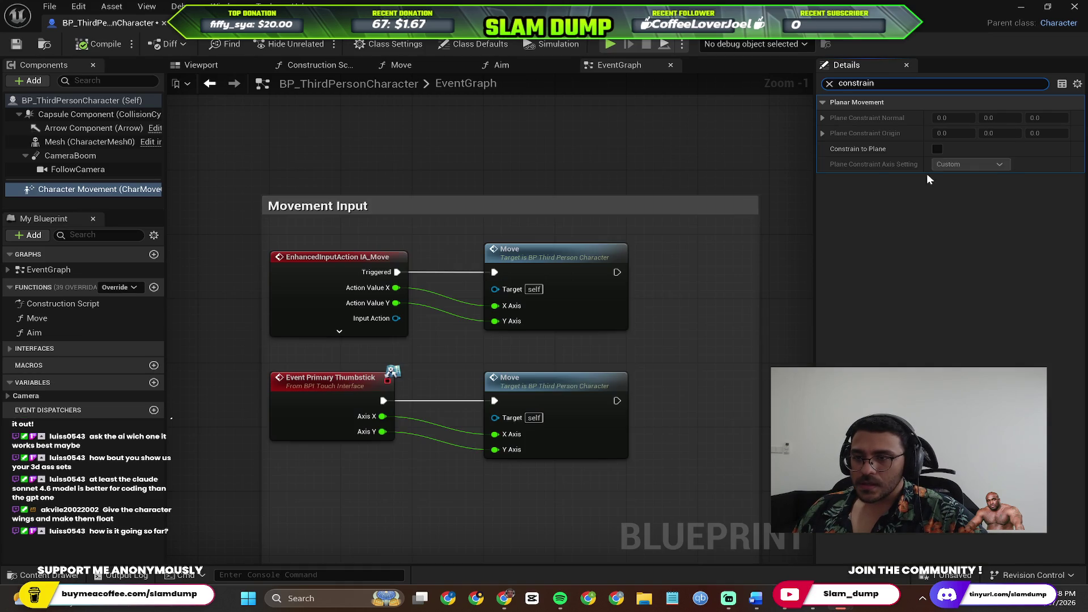
left_click(935, 149)
key("alt+Tab")
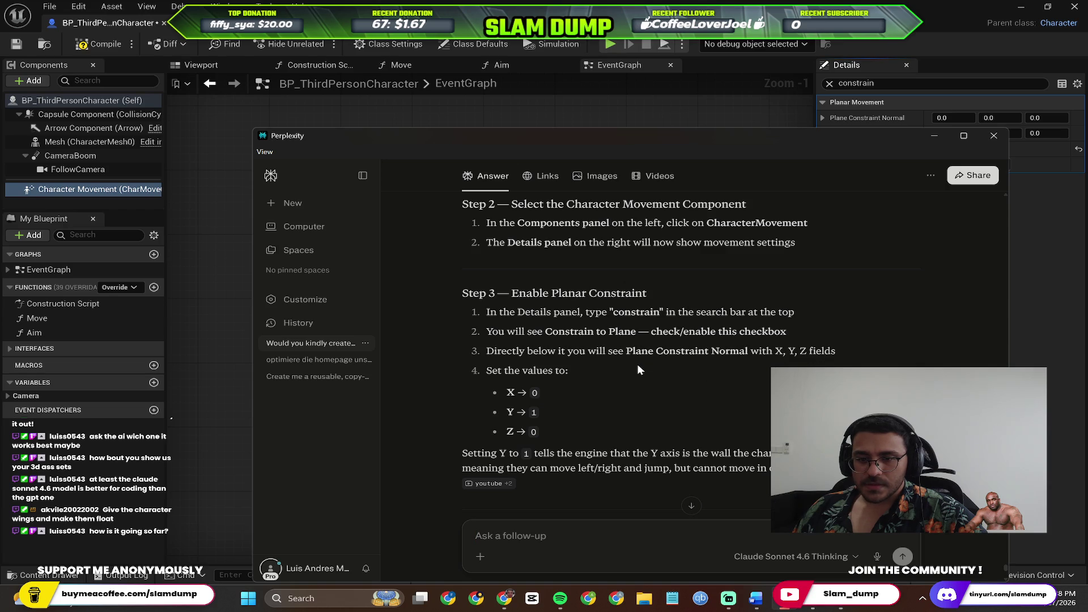
key("alt+Tab")
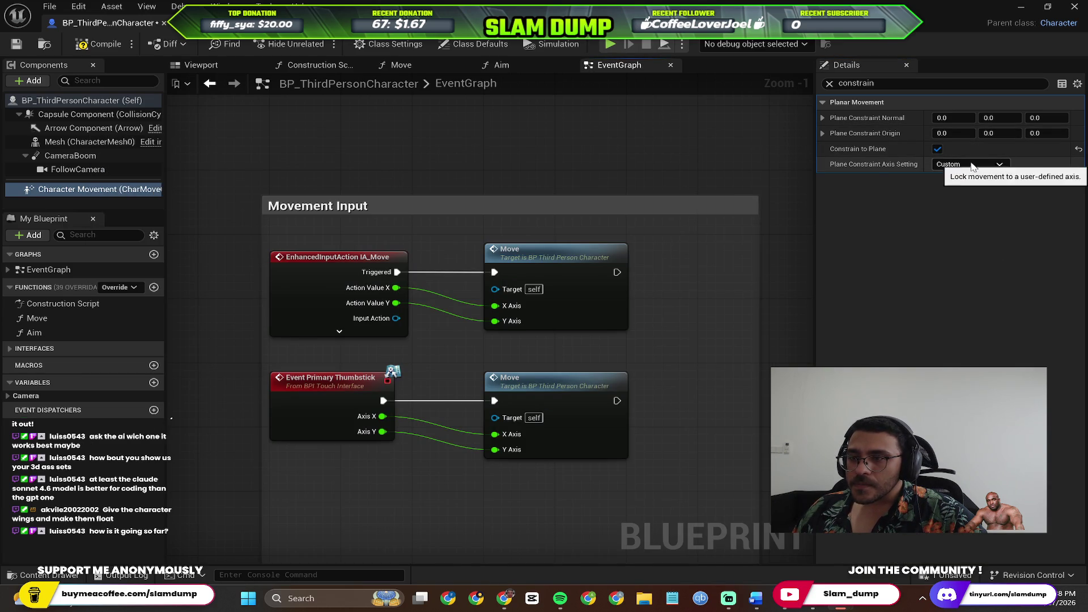
Keep the constraint axis Custom and set Plane Constraint Normal to X 0, Y 1, Z 0.
left_click(968, 166)
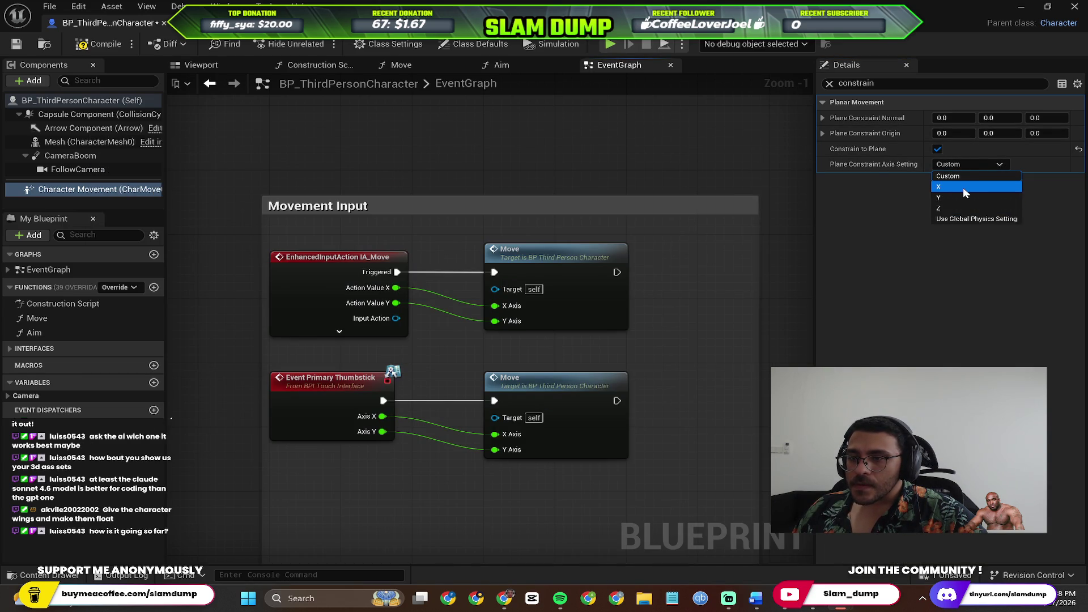
left_click(962, 187)
left_click(970, 161)
left_click(966, 176)
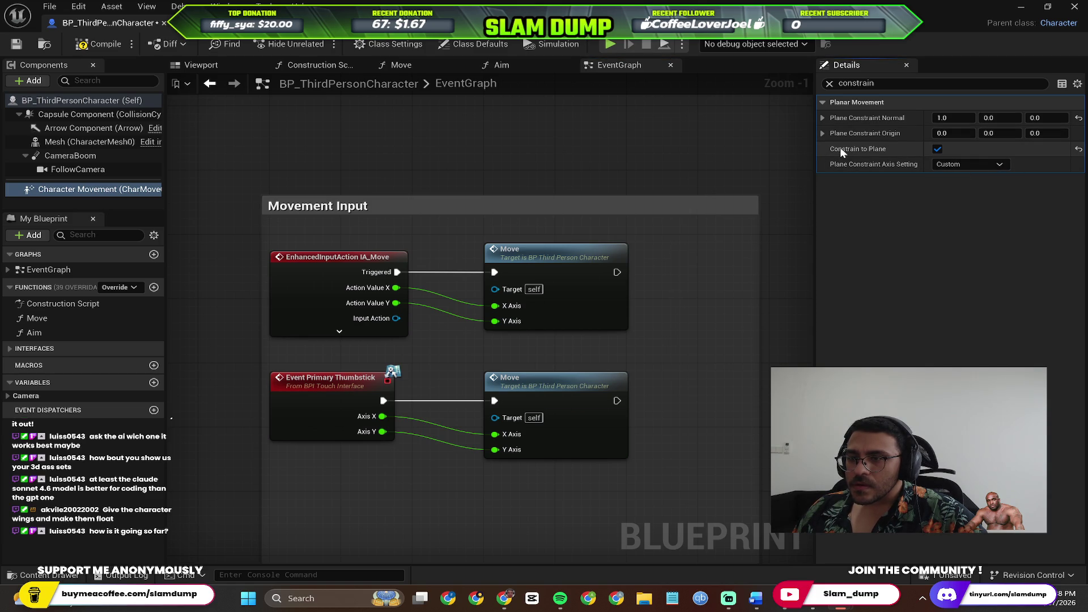
key("alt+Tab")
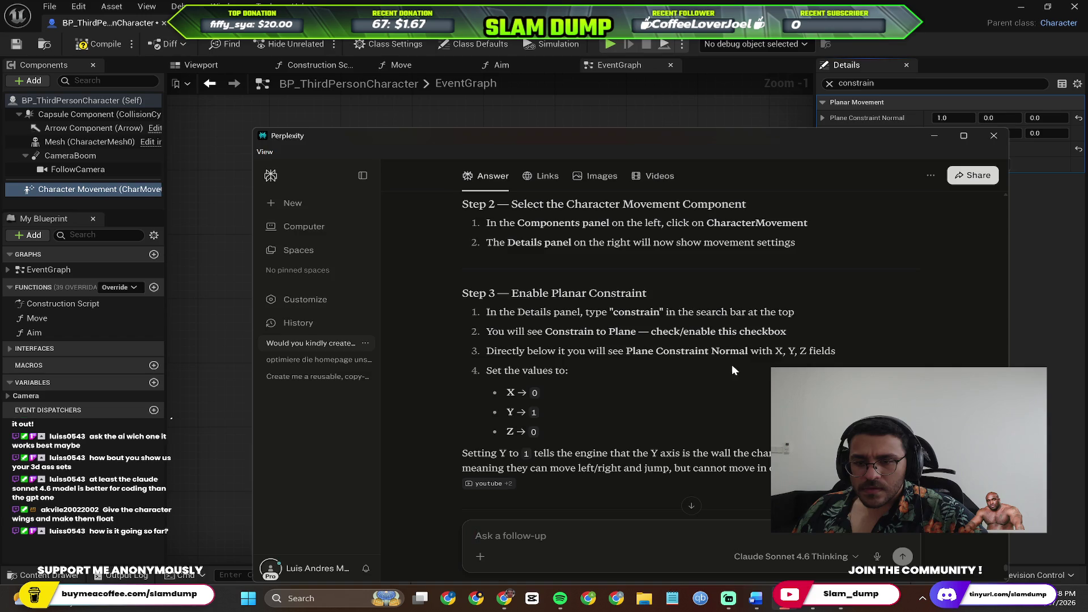
key("alt+Tab")
key("alt+Tab")
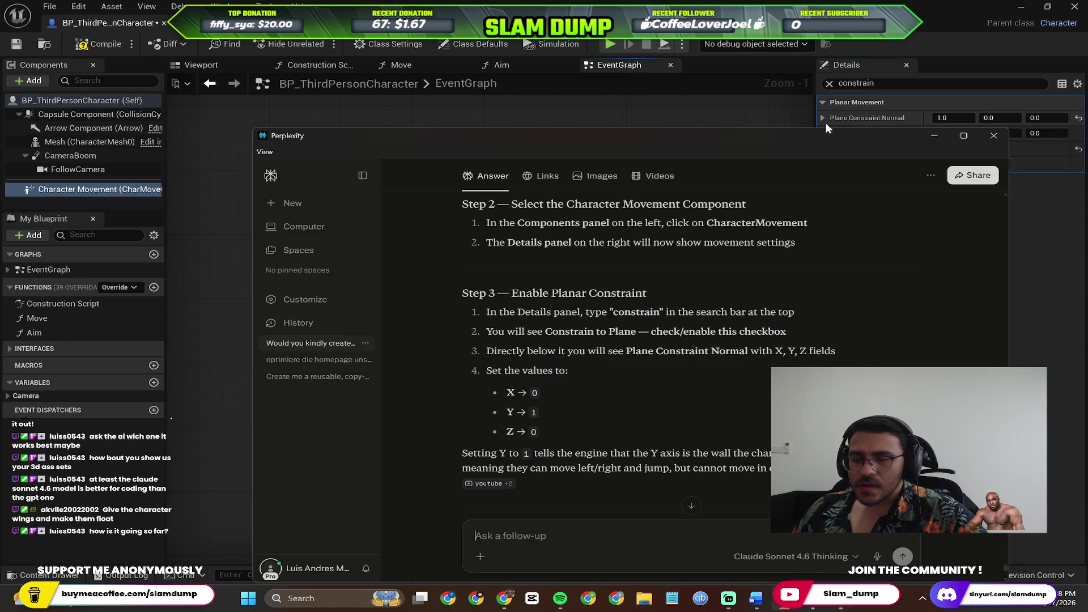
left_click(825, 122)
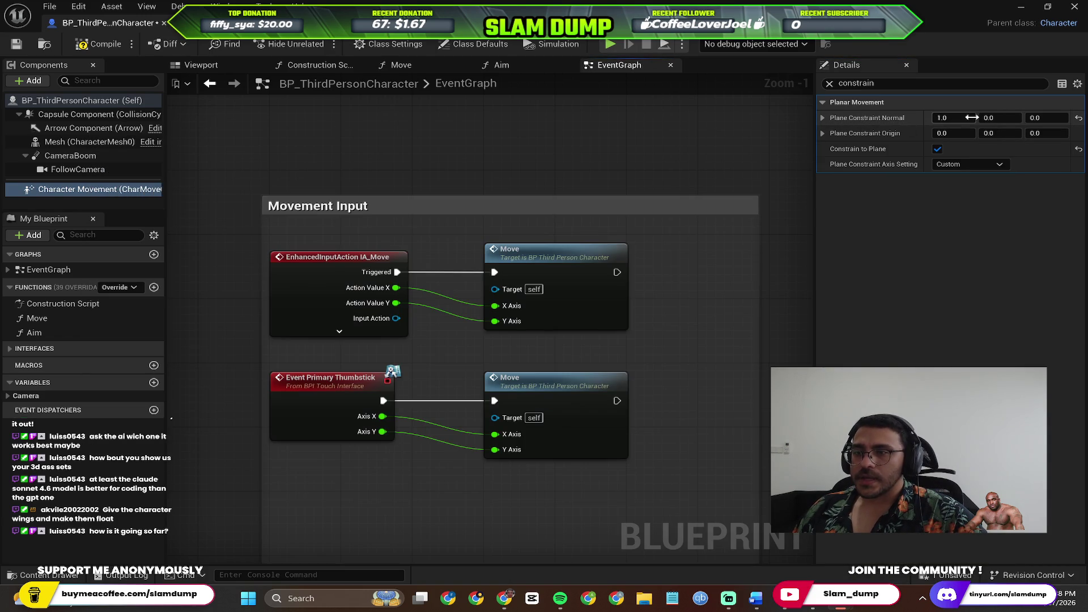
left_click(947, 118)
type("0")
key("Tab")
type("1")
key("Tab")
Recheck Perplexity's instructions, then return to the Event Graph and pan to the movement nodes.
key("alt+Tab")
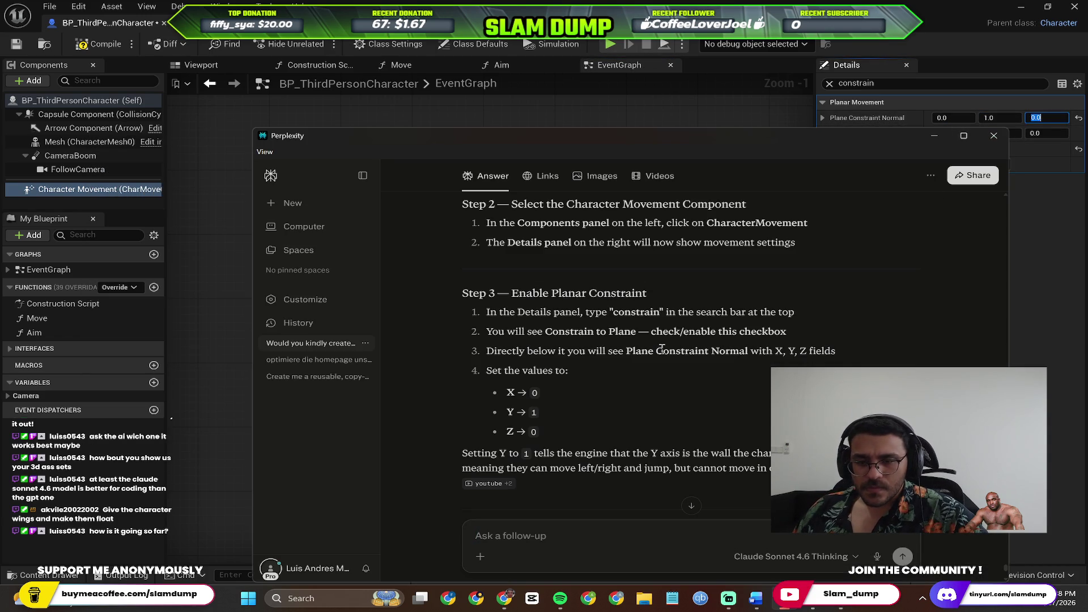
key("alt+Tab")
key("alt+Tab")
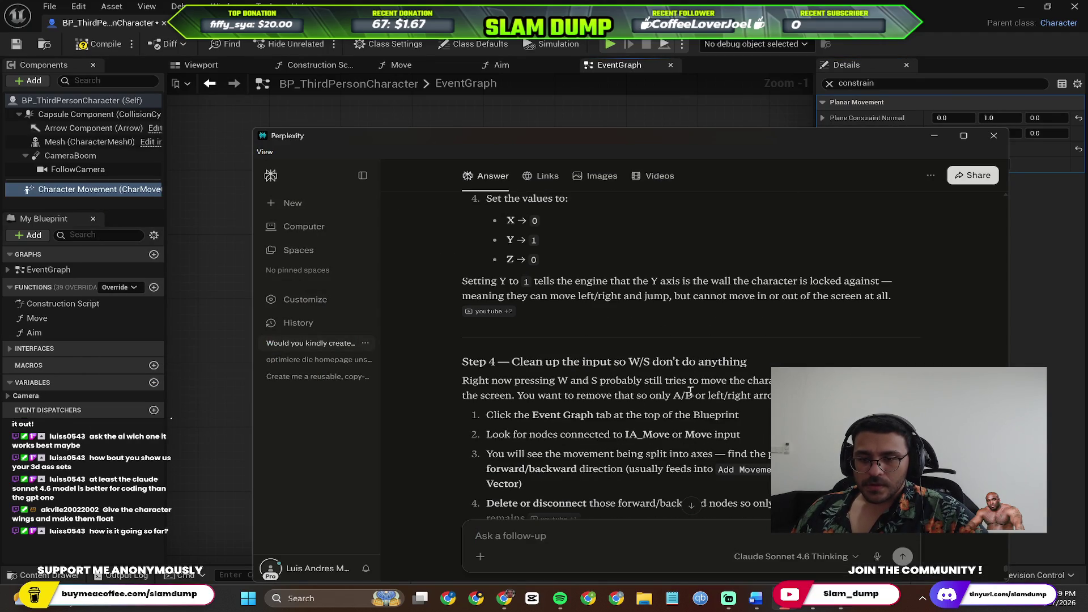
scroll(689, 390, "down", 2)
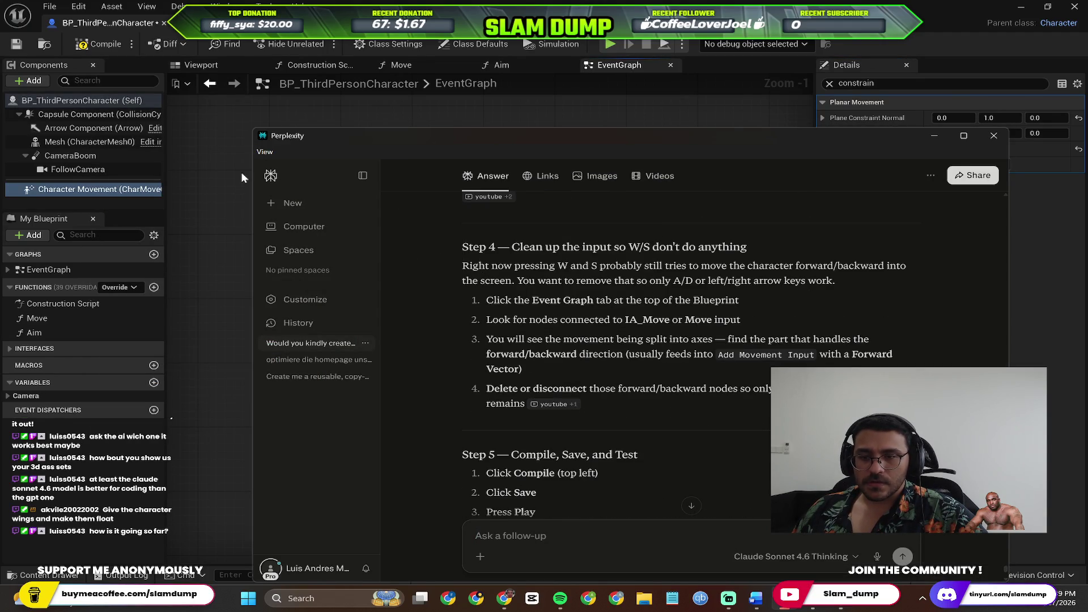
left_click(616, 67)
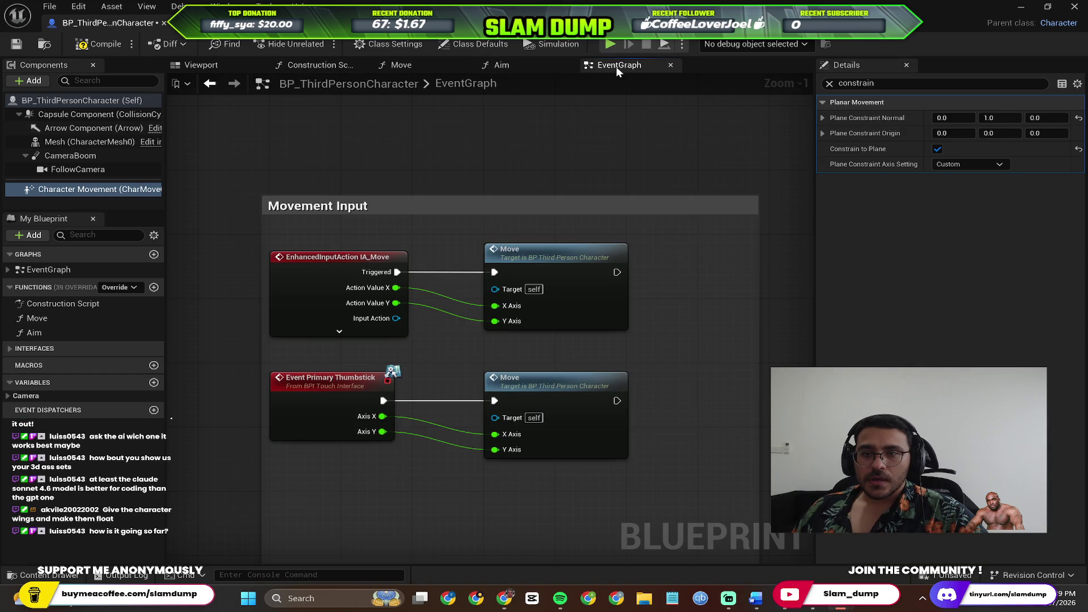
mouse_move(427, 346)
left_mouse_down()
mouse_move(430, 324)
mouse_move(538, 247)
mouse_move(475, 335)
left_mouse_up()
scroll(430, 324, "up", 1)
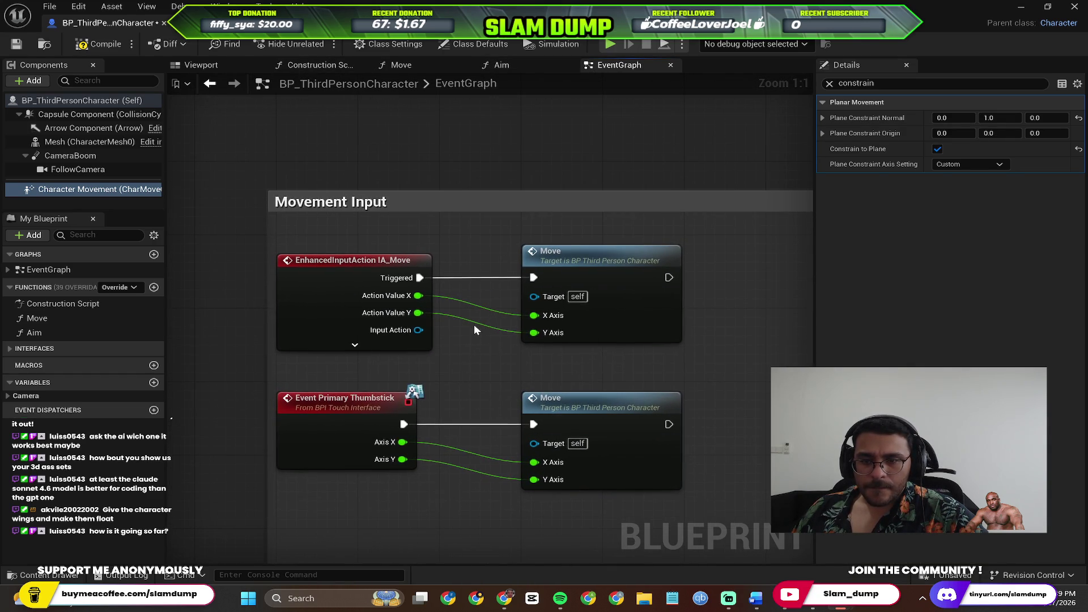
key("alt+Tab")
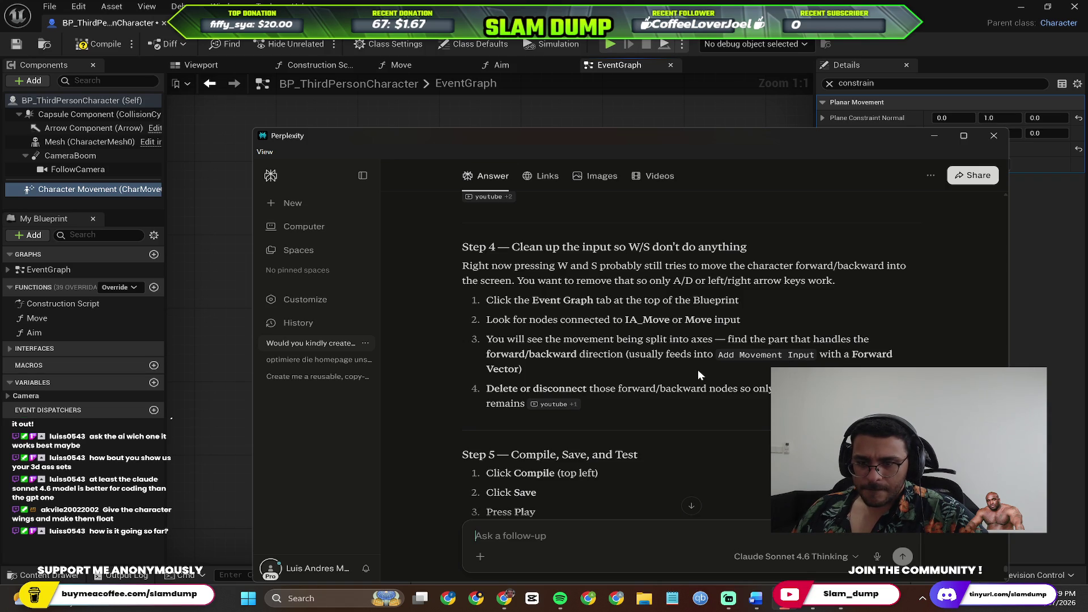
key("alt+Tab")
scroll(456, 327, "down", 1)
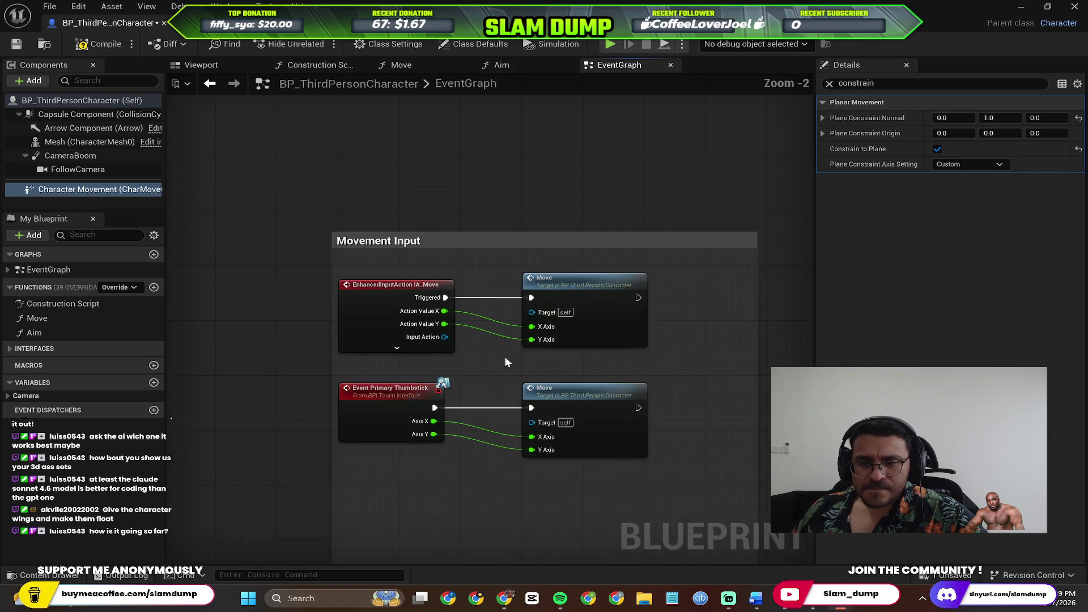
scroll(511, 356, "up", 2)
left_click_drag(452, 359, 468, 270)
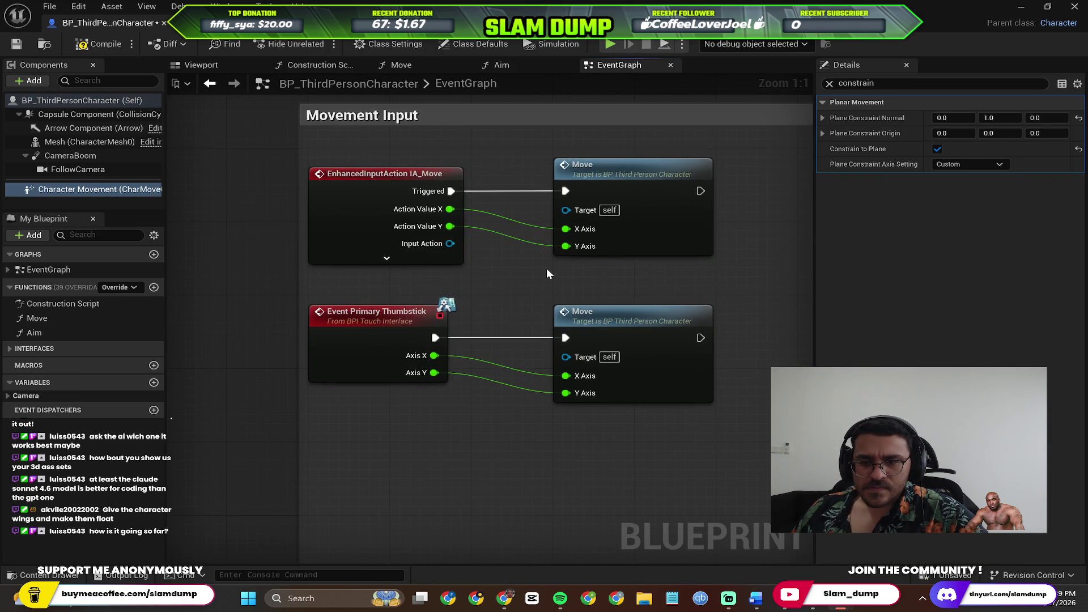
left_click_drag(546, 267, 526, 334)
scroll(453, 346, "up", 4)
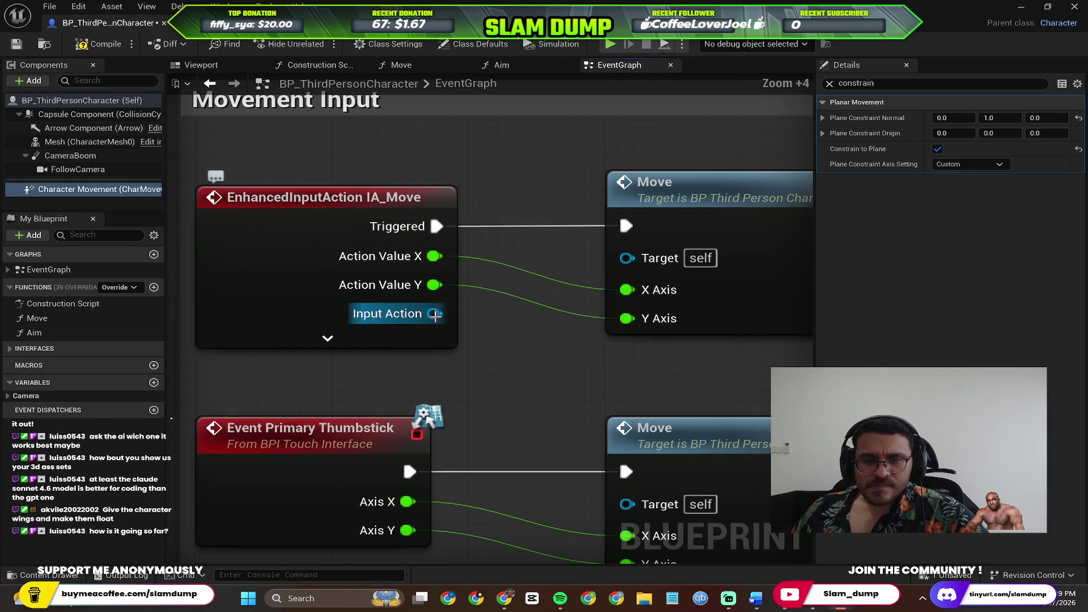
scroll(454, 364, "down", 6)
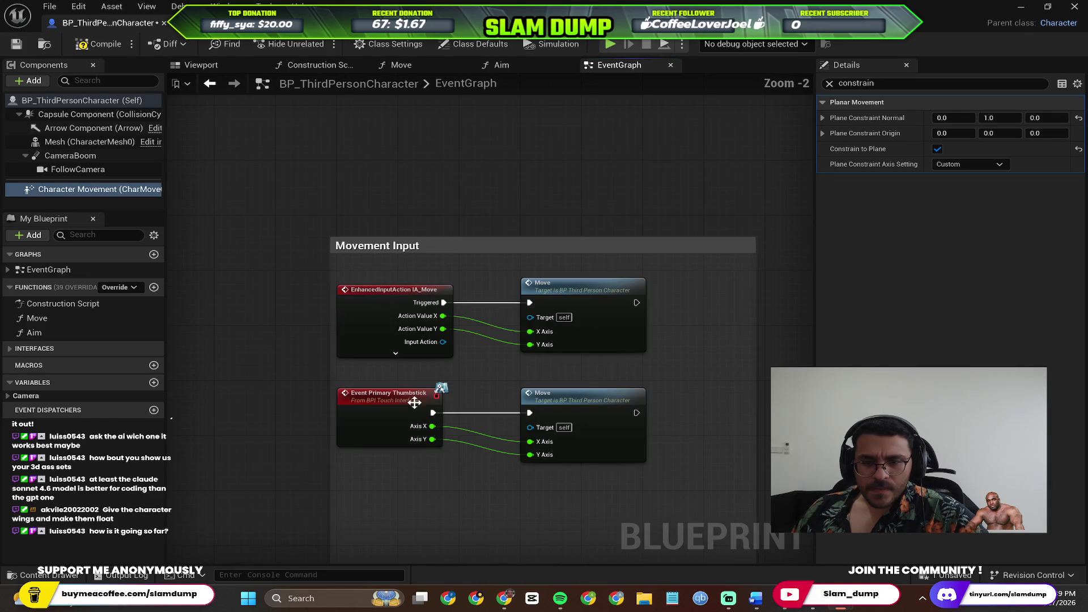
scroll(385, 387, "up", 3)
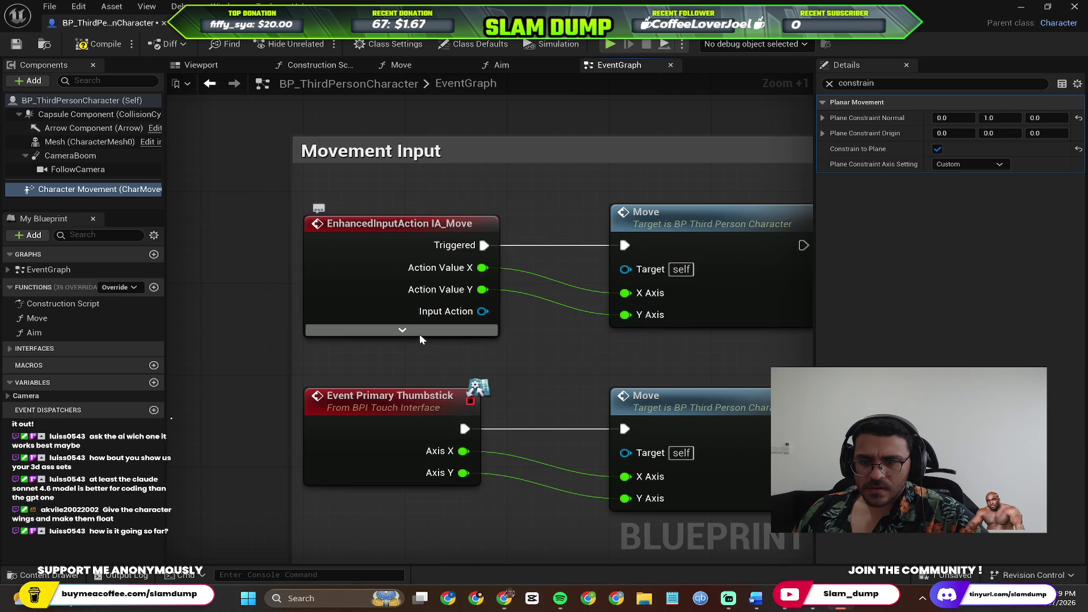
key("alt+Tab")
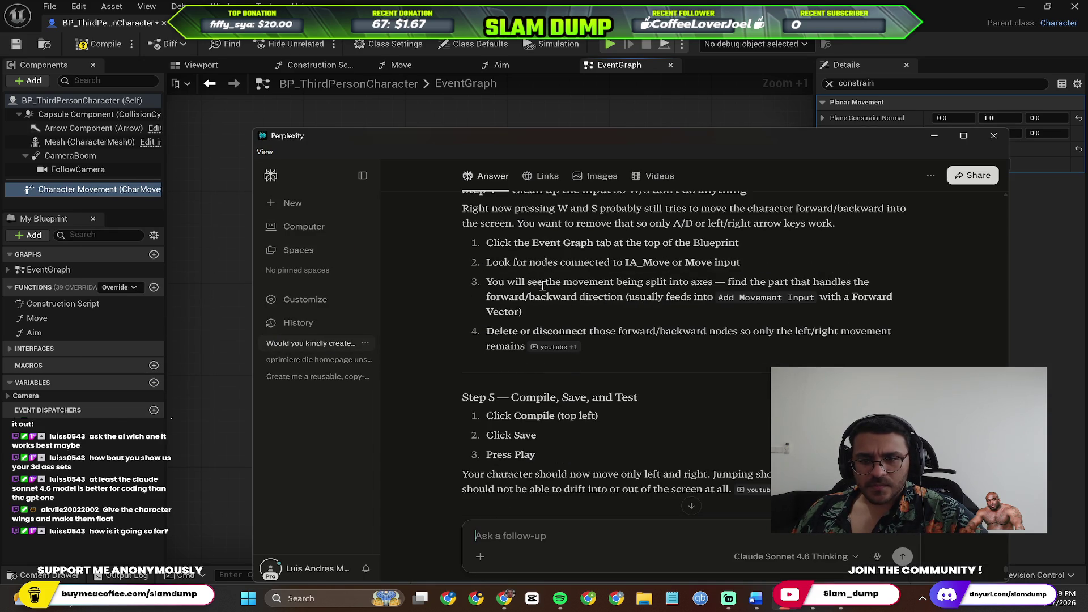
mouse_move(551, 348)
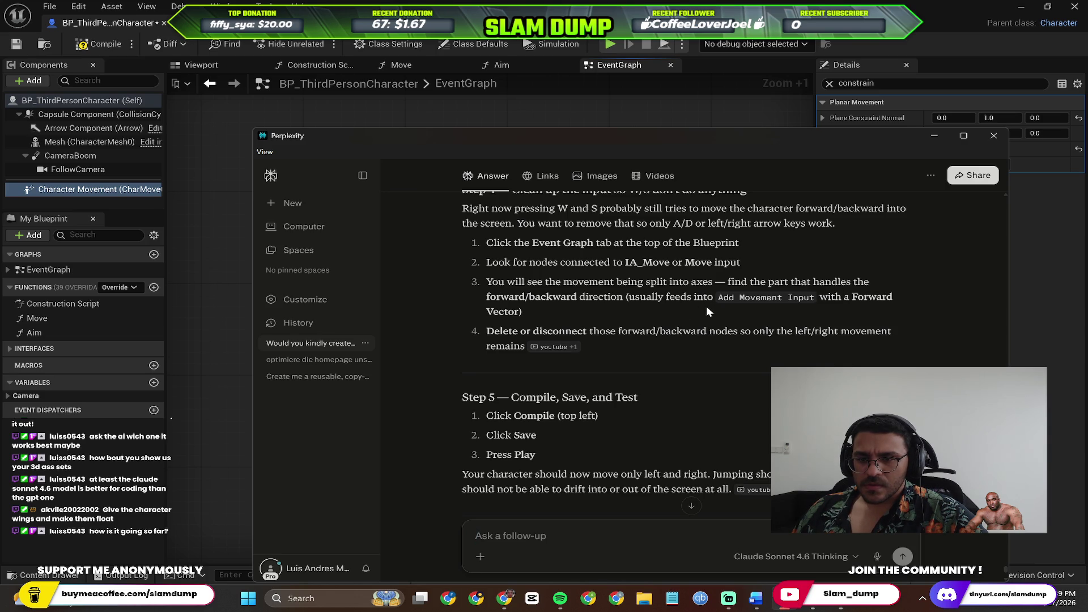
key("alt+Tab")
left_click(487, 230)
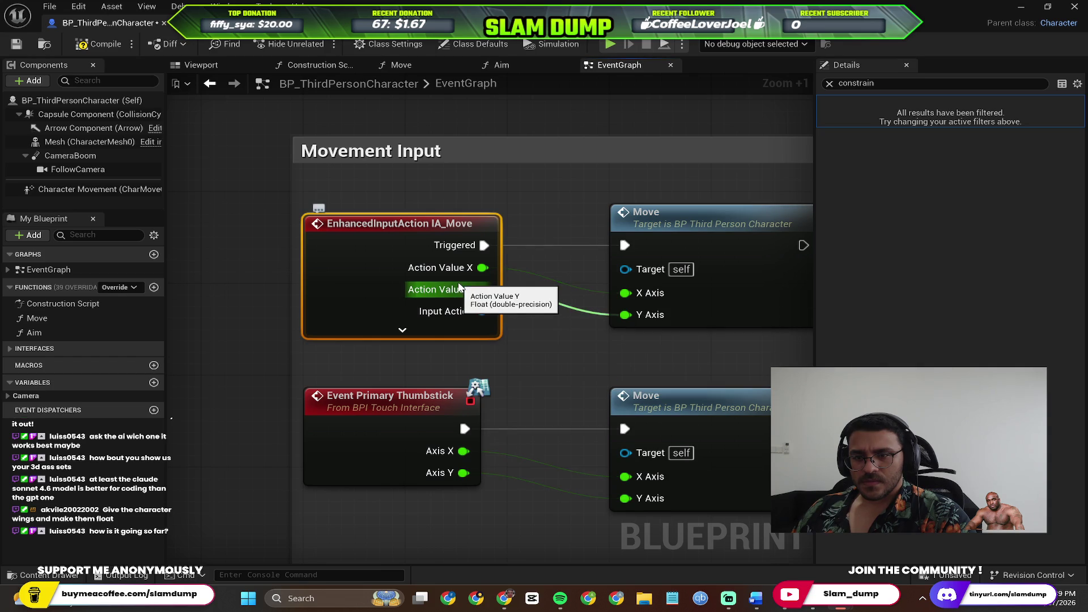
key("Delete")
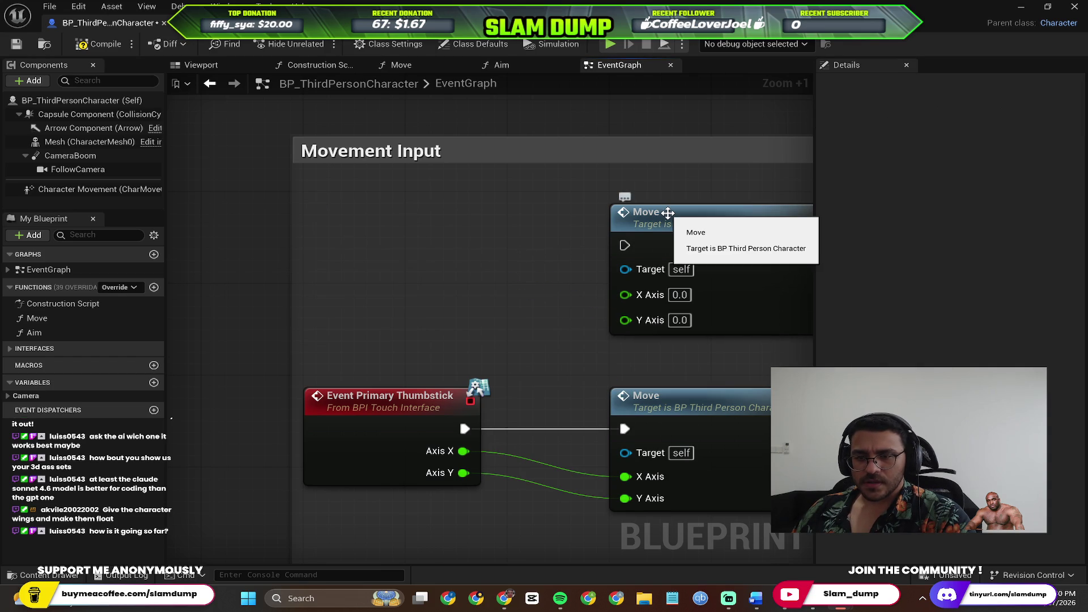
left_click(407, 420)
key("Delete")
scroll(600, 339, "down", 7)
scroll(599, 335, "up", 2)
scroll(477, 392, "down", 2)
scroll(454, 399, "up", 3)
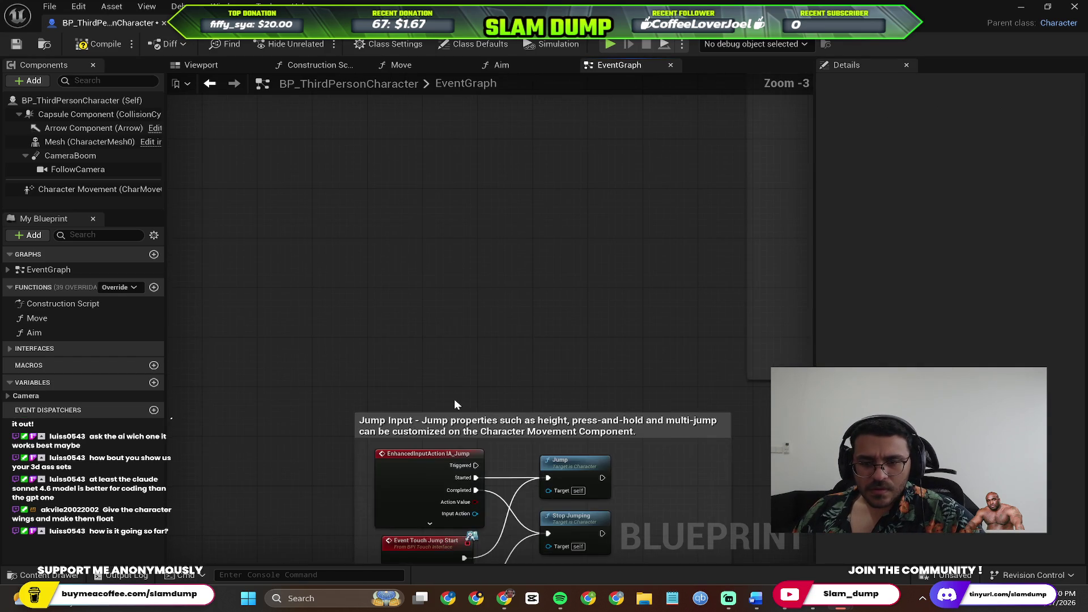
scroll(454, 399, "down", 2)
mouse_move(561, 232)
left_mouse_down()
mouse_move(372, 516)
mouse_move(433, 367)
mouse_move(431, 328)
left_mouse_up()
key("ctrl+s")
key("alt+Tab")
key("alt+Tab")
key("alt+Tab")
key("Escape")
left_click(1020, 7)
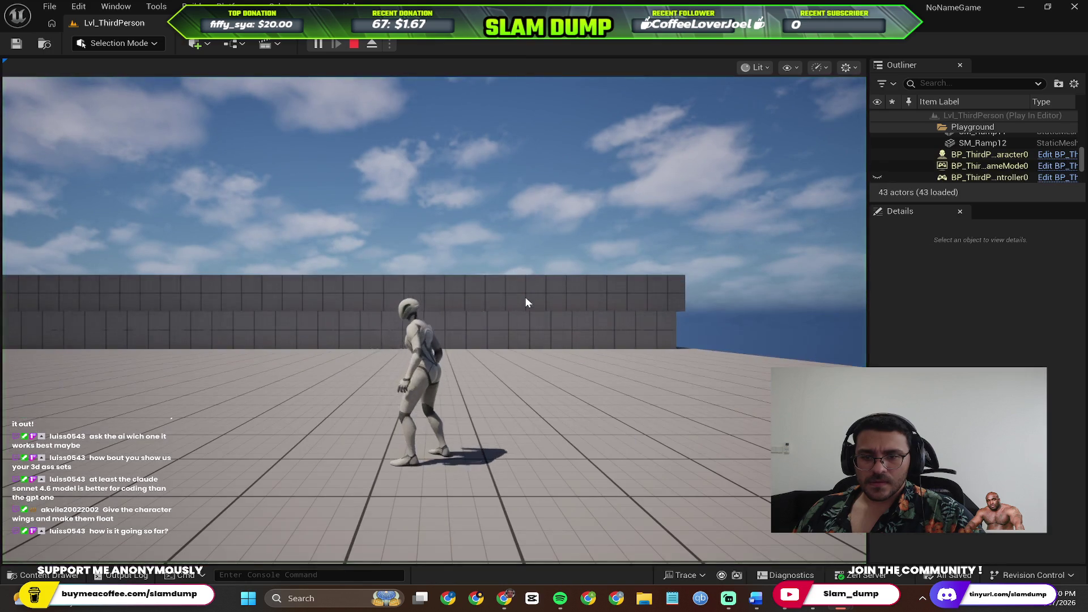
left_click(525, 297)
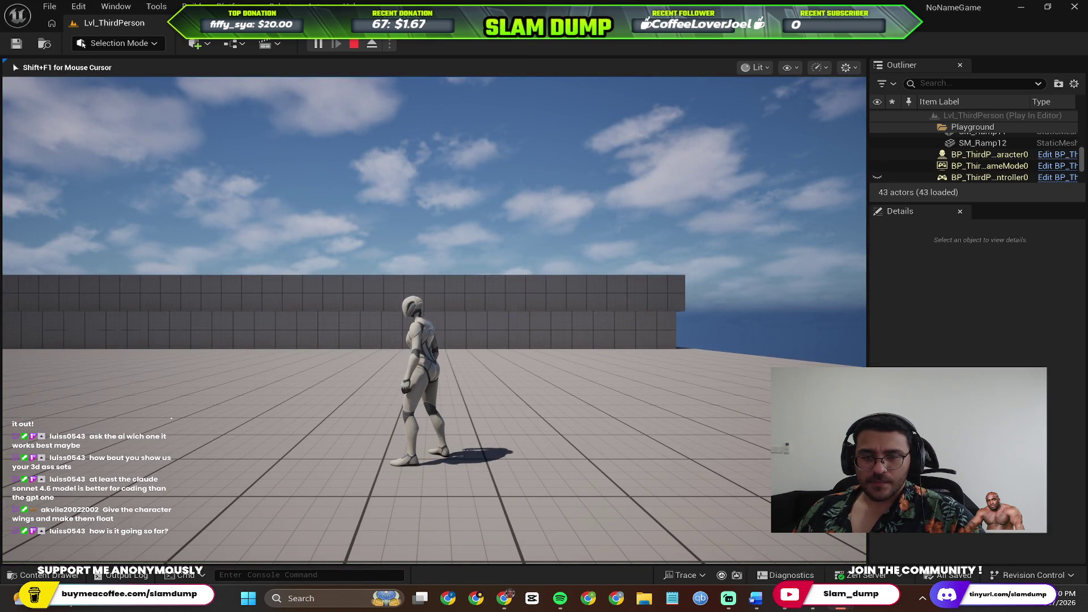
key("Escape")
key("alt+Tab")
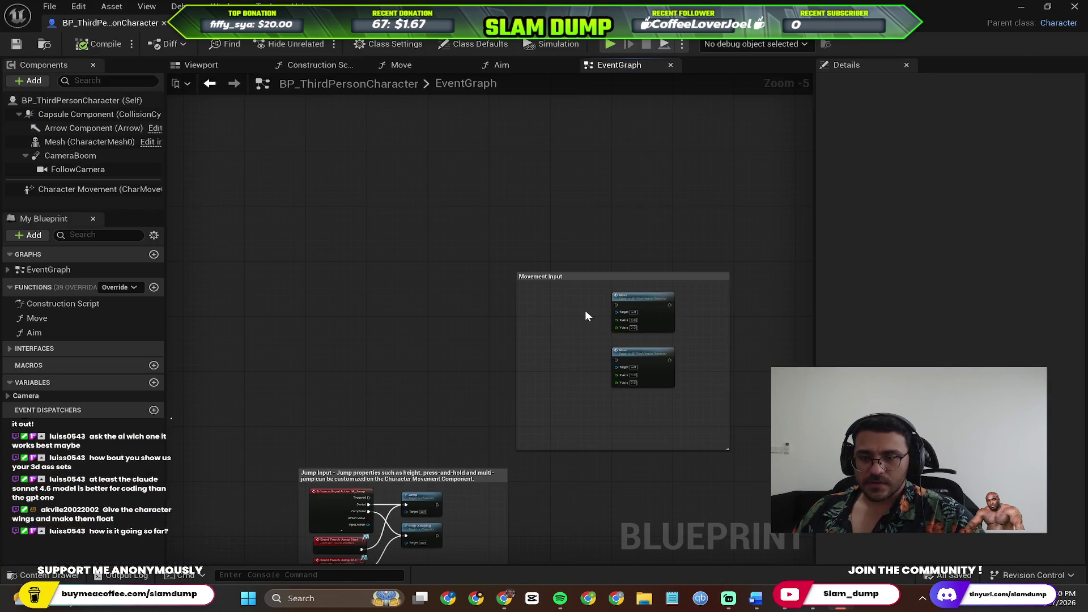
key("ctrl+z")
key("ctrl+z")
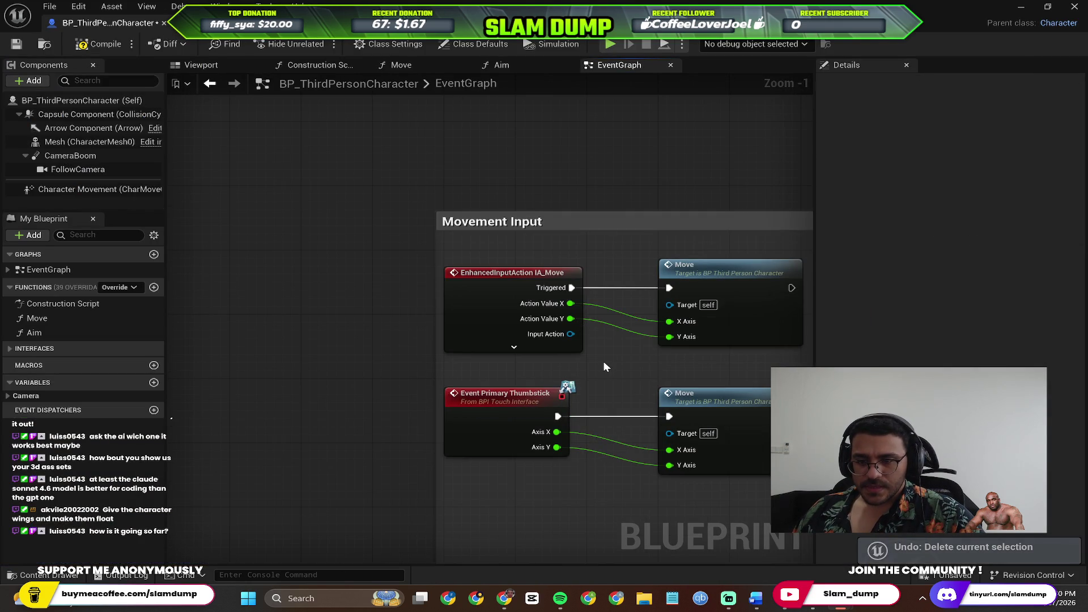
scroll(603, 361, "up", 2)
left_click_drag(646, 363, 510, 320)
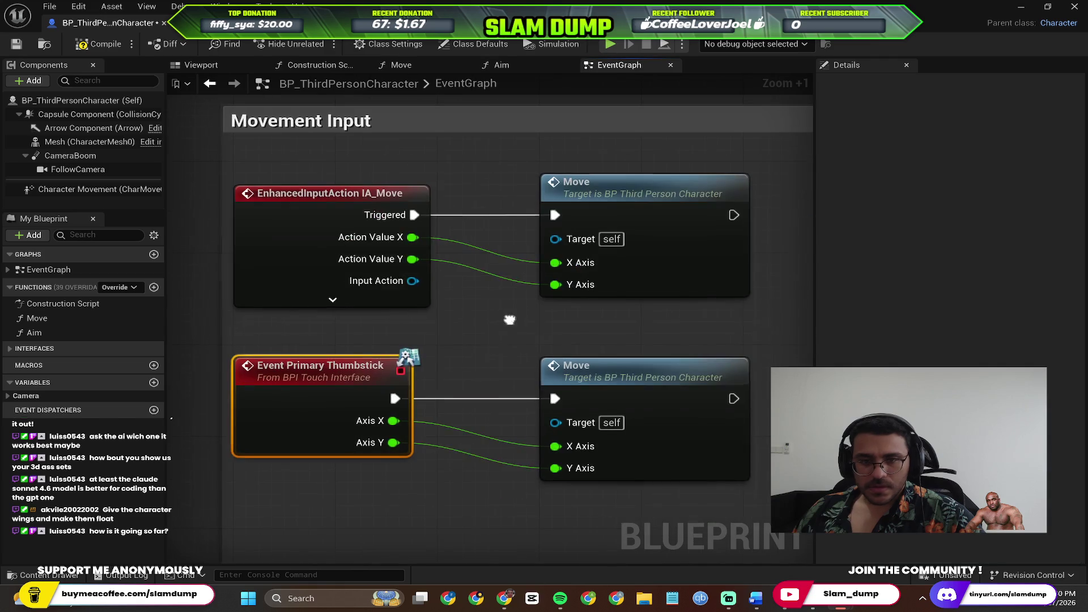
Delete the Event Primary Thumbstick node and the lower Move node, then save and compile.
key("Delete")
left_click(579, 365)
key("Delete")
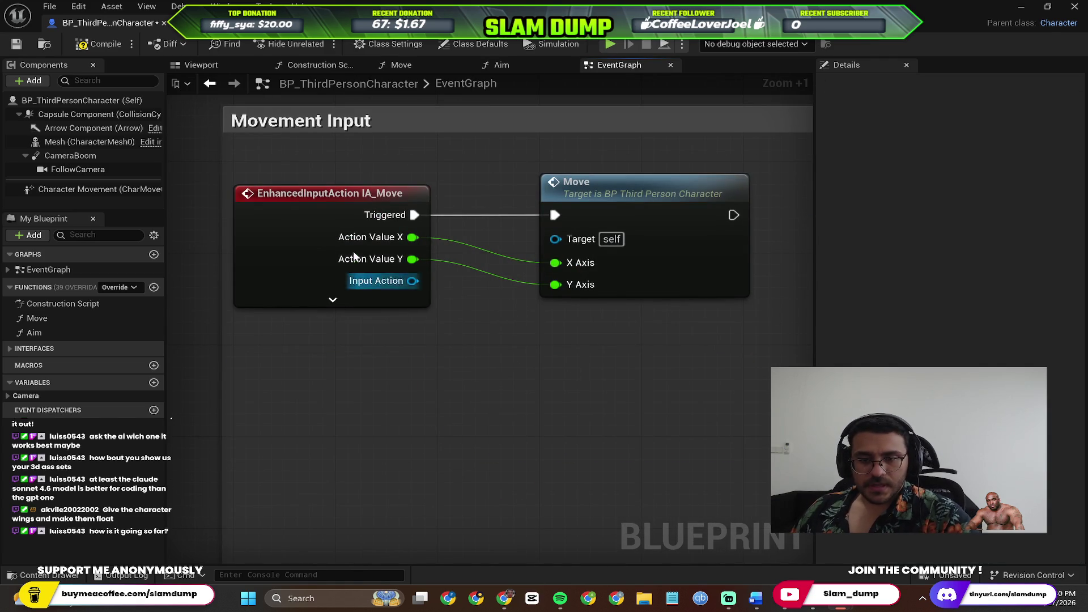
key("ctrl+s")
left_click(91, 45)
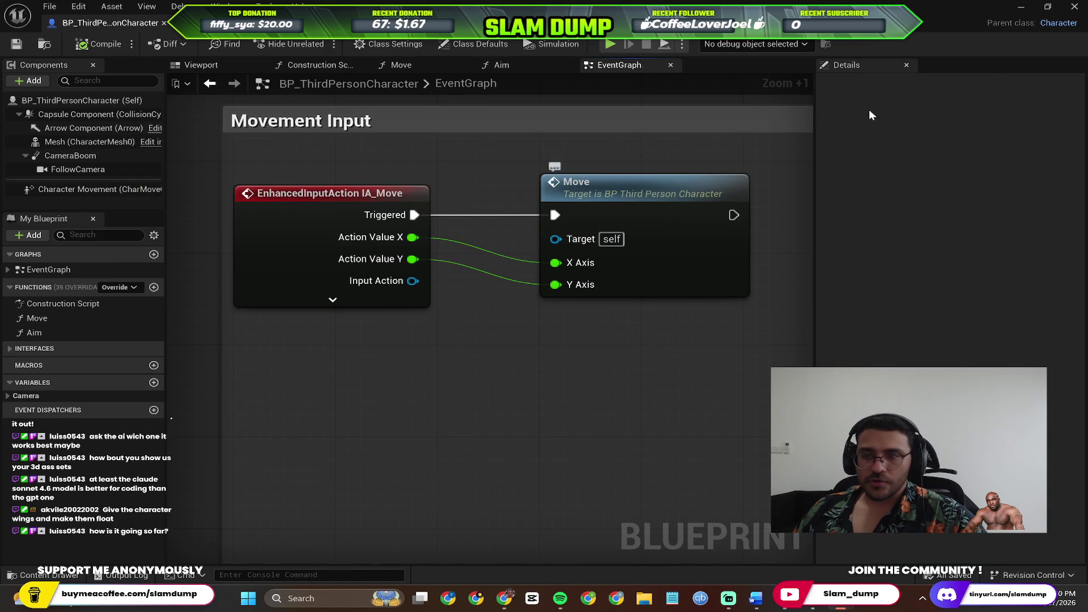
Play-test the level, stop it, and expand IA_Move to show all its pins.
left_click(610, 45)
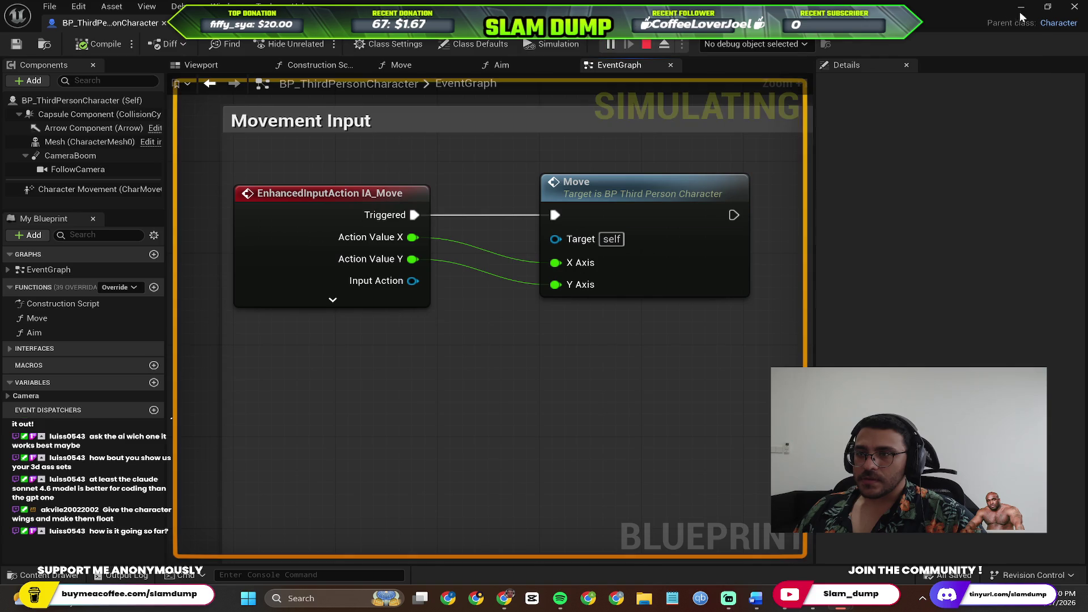
left_click(1020, 8)
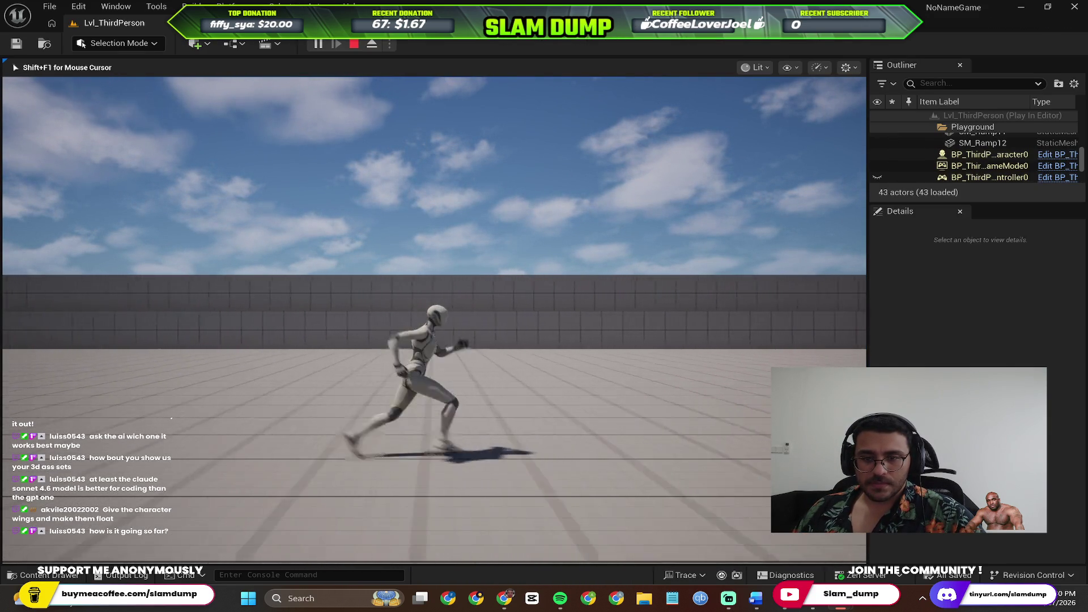
key("F8")
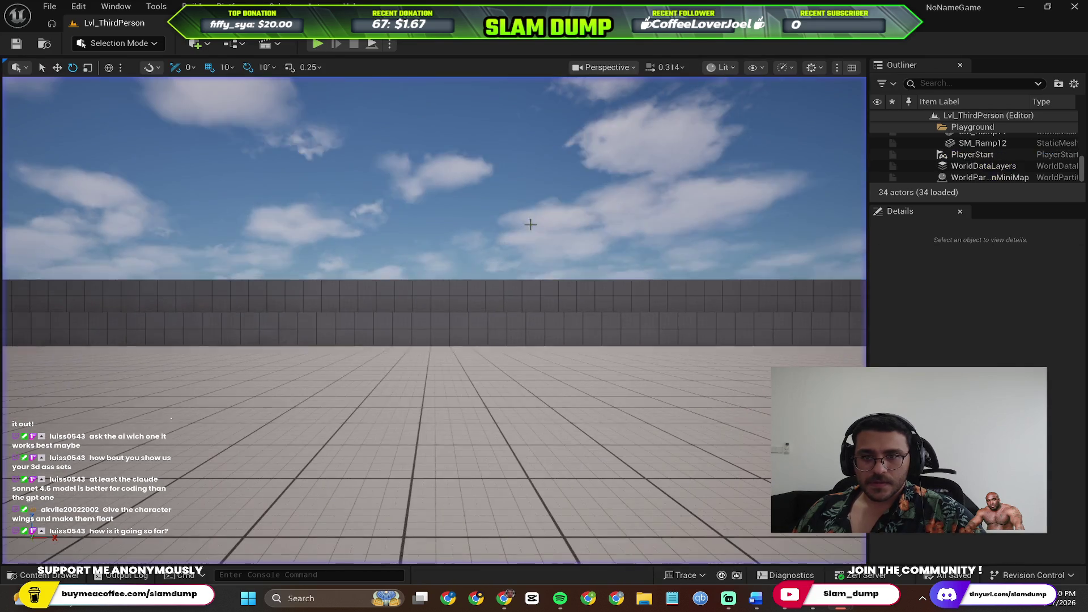
key("alt+Tab")
key("Escape")
scroll(481, 280, "down", 2)
left_click(433, 295)
scroll(433, 294, "up", 1)
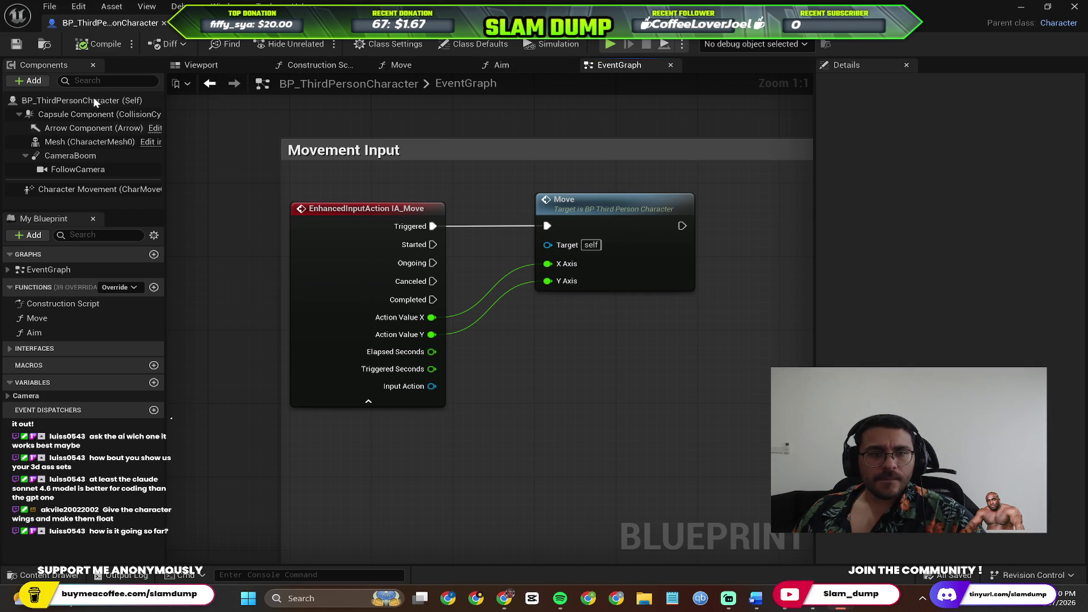
Check Character Movement's planar constraint, then probe the Action Value X pin's options.
left_click(62, 192)
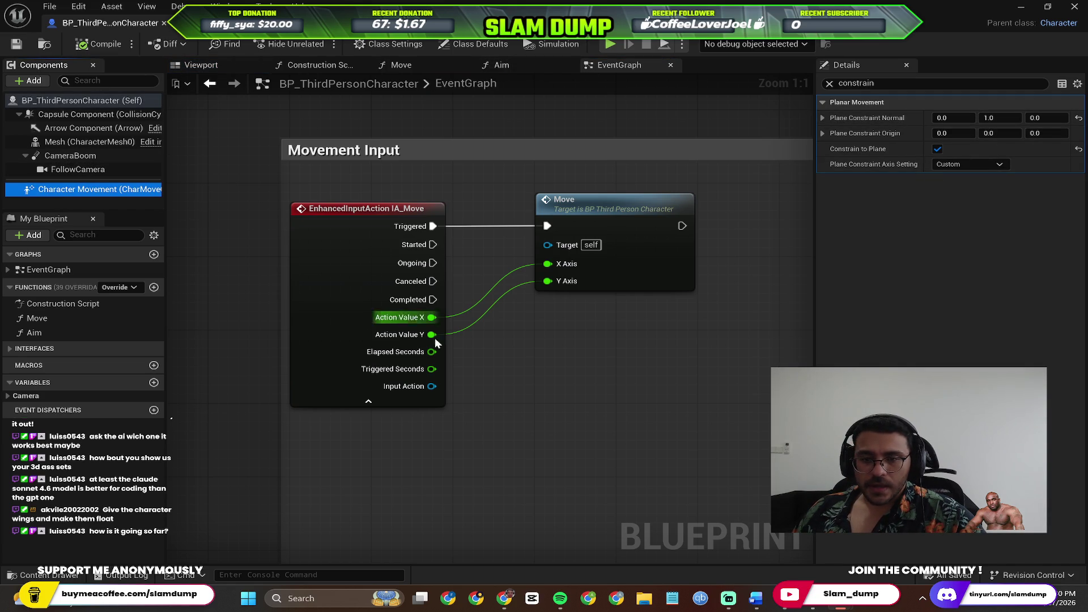
right_click(432, 318)
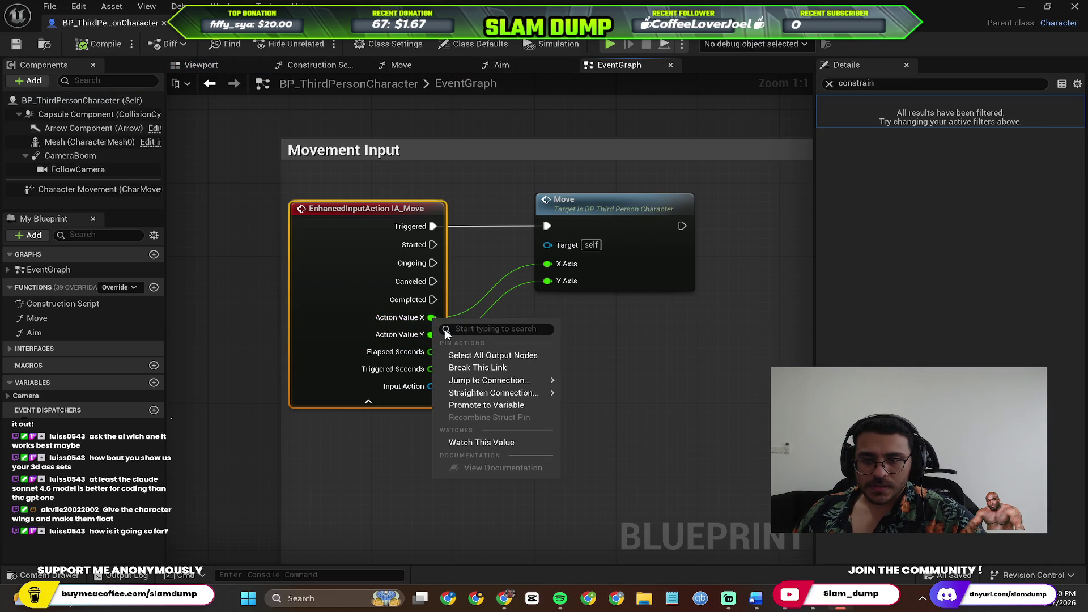
left_click(440, 318)
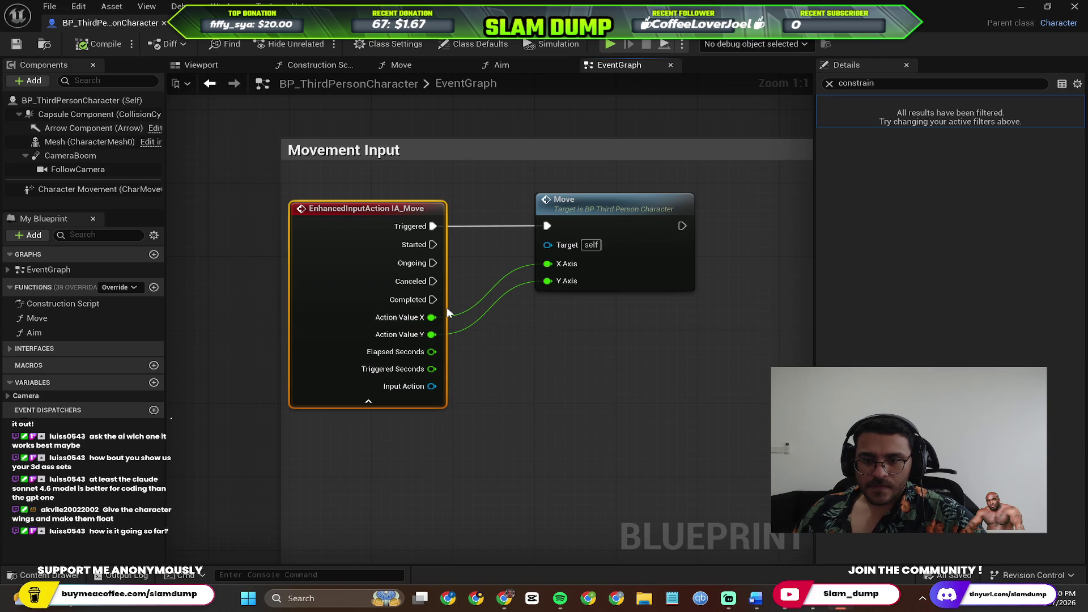
right_click(432, 317)
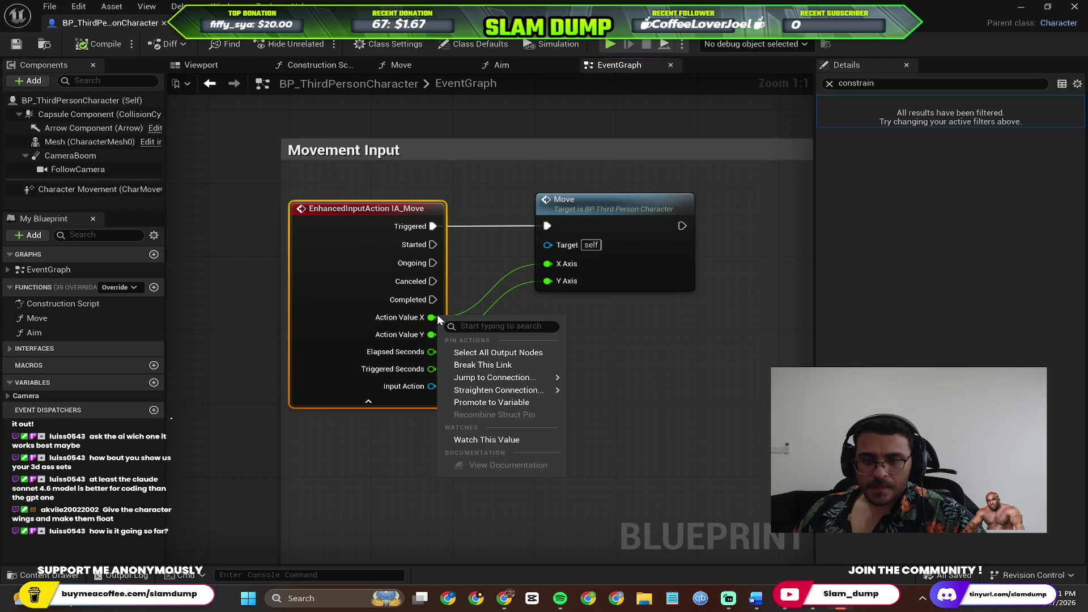
left_click(428, 321)
left_click_drag(430, 318, 556, 335)
left_click(528, 310)
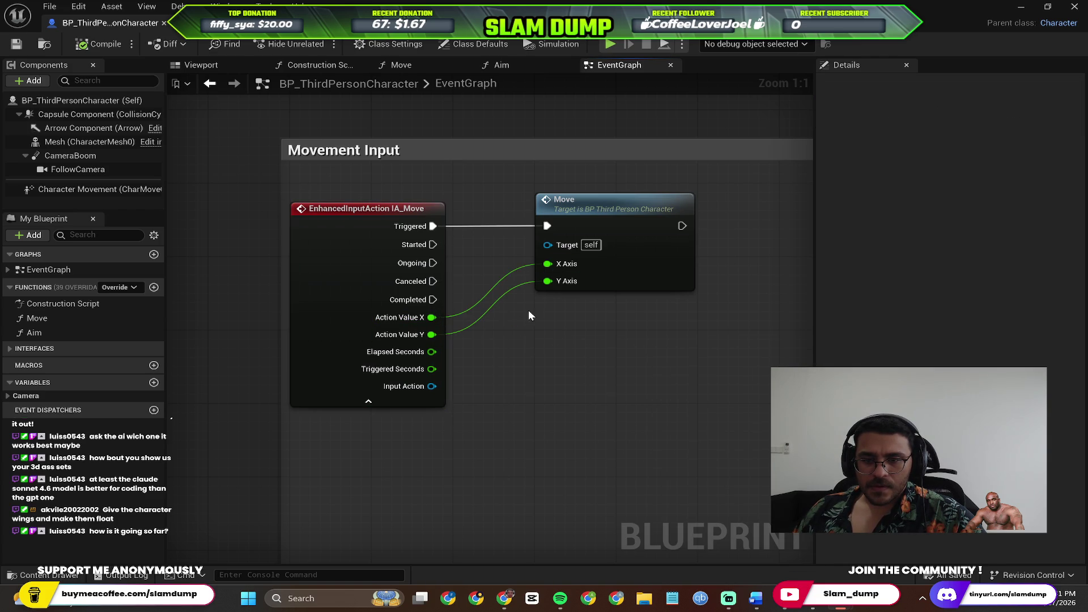
Break the Action Value X link into Move's X Axis and save the Blueprint.
right_click(454, 315)
key("Escape")
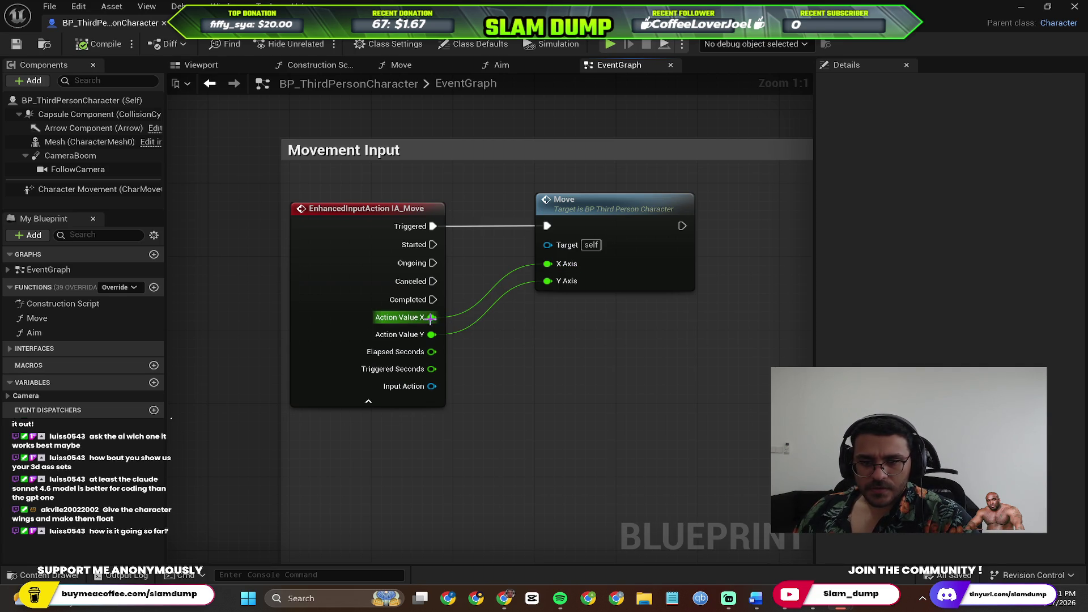
right_click(429, 317)
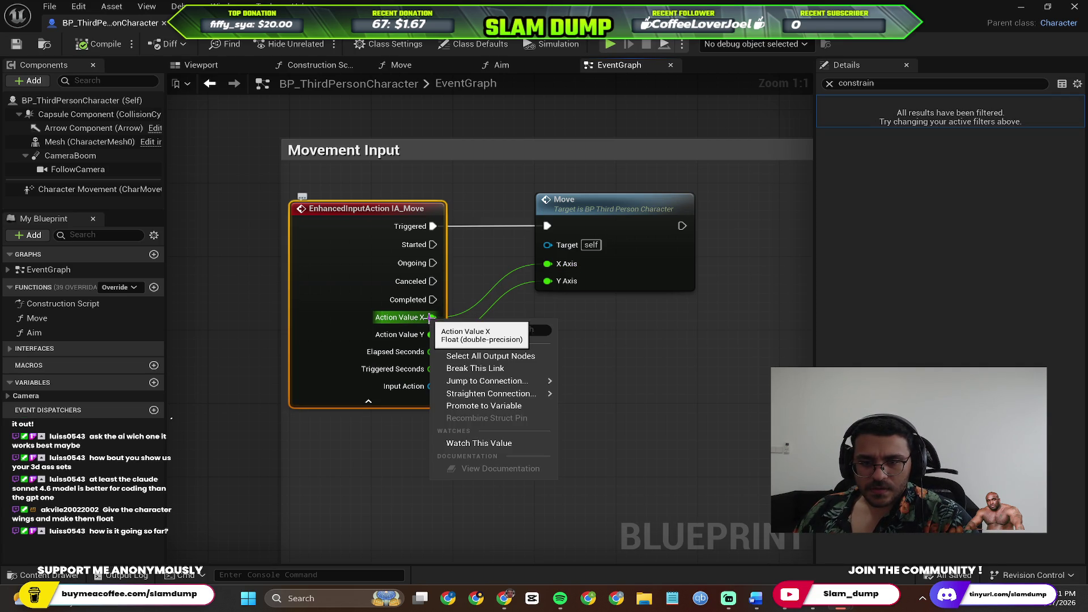
left_click(481, 369)
left_click(512, 344)
key("ctrl+s")
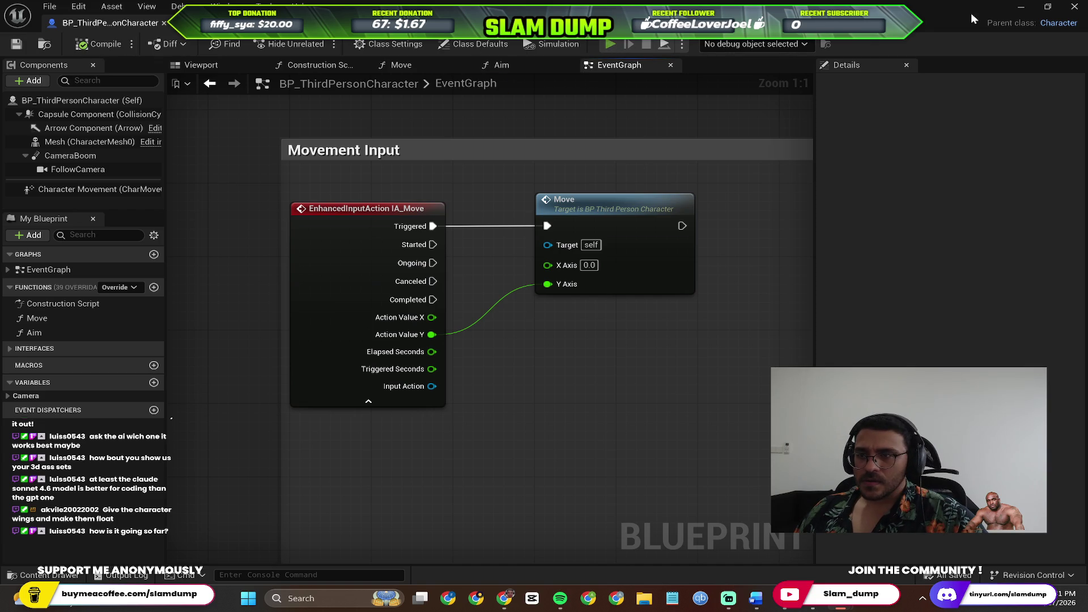
key("w")
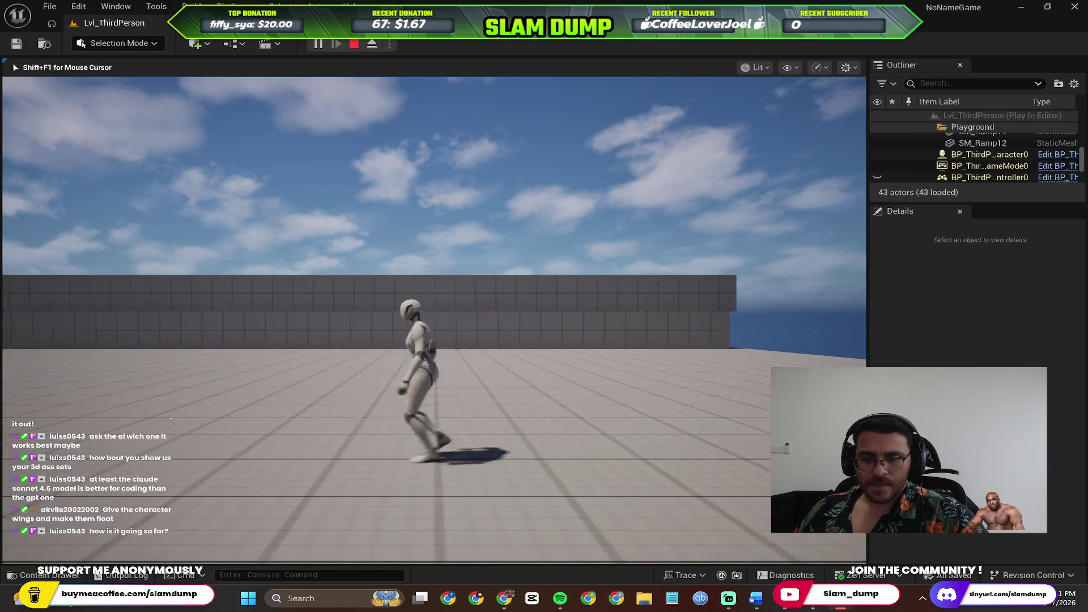
key("w")
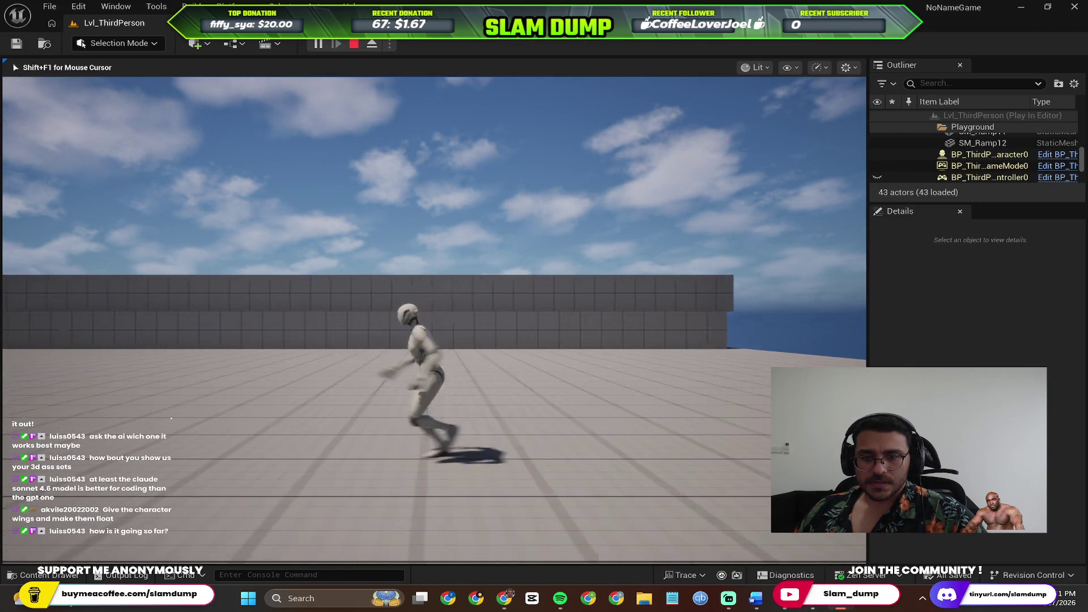
key("d")
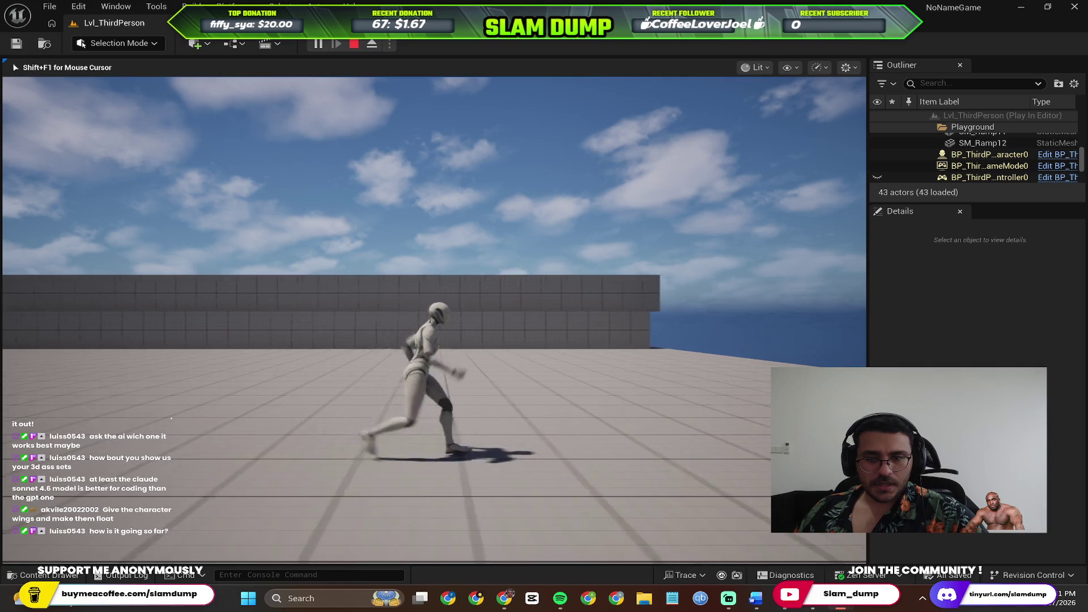
key("a")
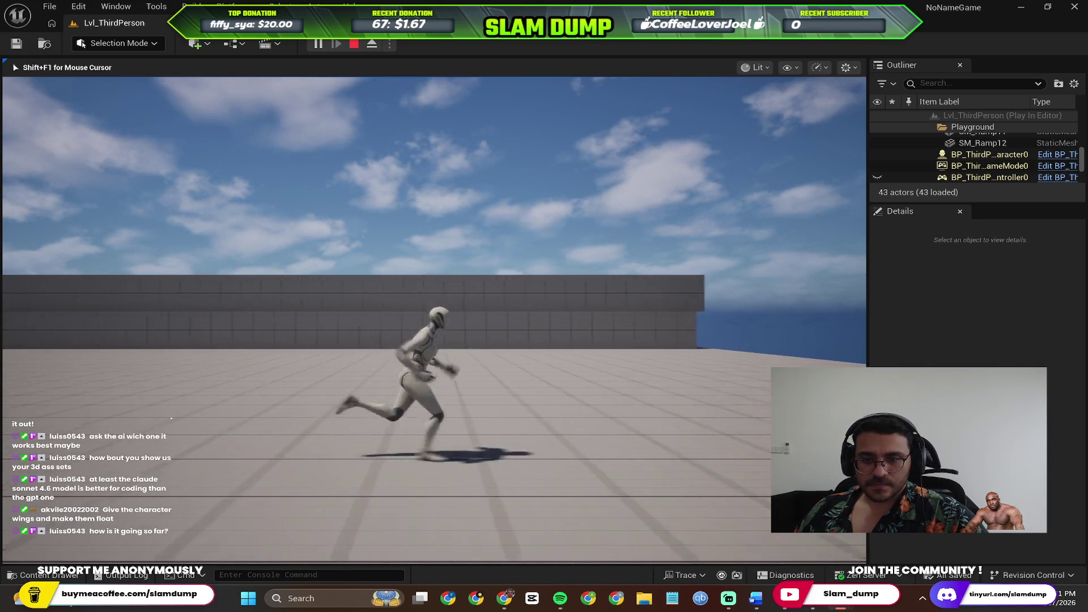
key("Escape")
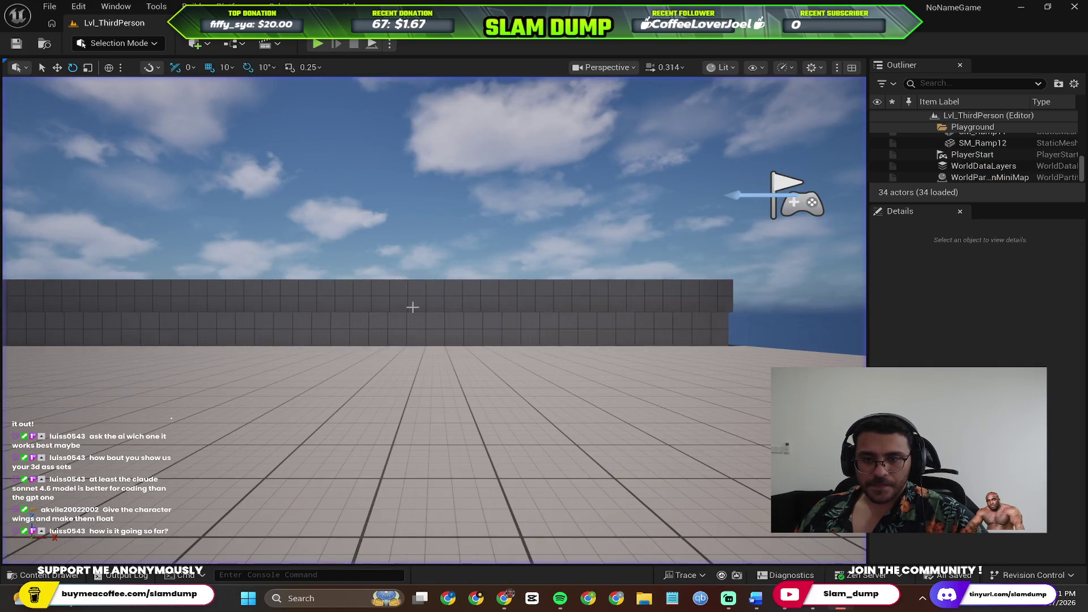
scroll(412, 307, "down", 4)
key("alt+Tab")
scroll(478, 350, "down", 4)
scroll(383, 413, "up", 4)
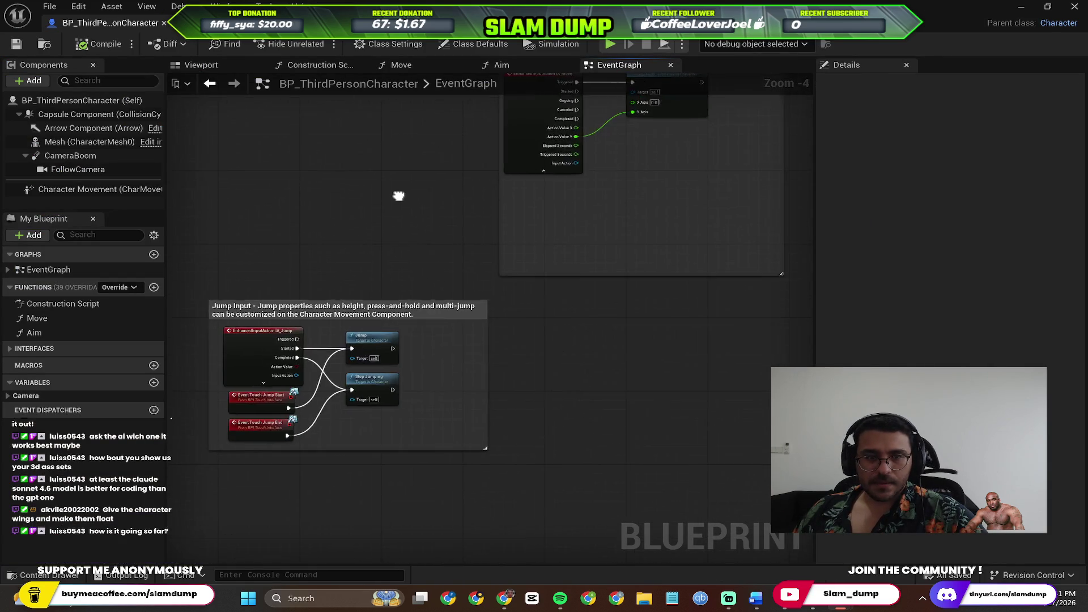
Ask Perplexity how to make A move forward and D backward instead of W and S.
key("alt+Tab")
left_click(618, 236)
scroll(549, 469, "down", 1)
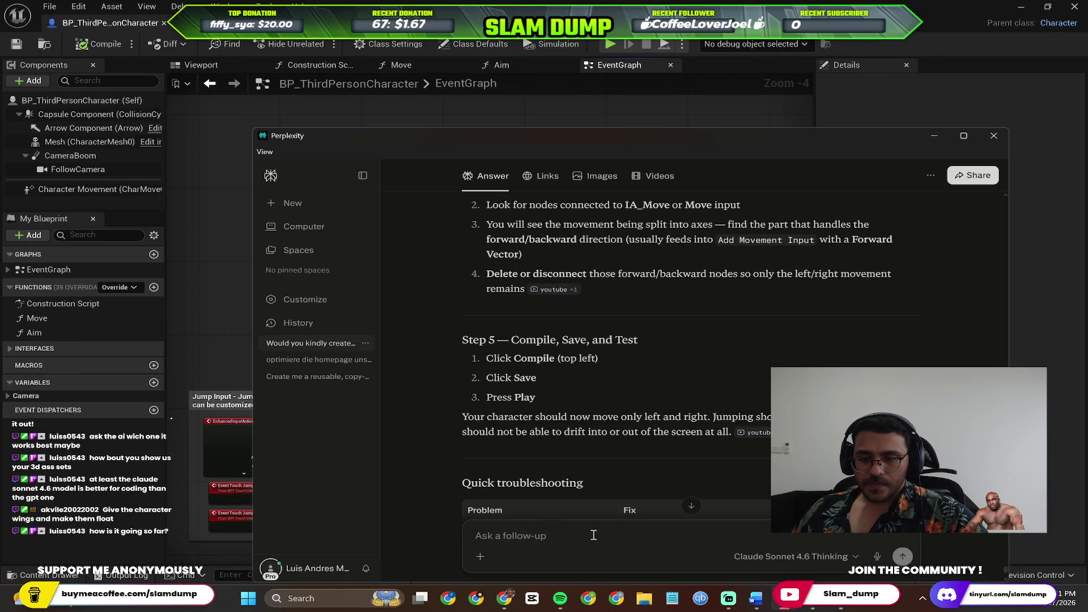
scroll(589, 448, "down", 5)
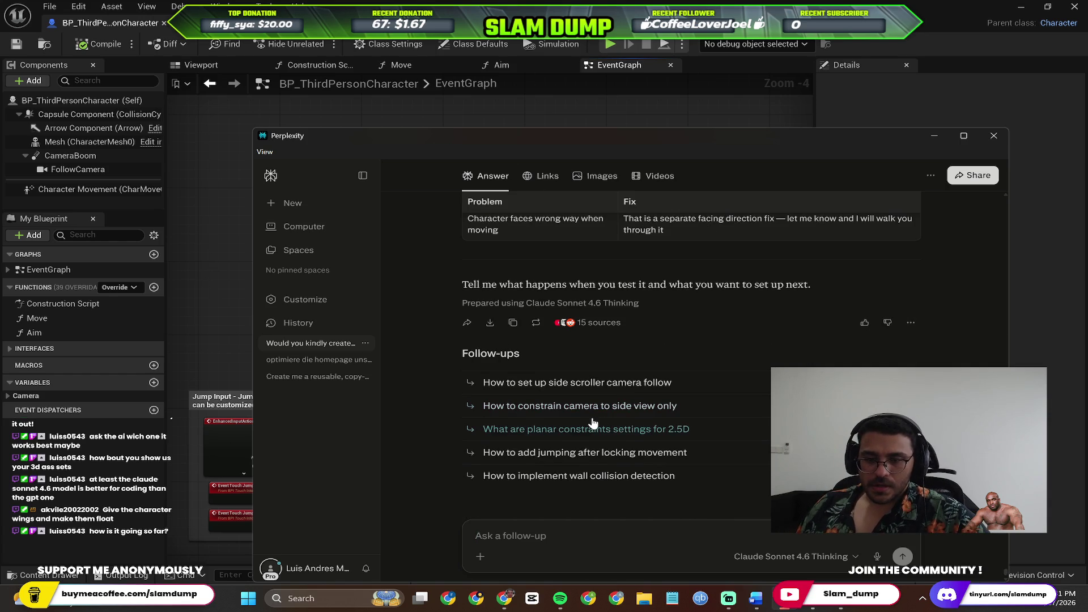
type("W")
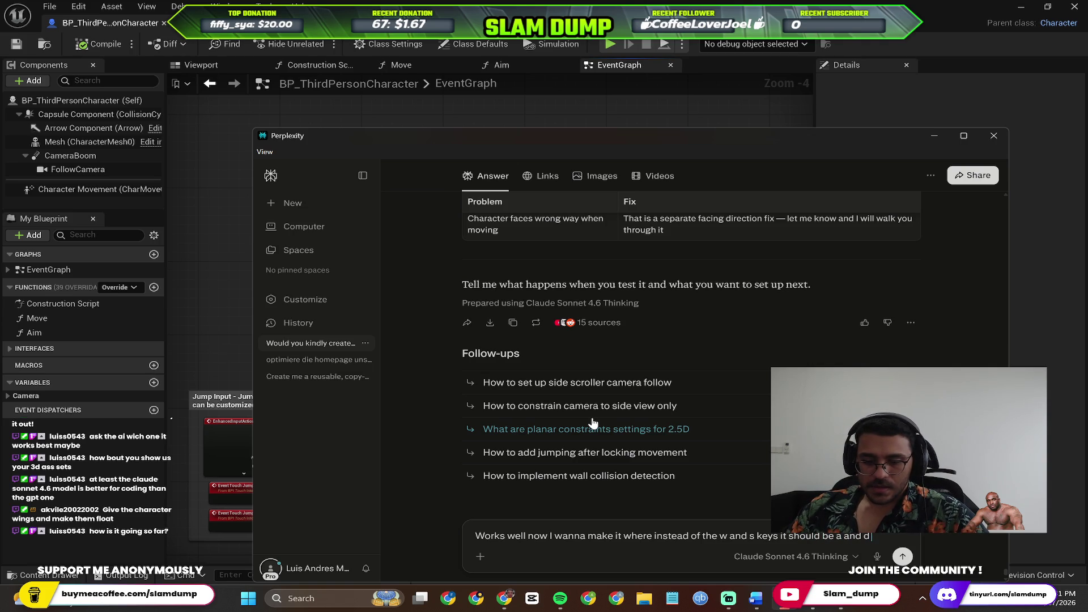
type("or forwards and d for backwards")
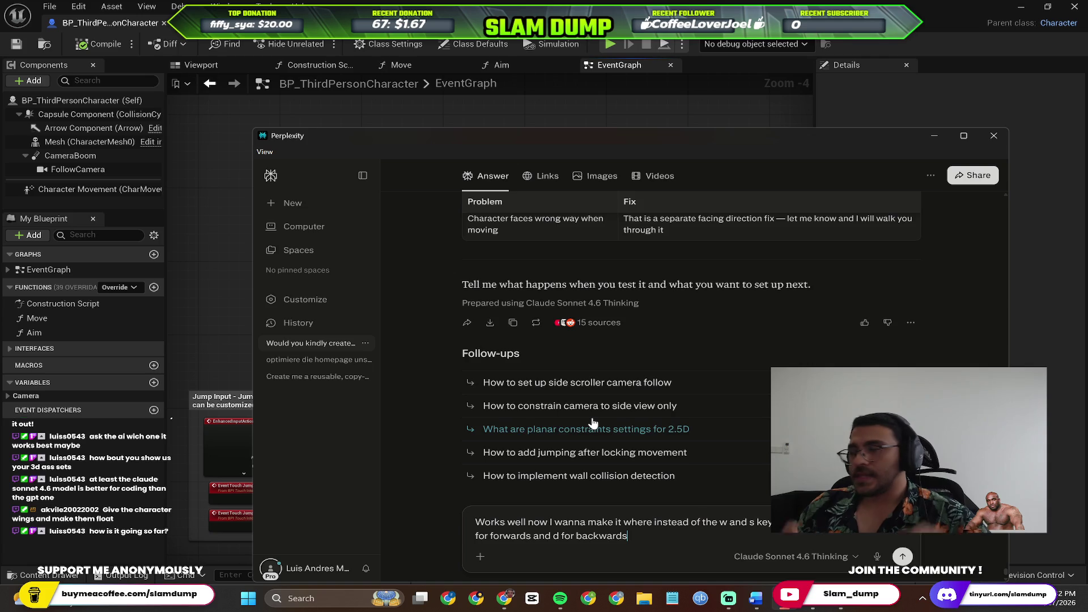
key("Return")
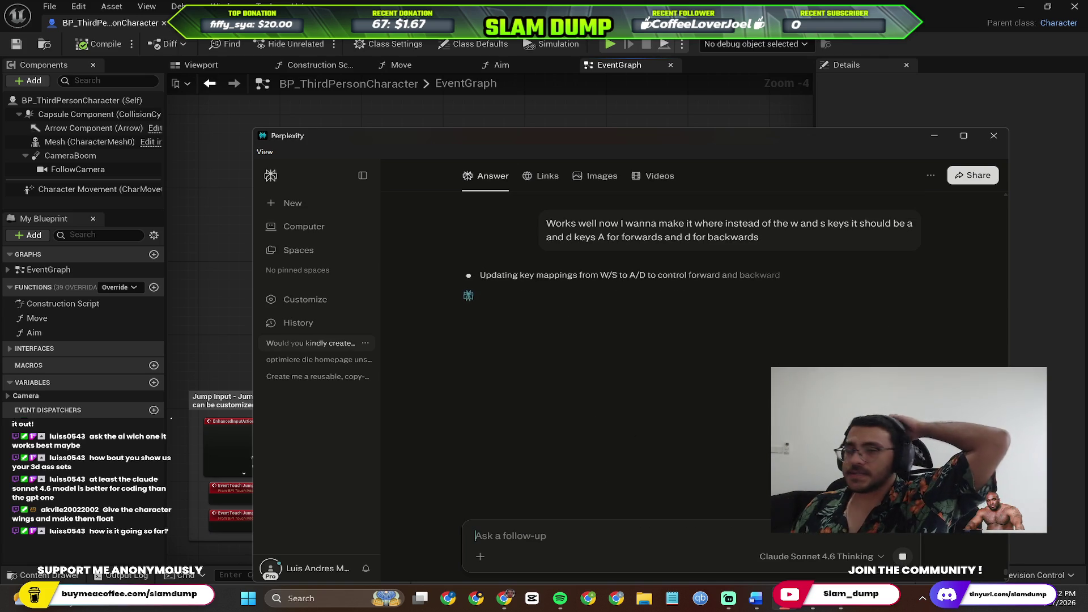
left_click(605, 114)
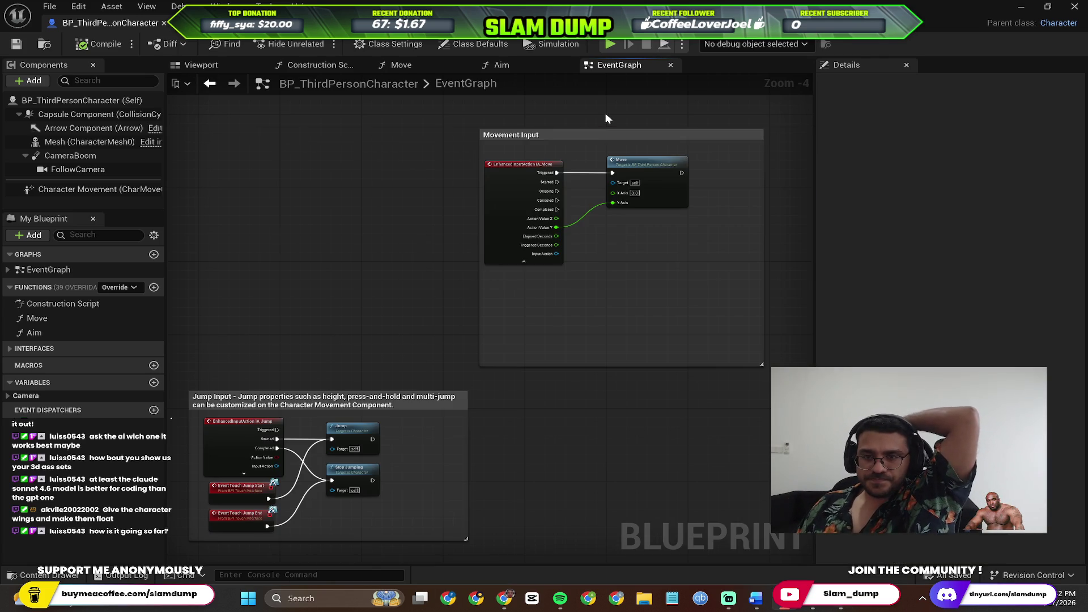
Play-test Lvl_ThirdPerson with Alt+P: jump, run right with D and forward with W, then stop.
scroll(410, 352, "down", 1)
scroll(487, 272, "up", 3)
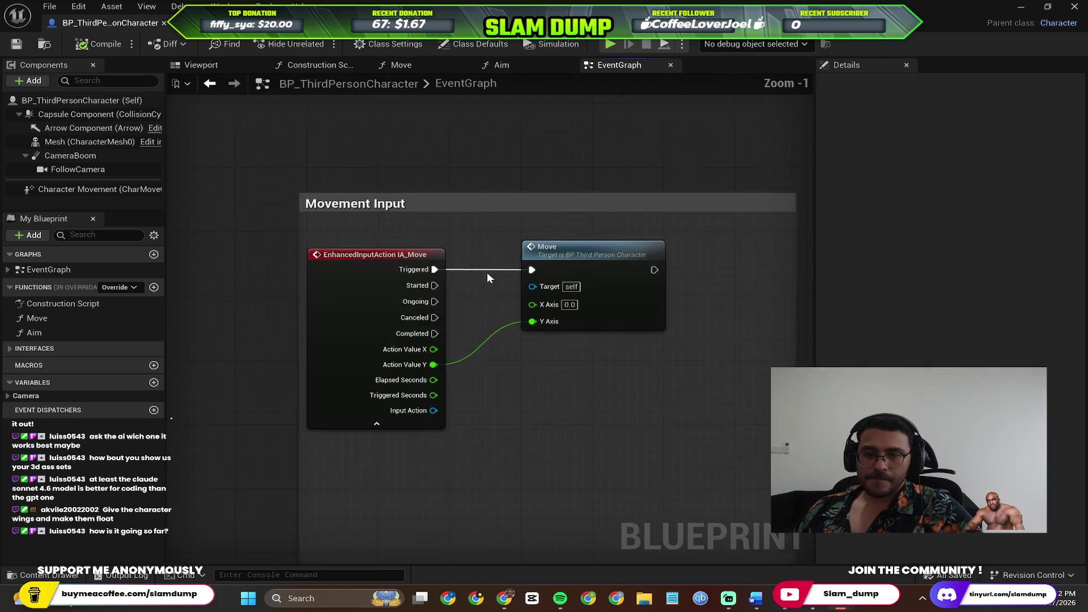
scroll(444, 231, "down", 2)
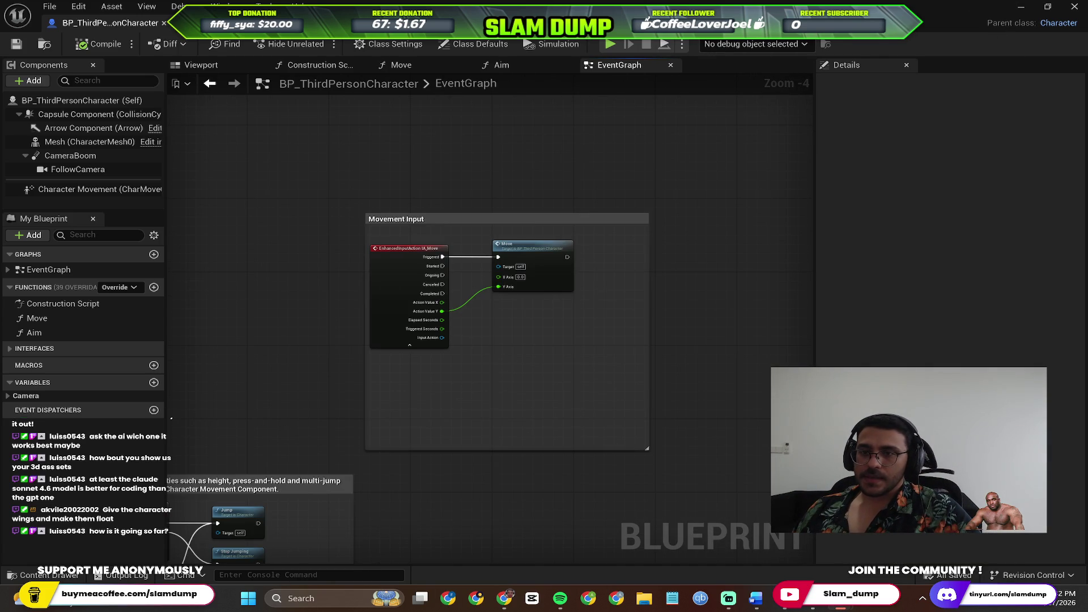
key("alt+p")
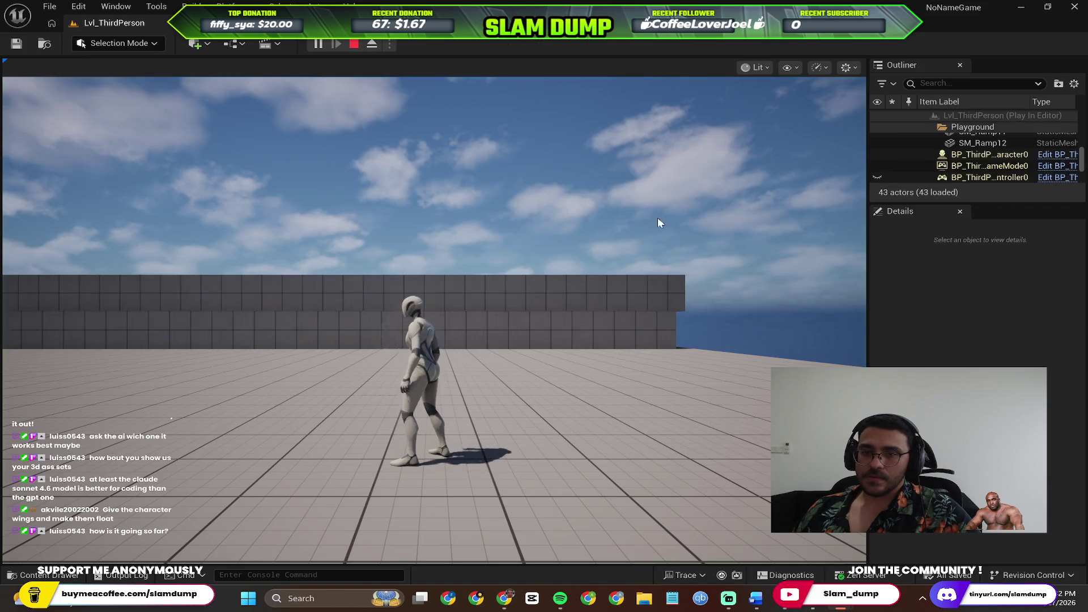
key("space")
key("space")
key("d")
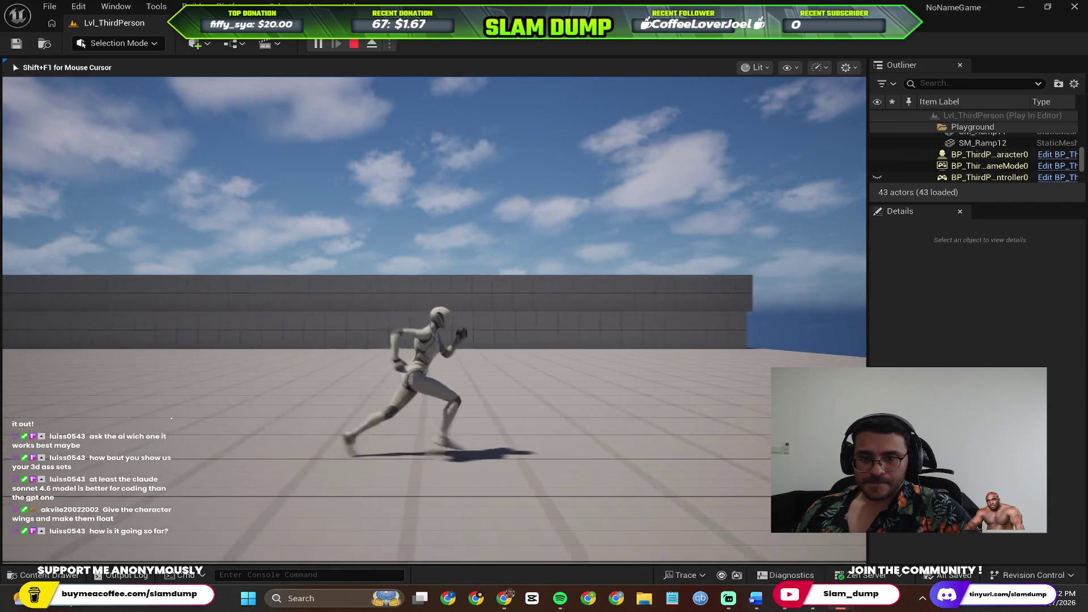
key("w")
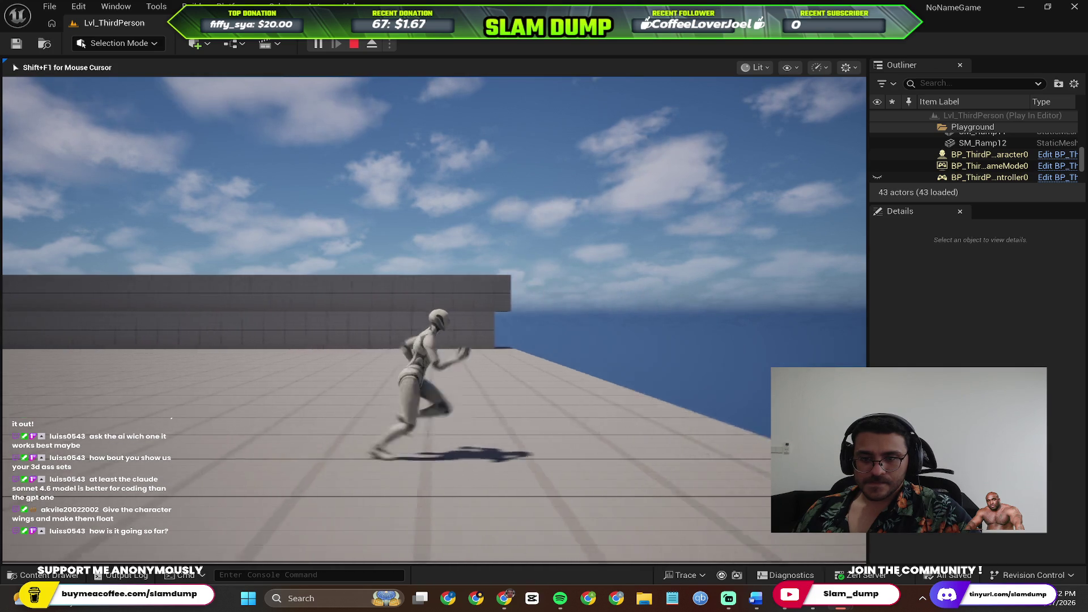
key("Escape")
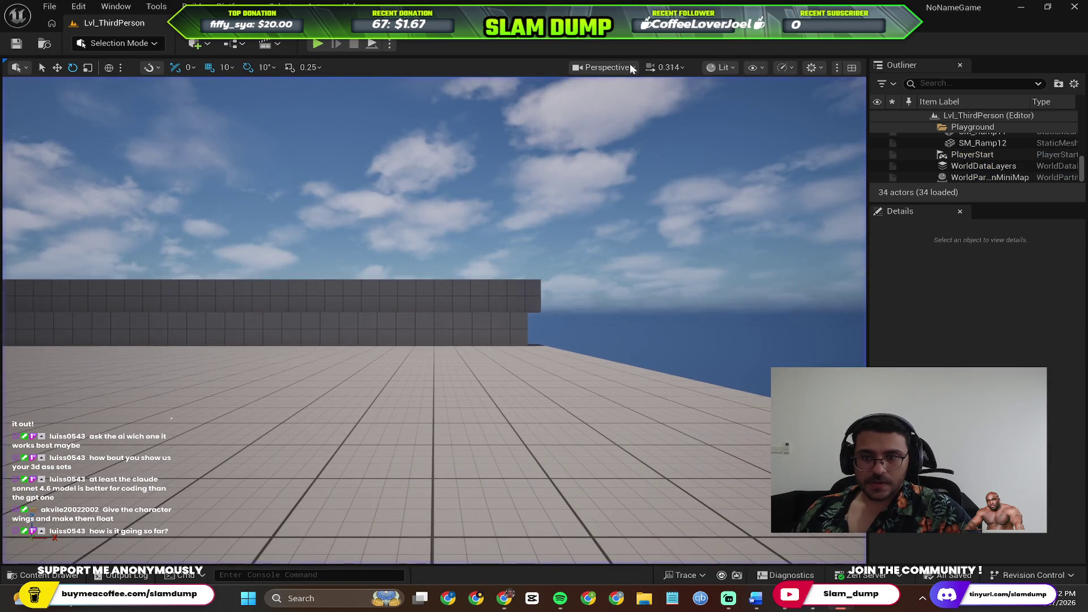
In BP_ThirdPersonCharacter, delete the IA_Jump event and the Touch Jump Start/End events.
key("alt+Tab")
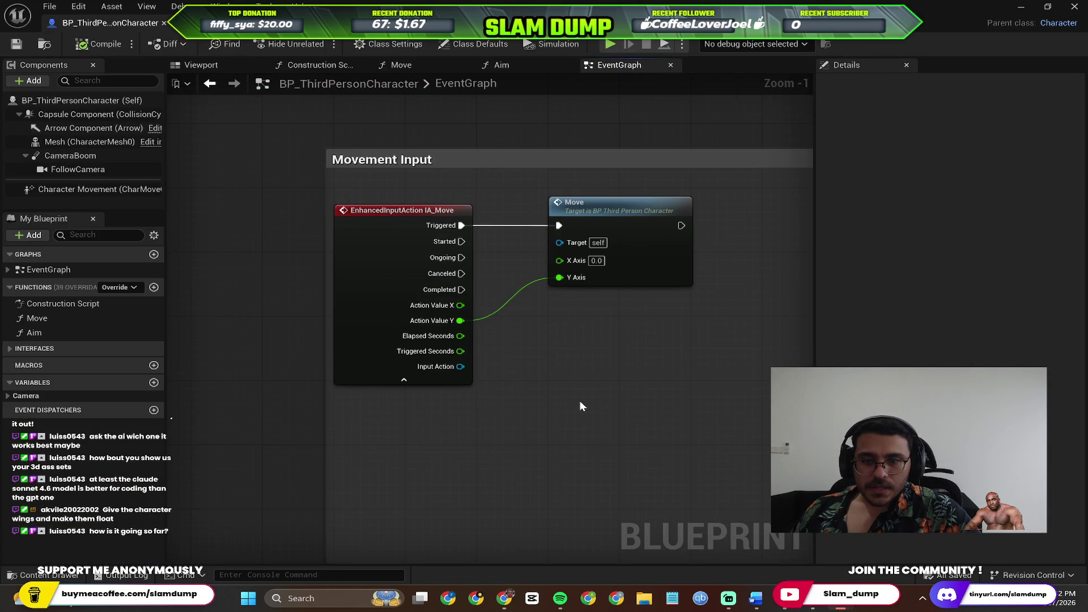
scroll(596, 396, "down", 2)
scroll(385, 454, "up", 5)
left_click_drag(380, 324, 429, 94)
scroll(423, 195, "up", 1)
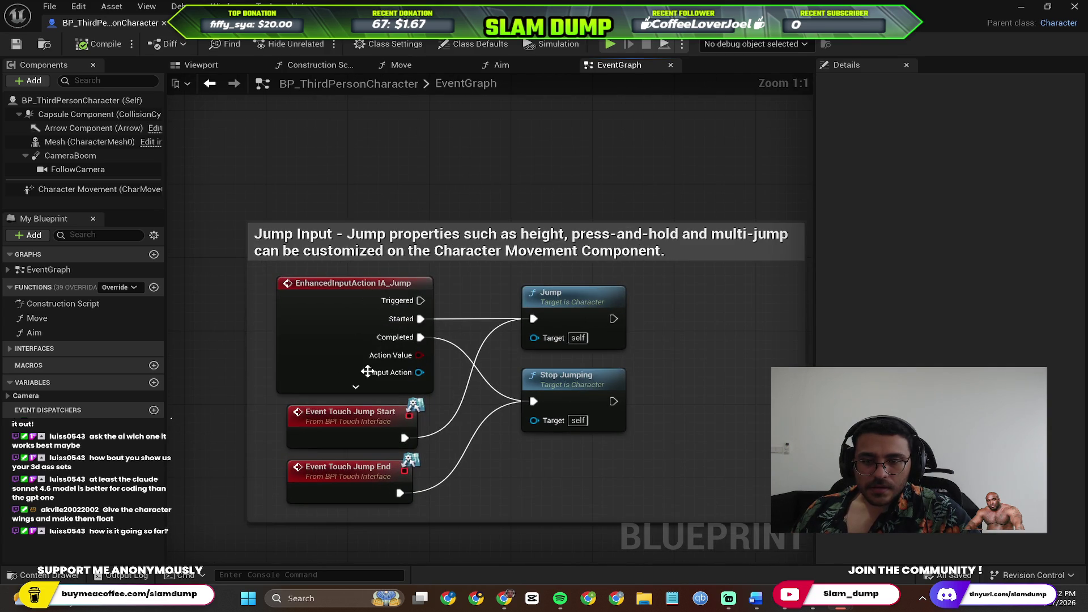
left_click(335, 285)
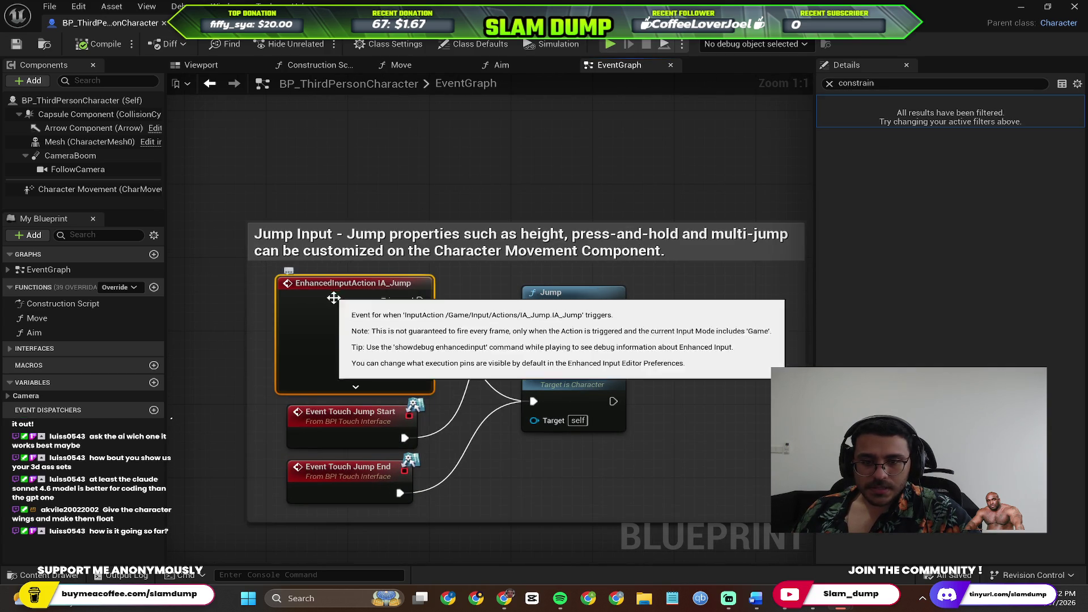
left_click(362, 478, "ctrl")
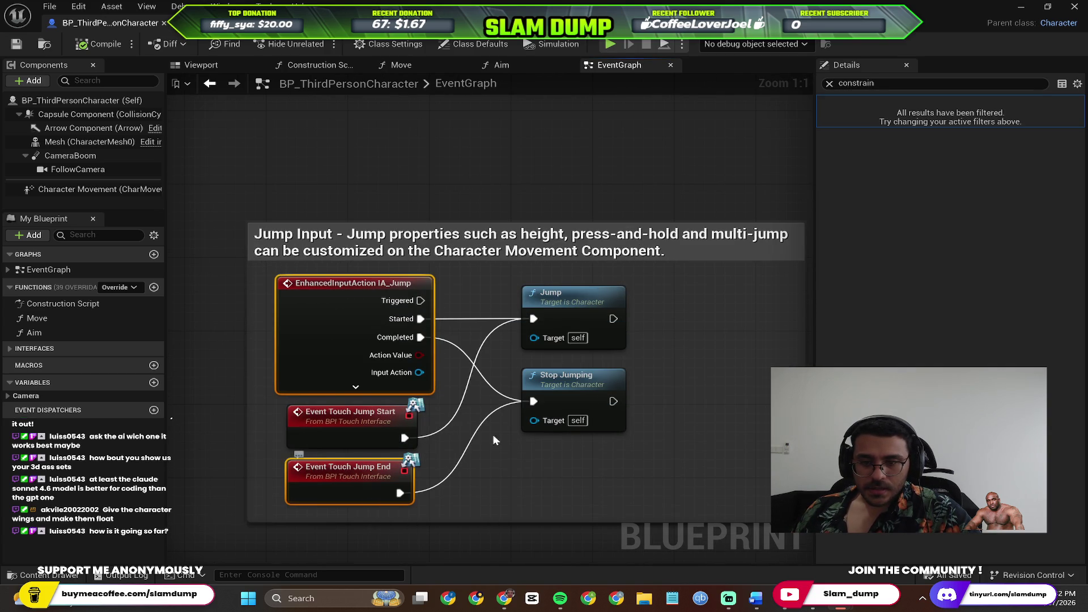
left_click(342, 428, "ctrl")
key("Delete")
Delete the Jump Input comment and the Jump and Stop Jumping nodes, then compile, save and Play.
left_click(478, 280)
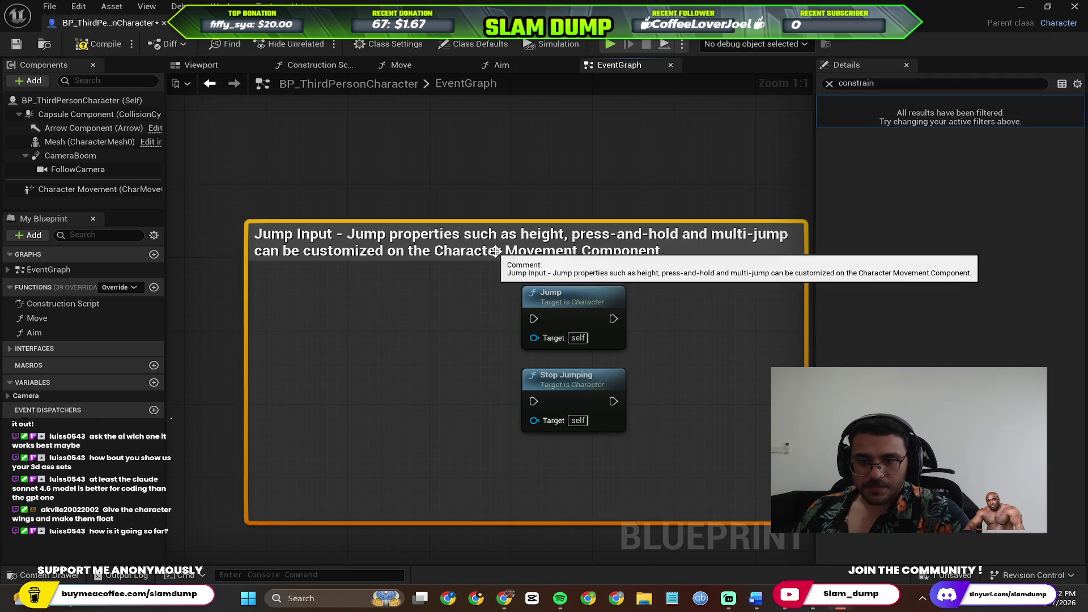
key("Delete")
left_click(552, 309)
key("Delete")
left_click(550, 387)
key("Delete")
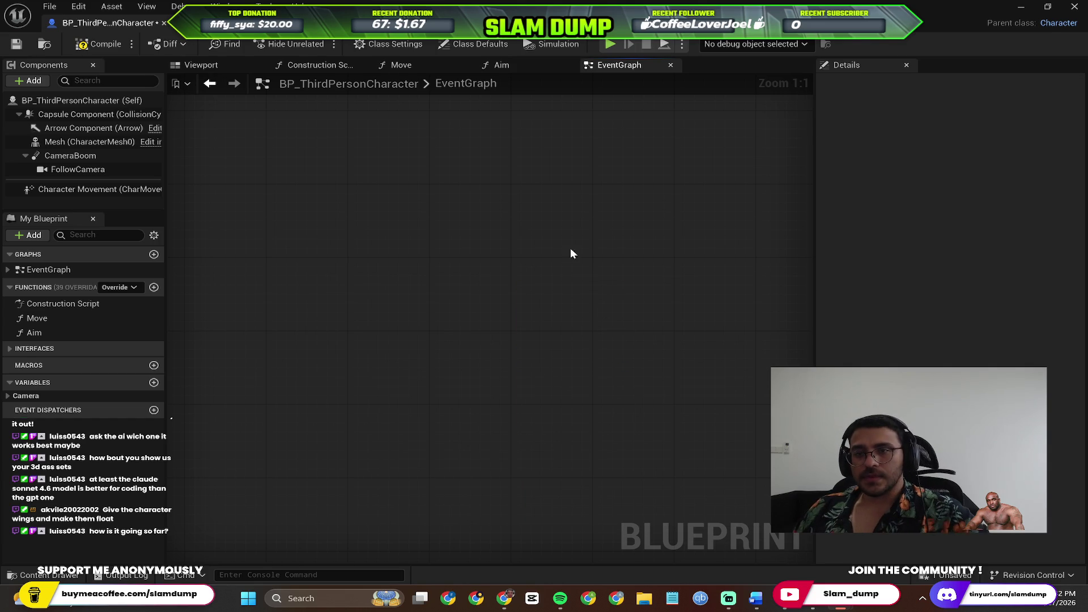
left_click(90, 44)
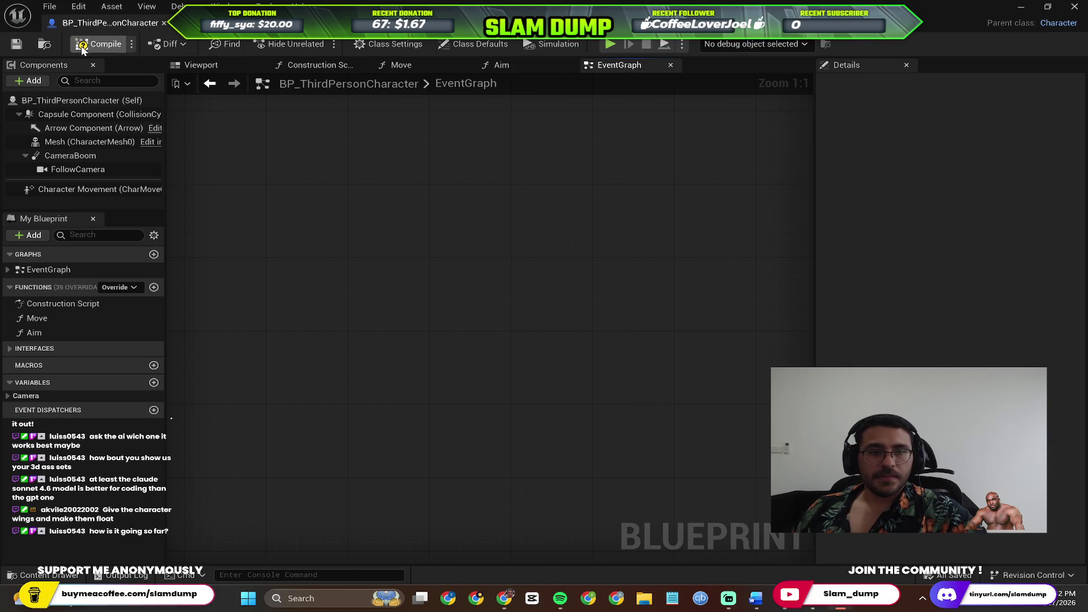
left_click(610, 44)
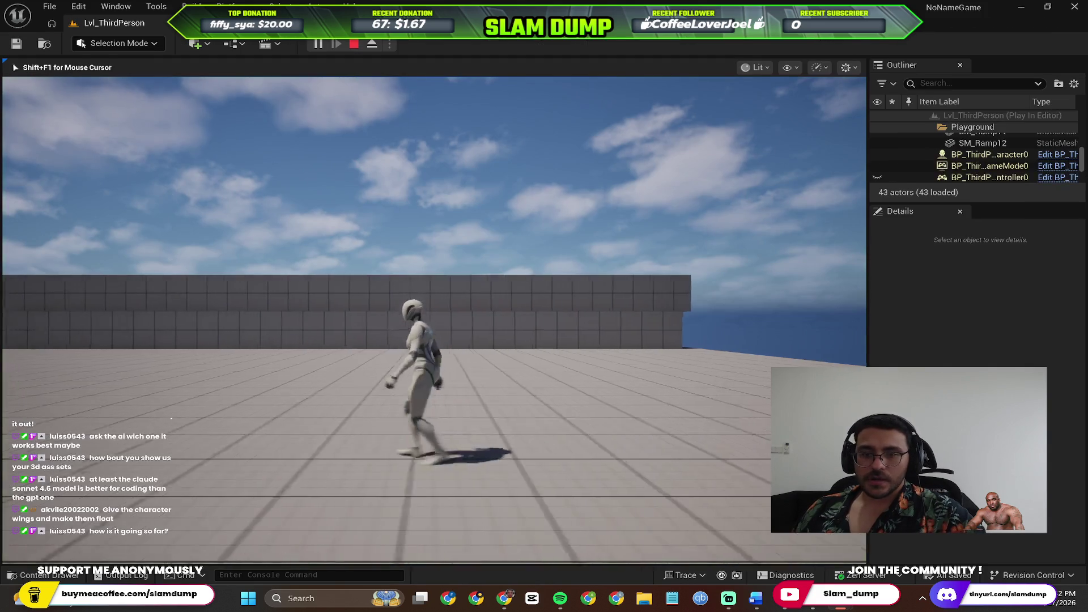
Walk the character forward with W to confirm movement without jump logic, then stop playing.
key("w")
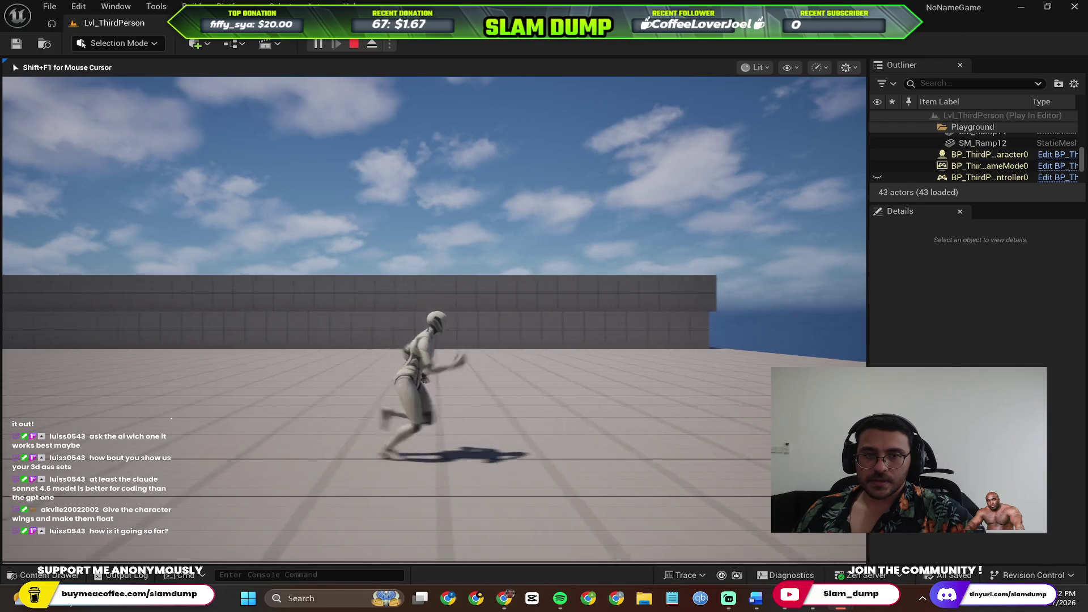
key("w")
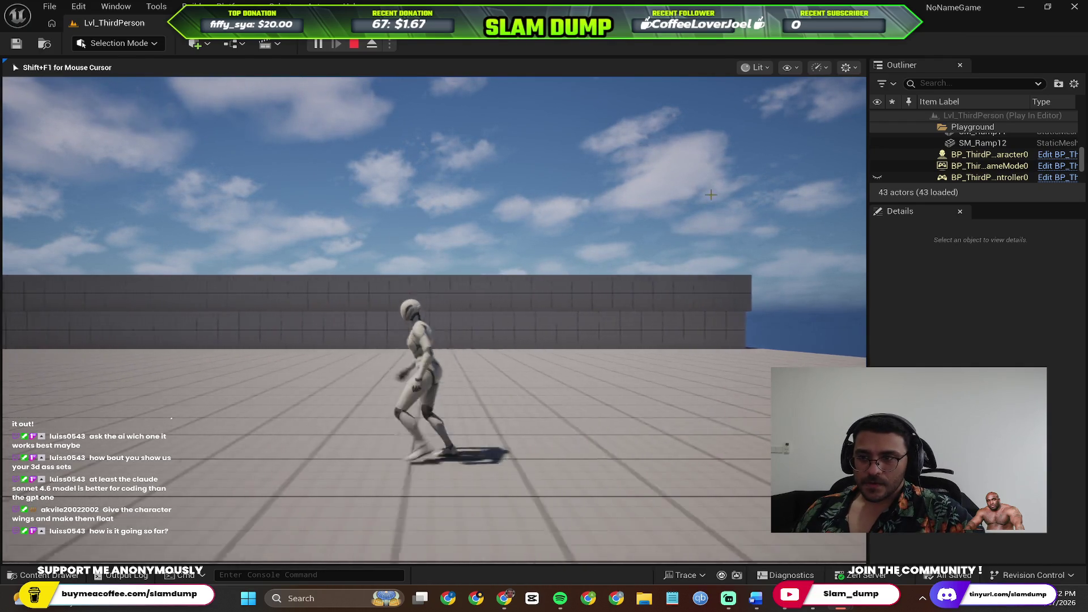
key("Escape")
key("alt+Tab")
key("alt+Tab")
key("alt+Tab")
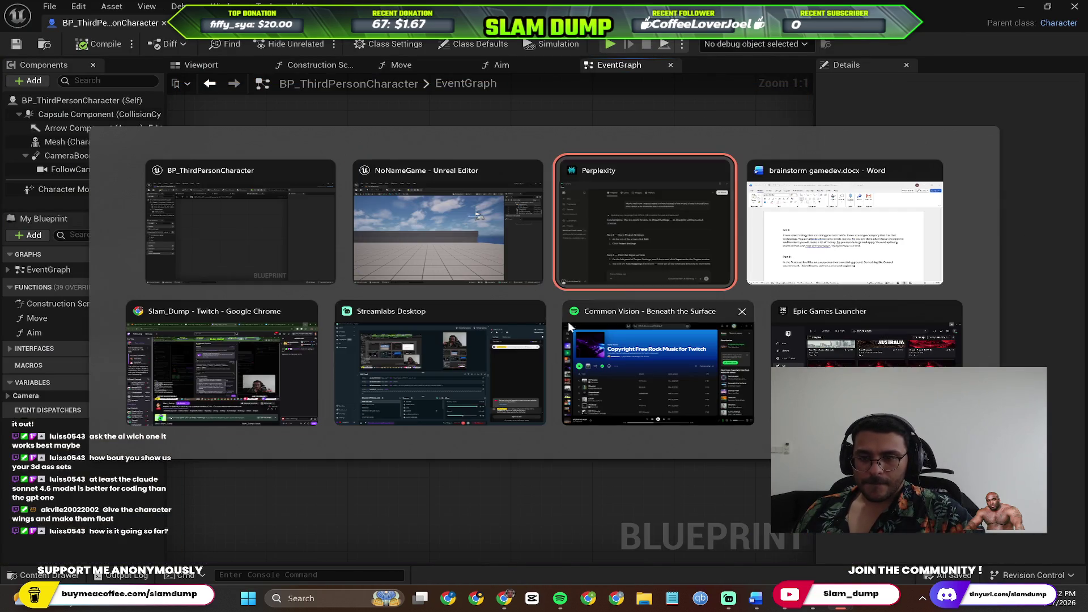
Read Perplexity's W/S-to-A/D Project Settings steps, then open the Unreal editor's Edit menu.
scroll(478, 358, "down", 1)
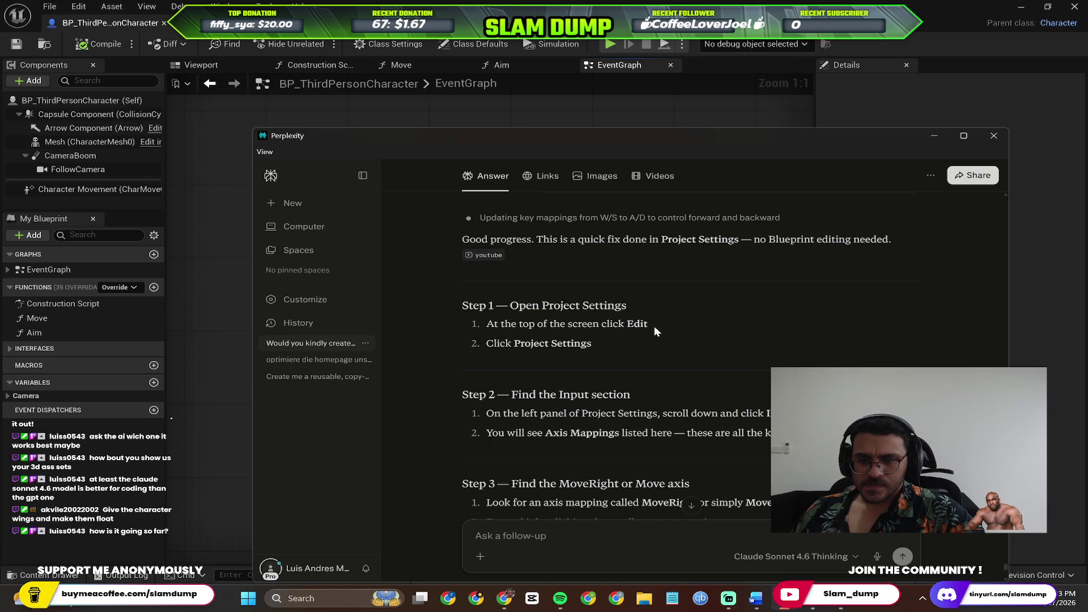
scroll(626, 334, "up", 1)
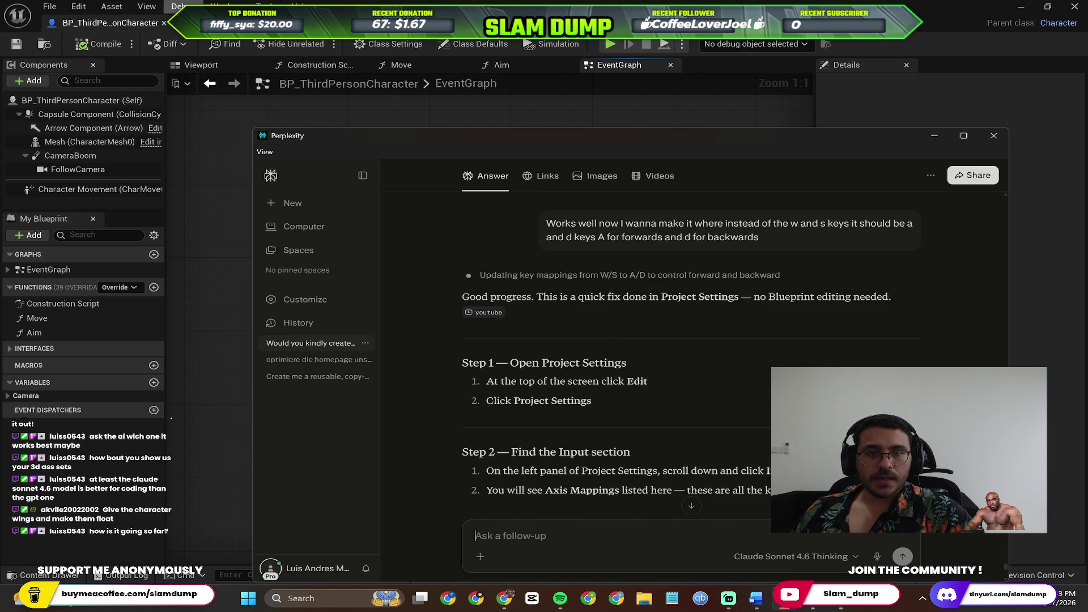
left_click(82, 9)
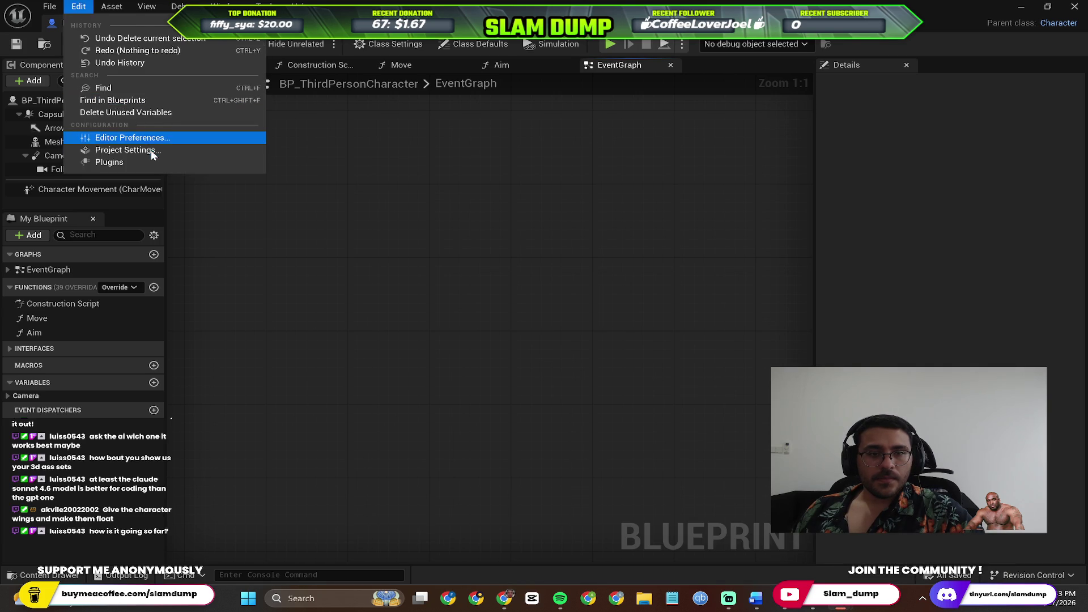
Open Project Settings, comparing it against the Perplexity instructions.
left_click(151, 151)
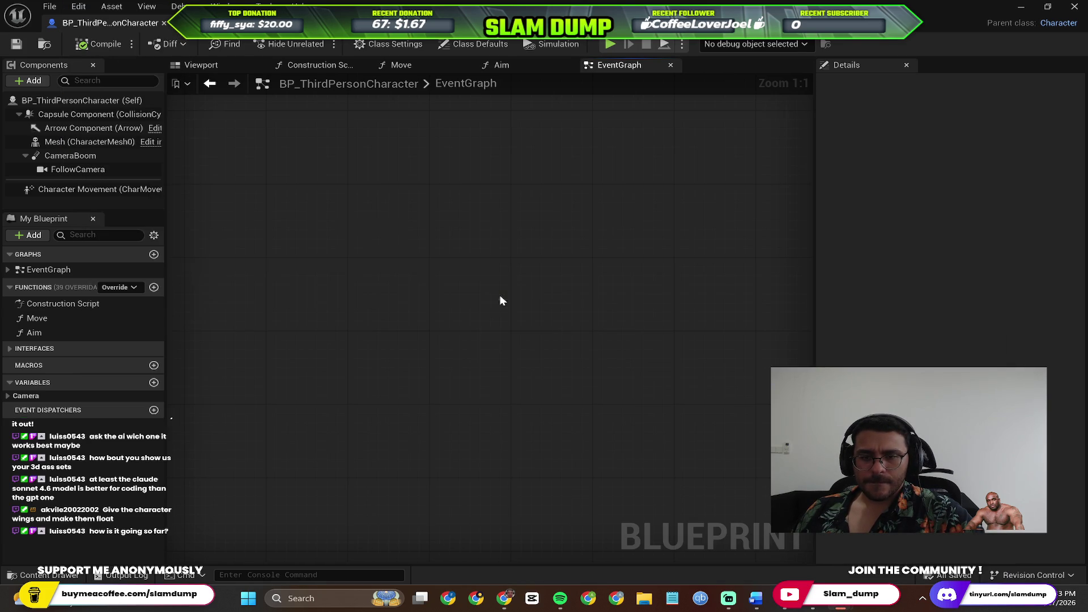
key("alt+Tab")
left_click(594, 280)
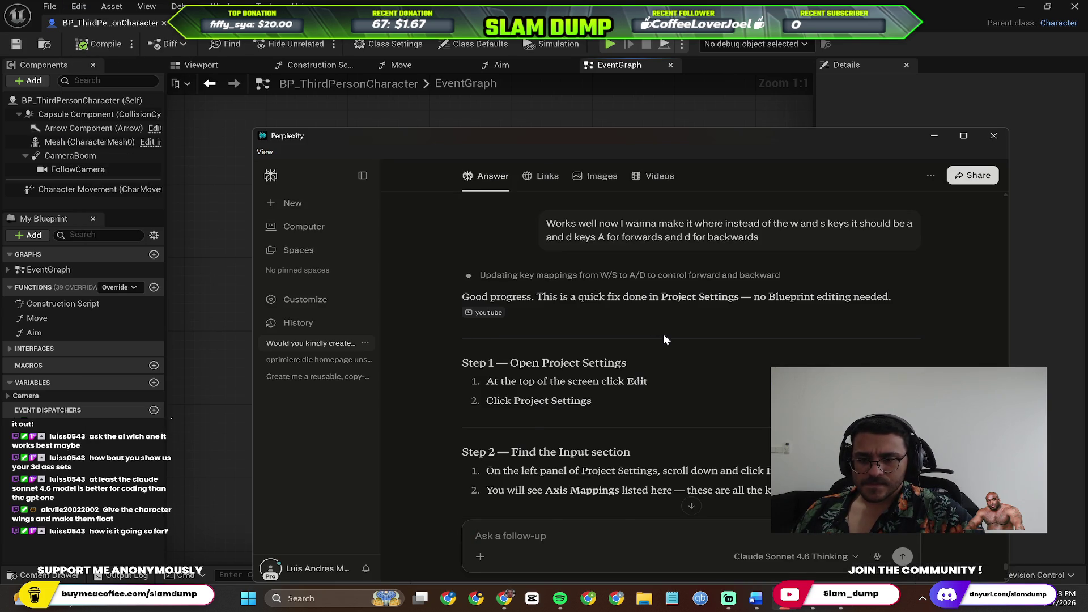
scroll(664, 338, "down", 2)
key("alt+Tab")
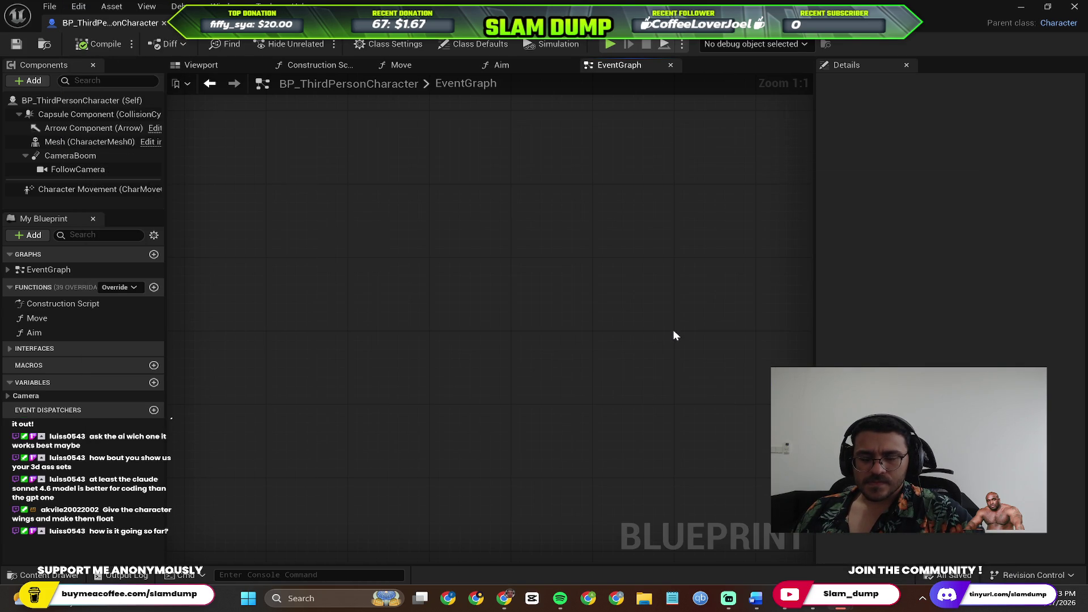
key("alt+Tab")
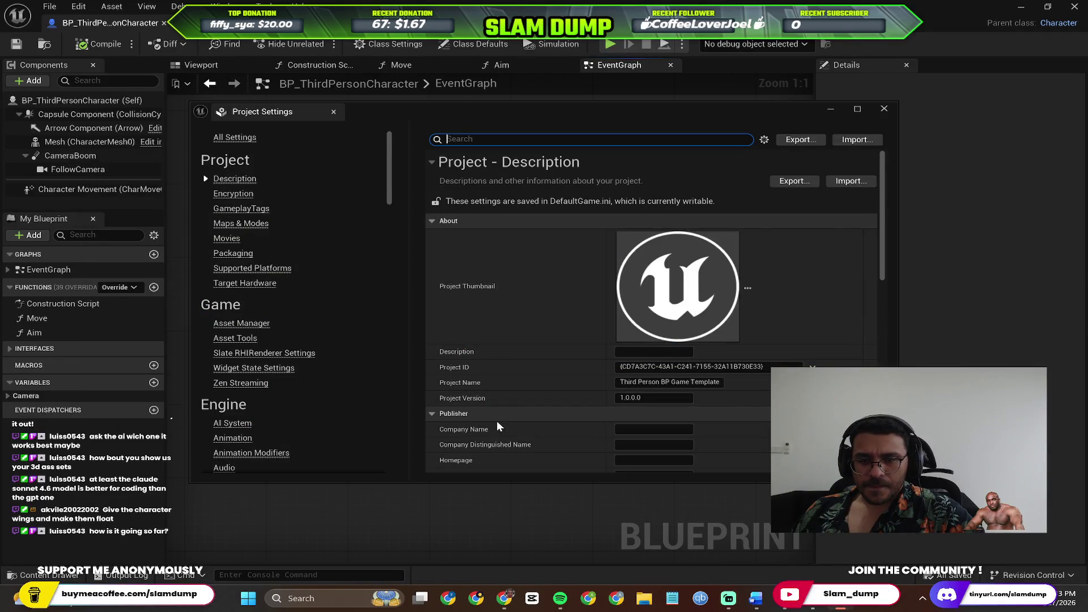
key("alt+Tab")
key("Tab")
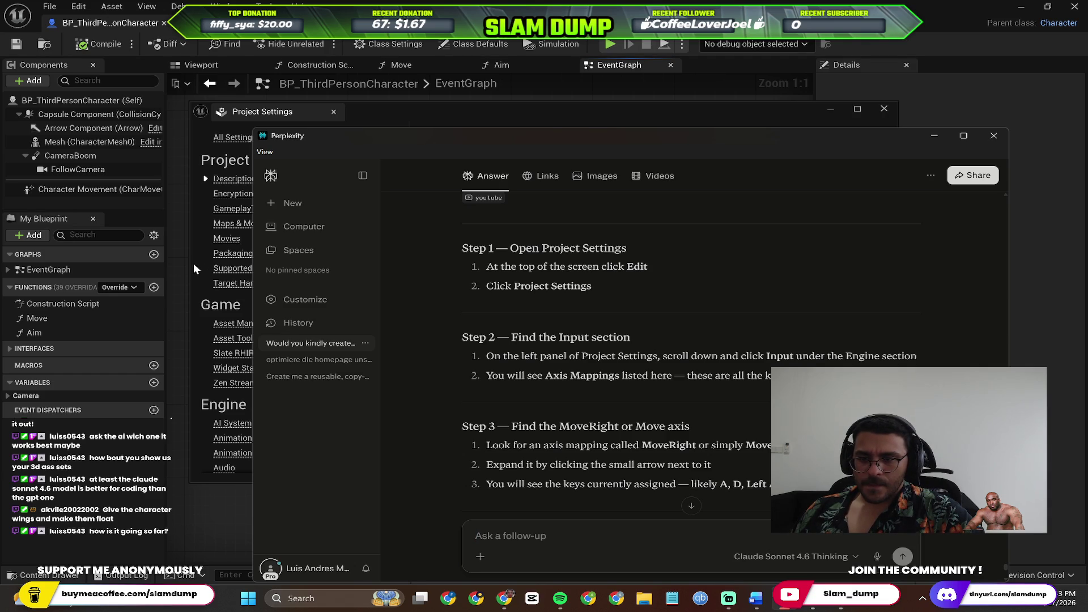
left_click(194, 268)
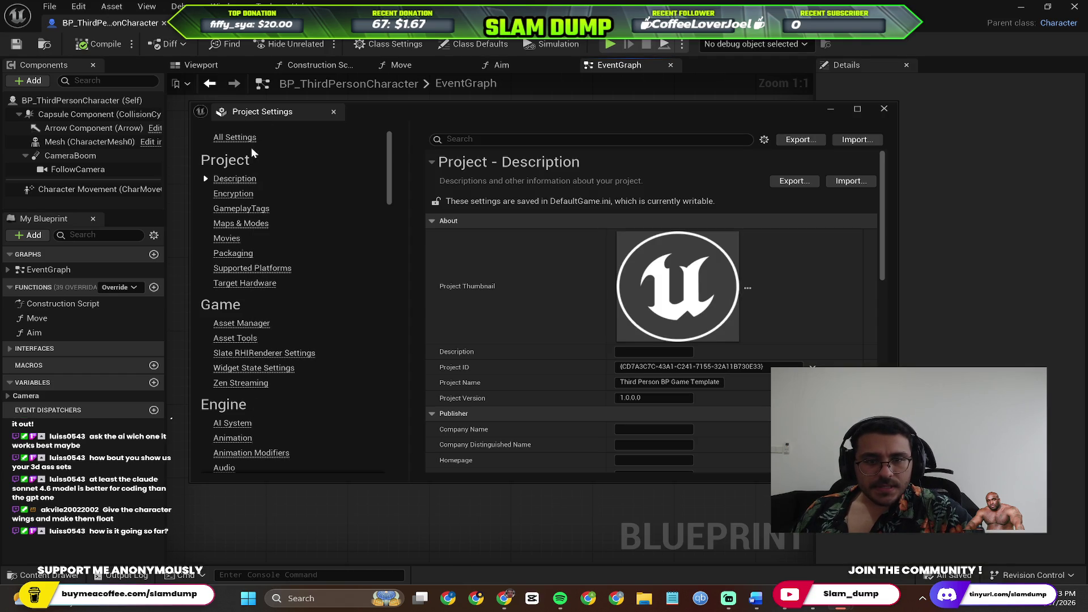
key("alt+Tab")
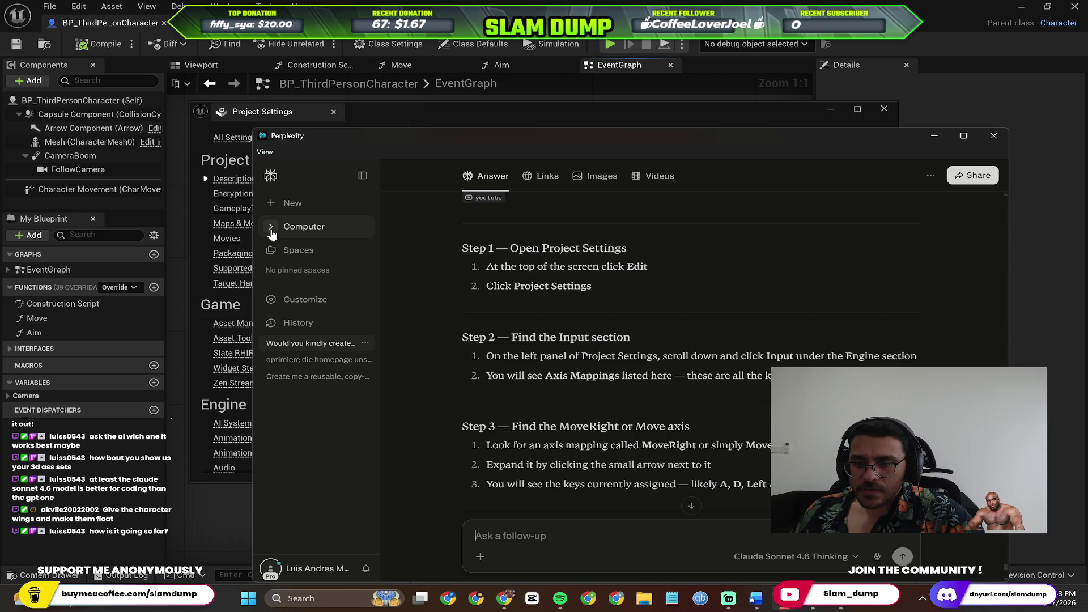
key("alt+Tab")
Go to the Engine Input category, try searching 'axis mappin', then clear the search.
scroll(252, 301, "down", 8)
scroll(247, 409, "down", 10)
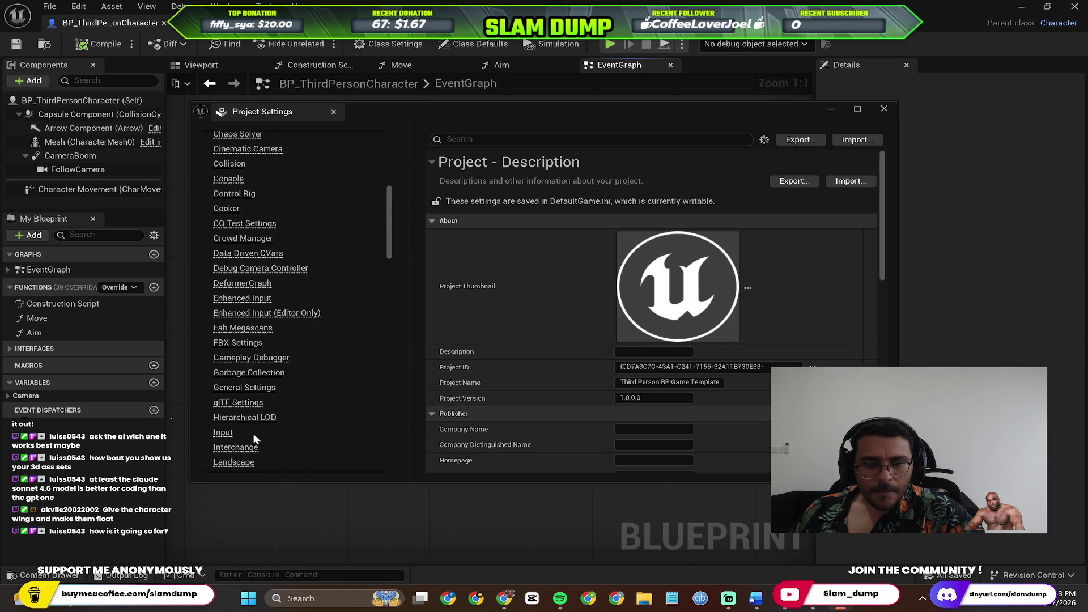
left_click(222, 433)
left_click(525, 139)
type("axis ma")
key("BackSpace")
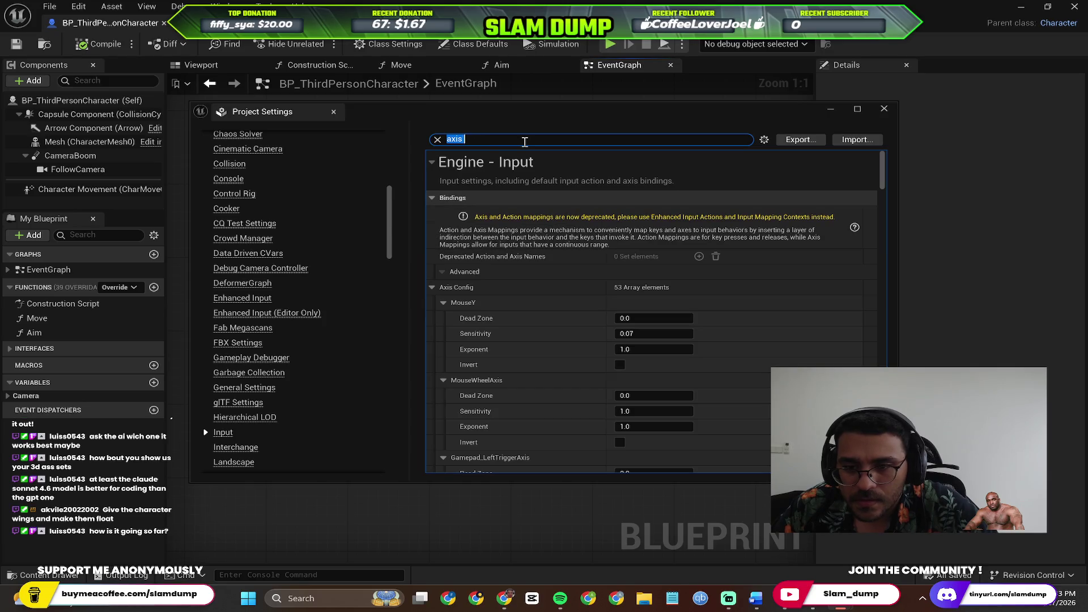
type("ap")
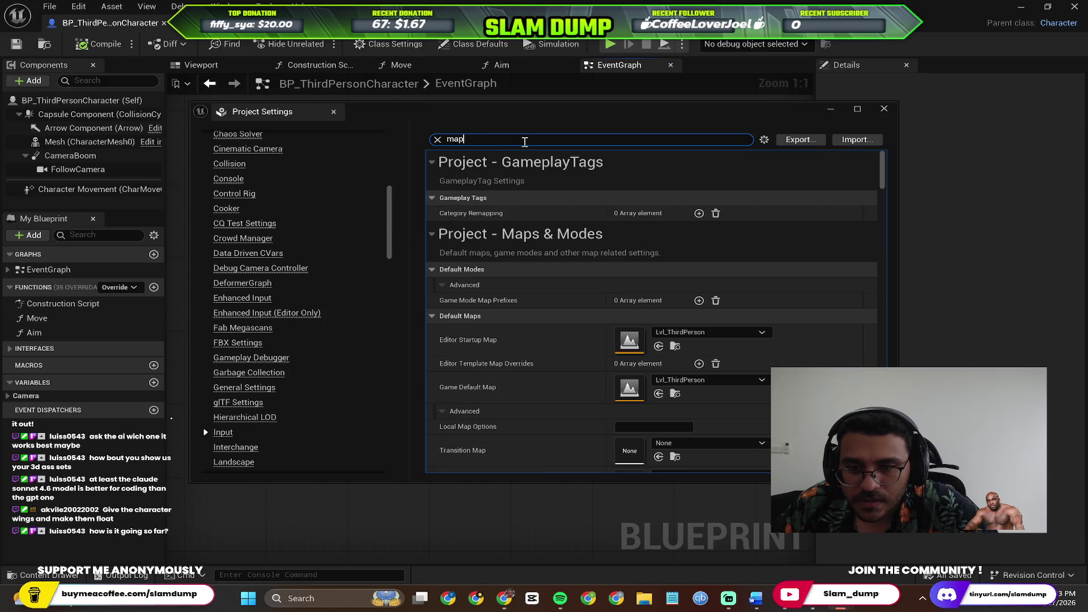
type("ping")
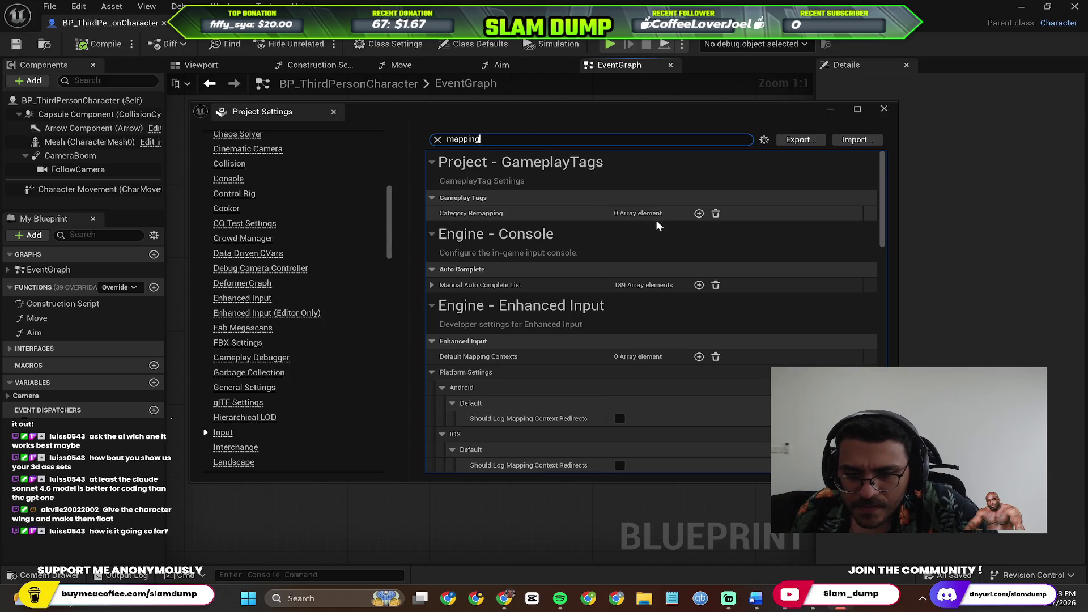
key("Return")
key("BackSpace")
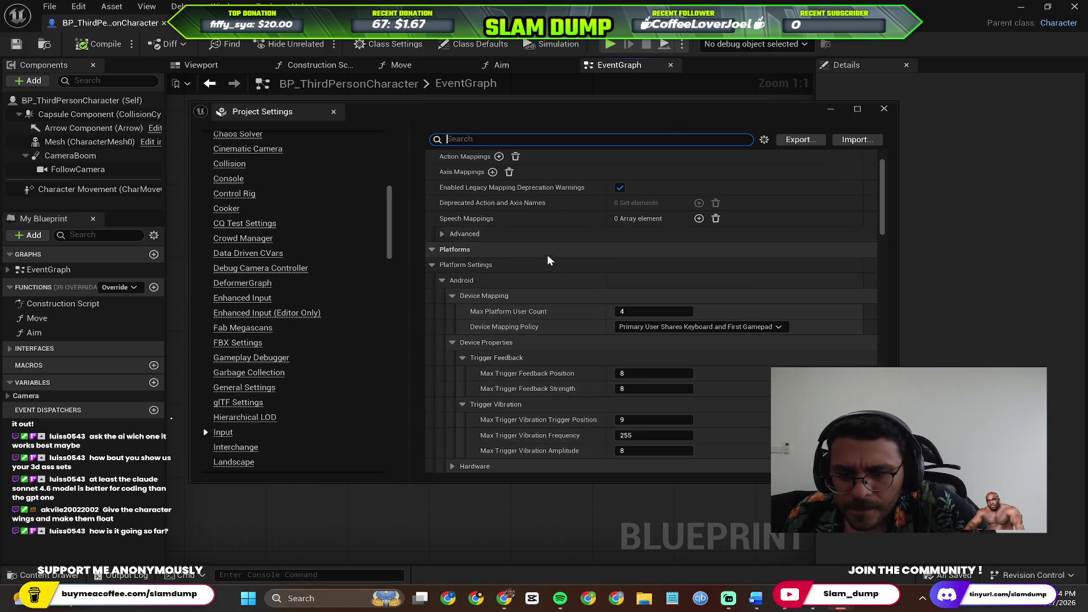
Re-read the Perplexity steps and return to the full Input settings page.
key("alt+Tab")
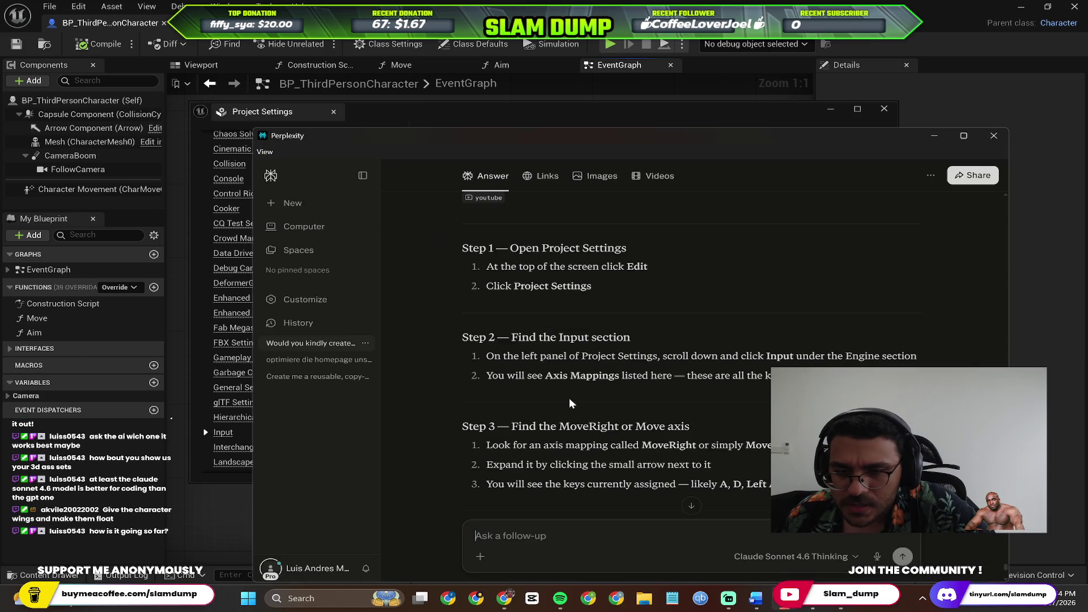
scroll(581, 398, "down", 1)
scroll(688, 403, "down", 2)
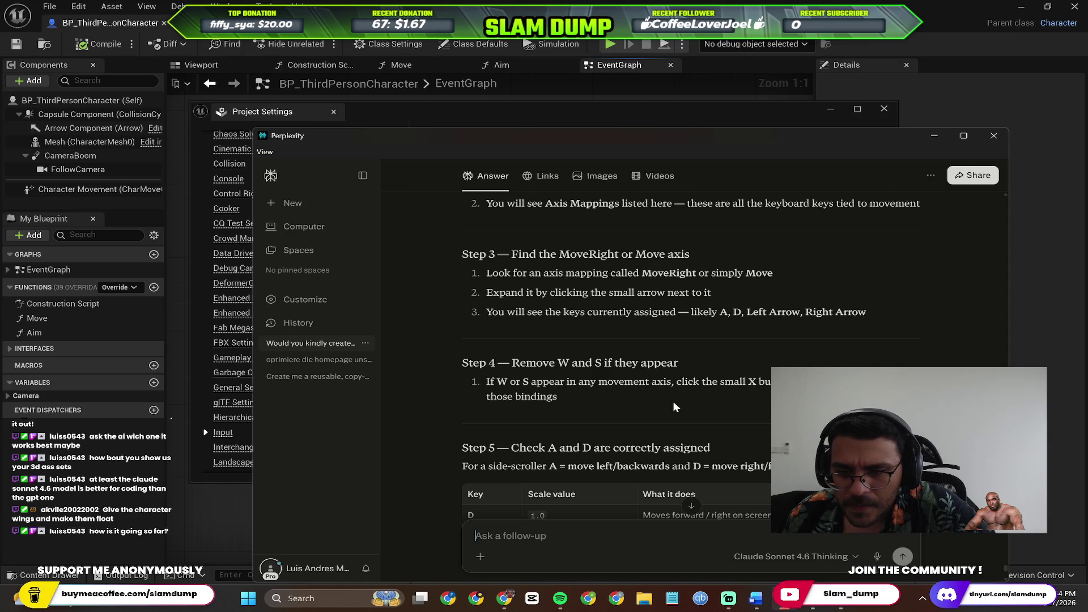
scroll(547, 327, "up", 1)
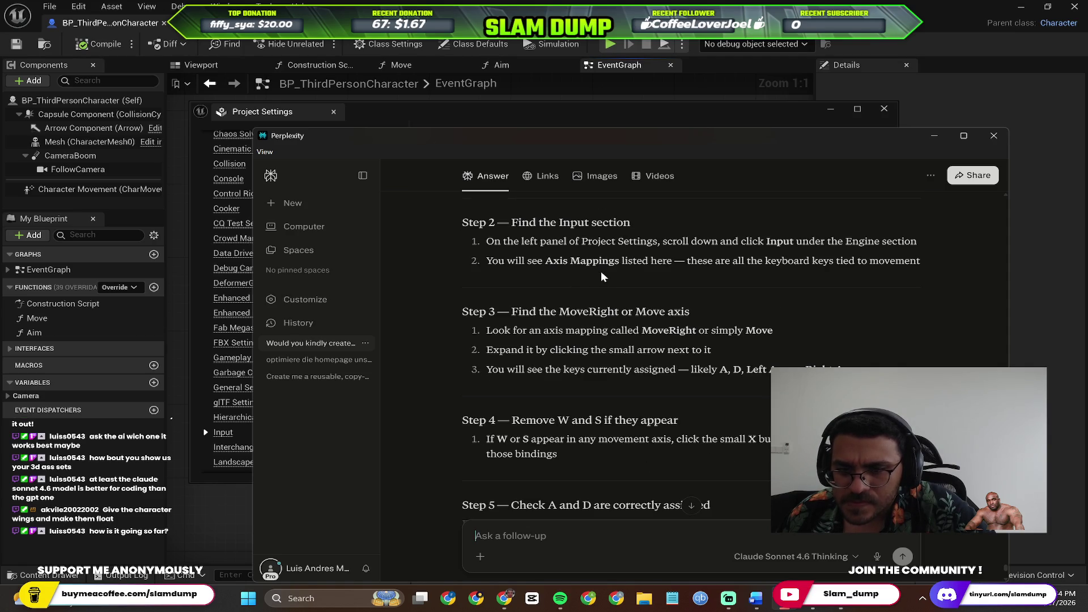
key("alt+Tab")
scroll(624, 260, "up", 2)
left_click(475, 254)
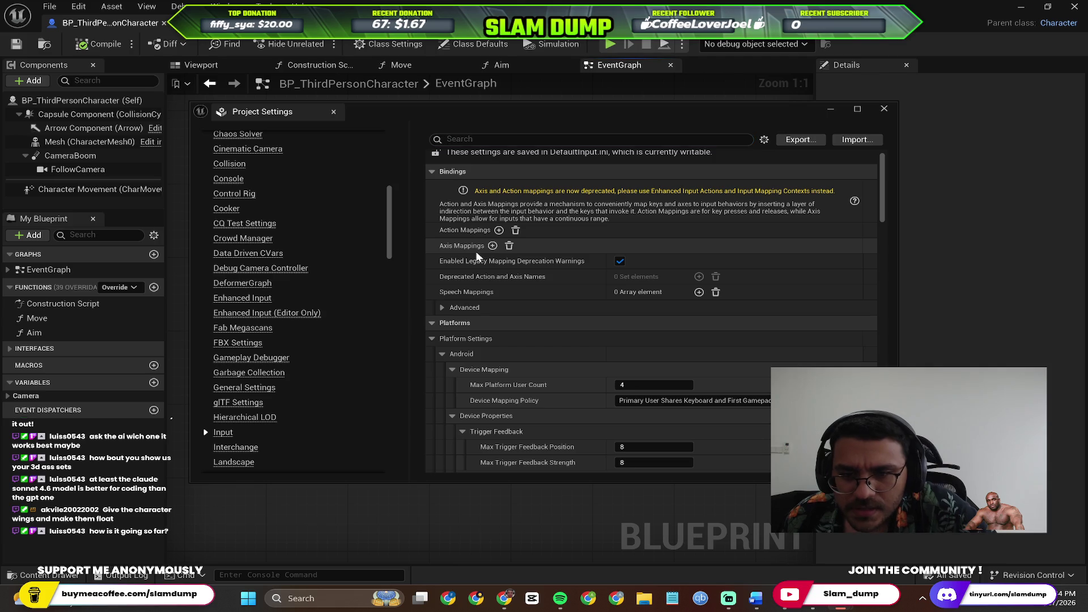
Add and undo a trial axis mapping twice, leaving Axis Mappings empty, then expand Bindings Advanced.
left_click(492, 248)
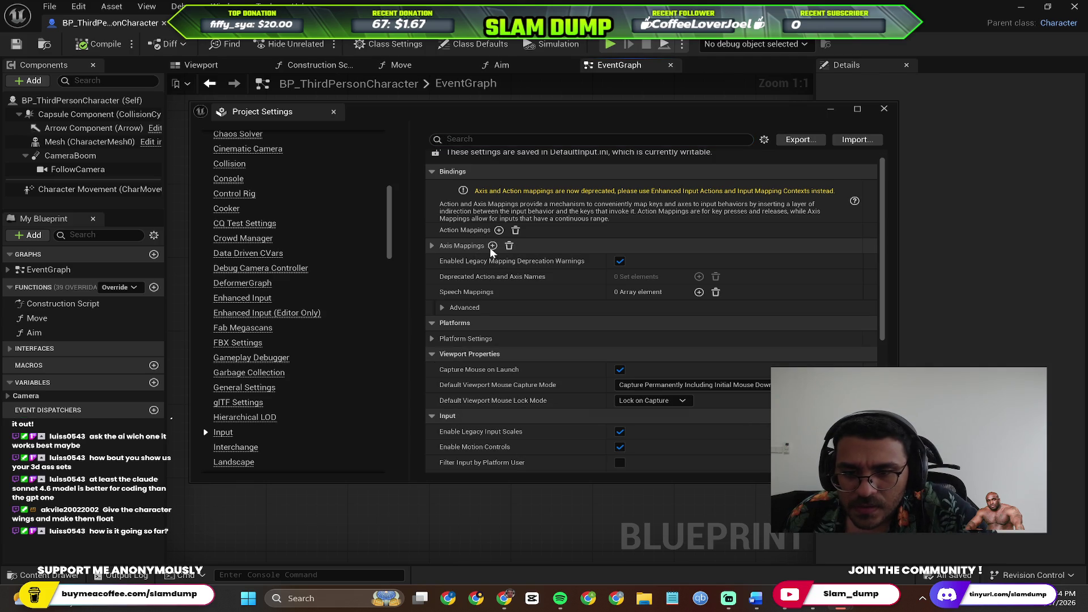
key("ctrl+z")
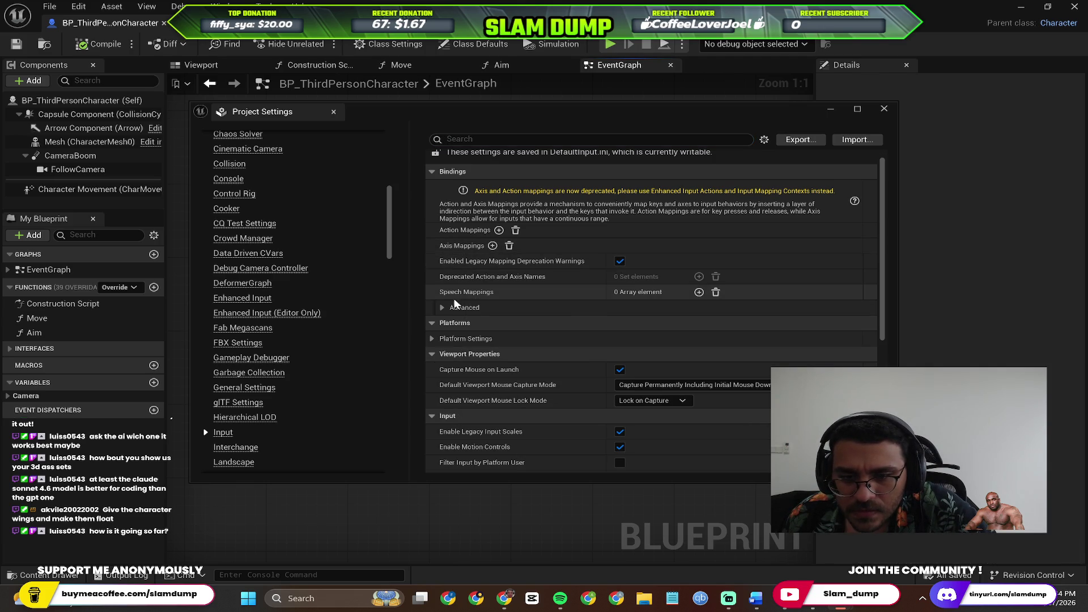
key("alt+Tab")
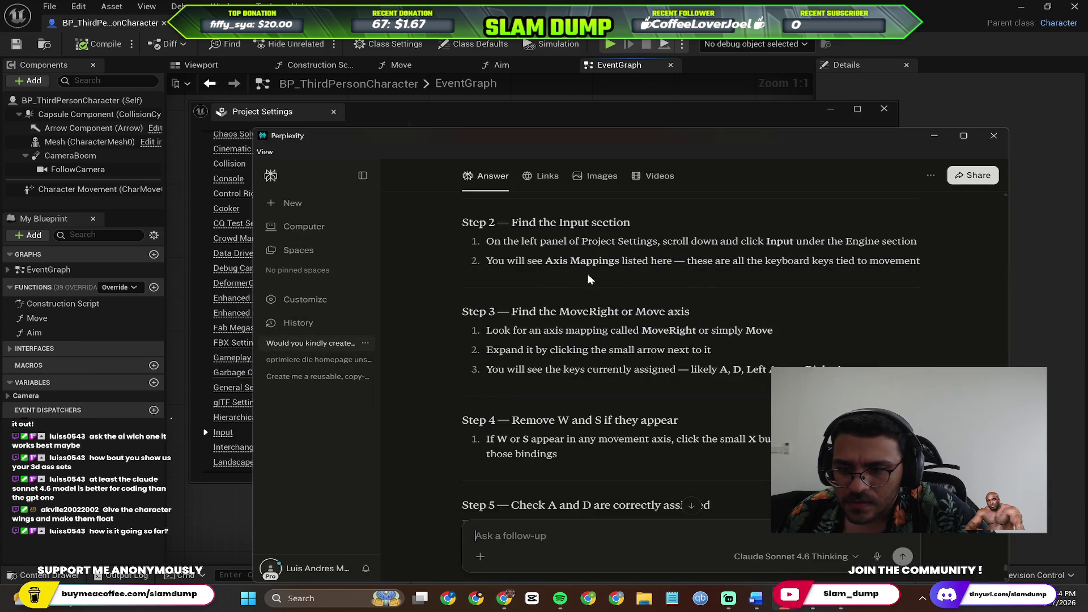
key("alt+Tab")
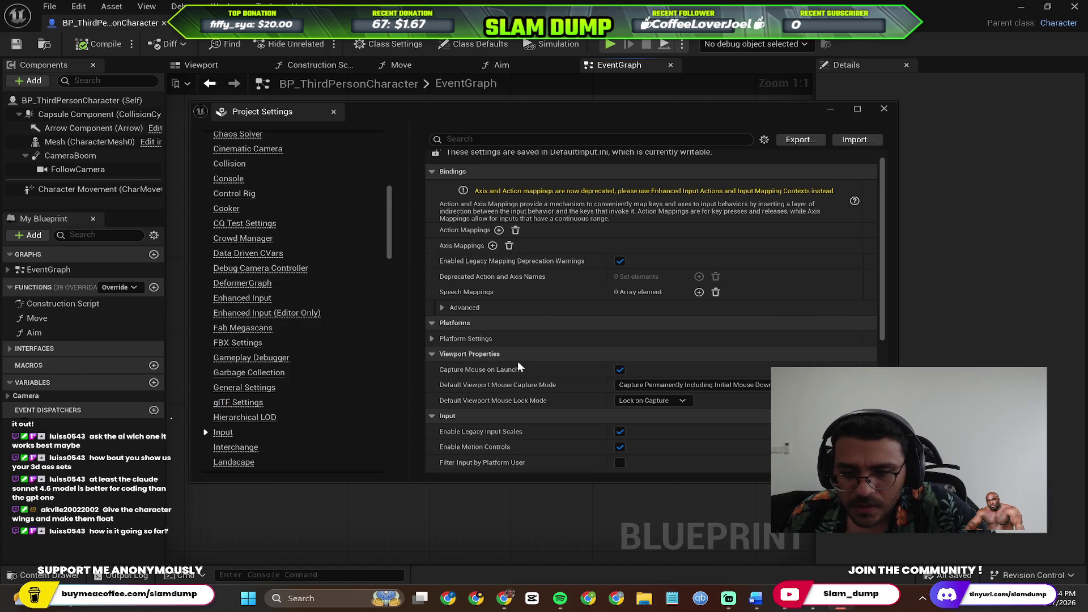
left_click(493, 245)
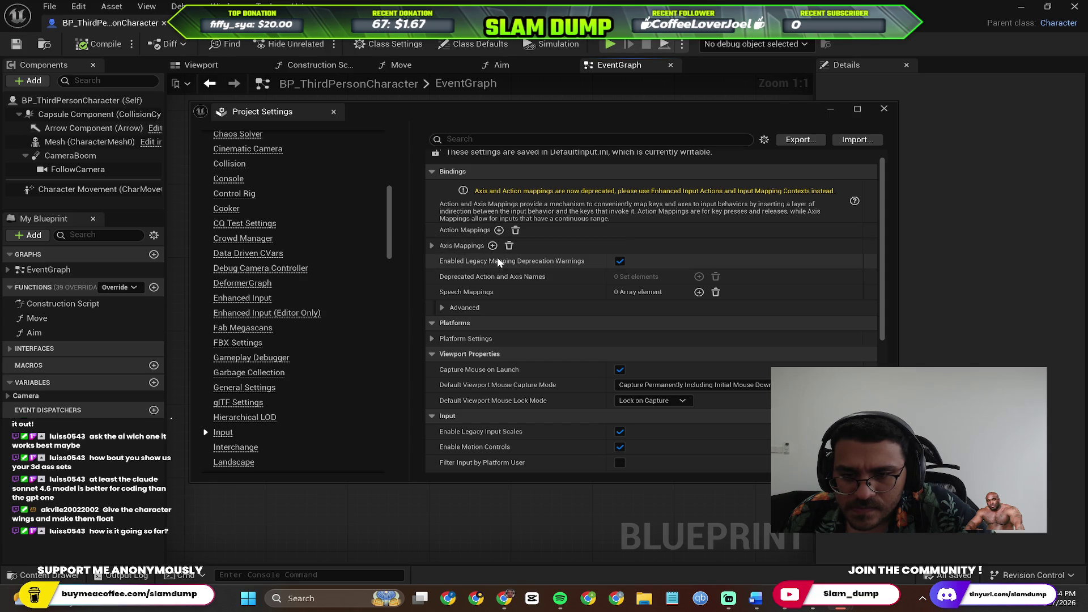
key("ctrl+z")
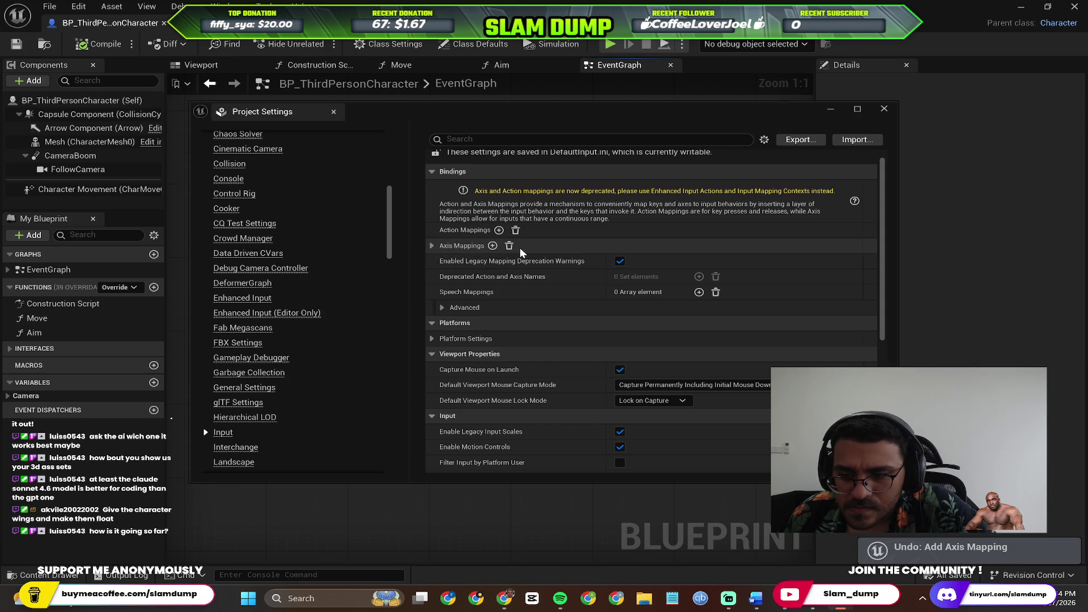
left_click(430, 246)
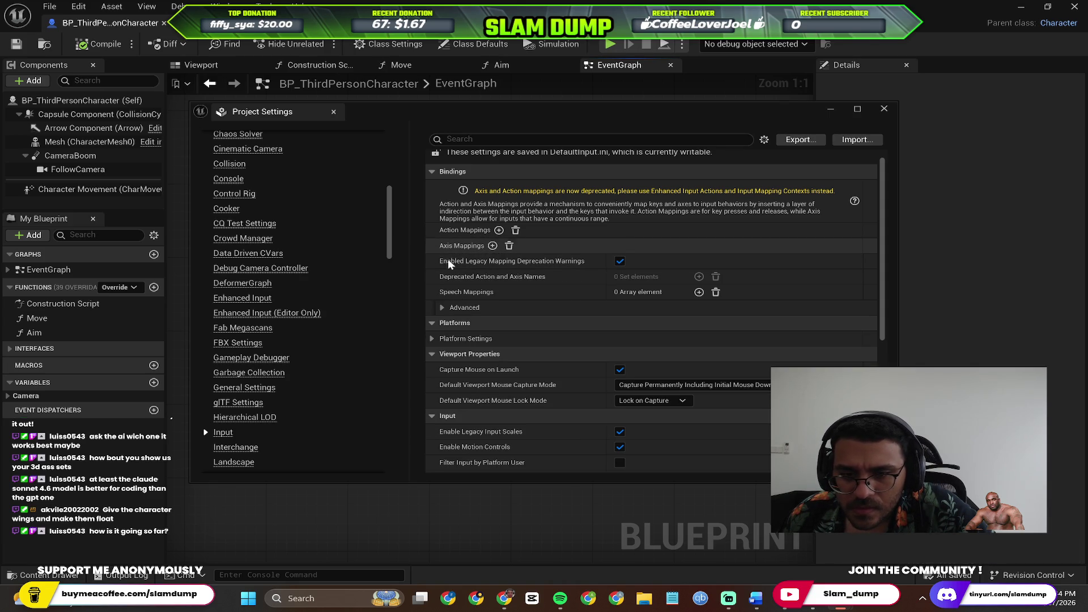
left_click(441, 308)
scroll(491, 352, "down", 3)
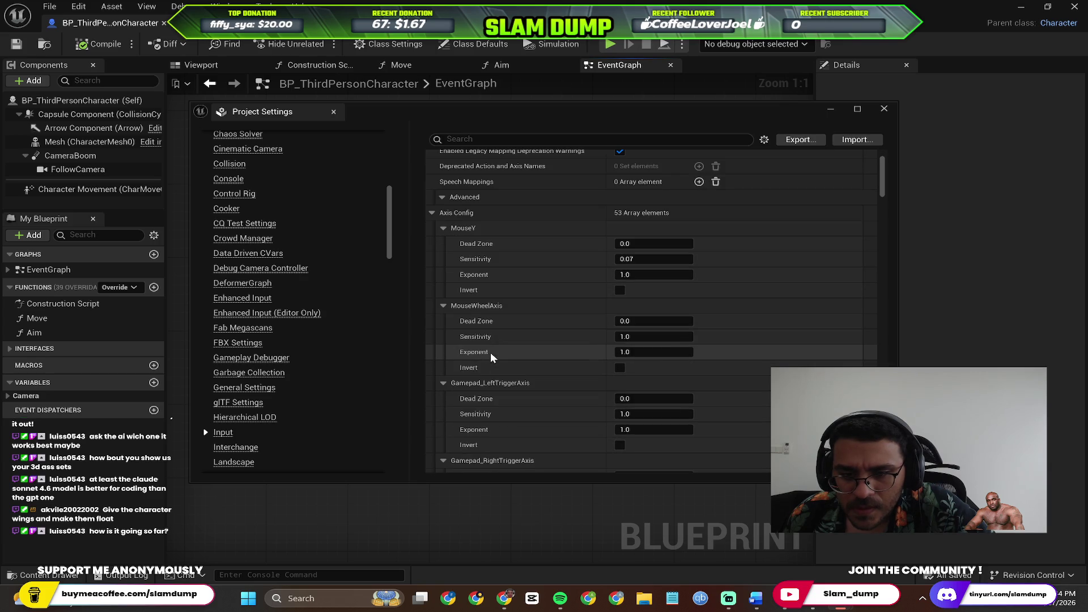
scroll(543, 326, "down", 3)
scroll(543, 330, "up", 3)
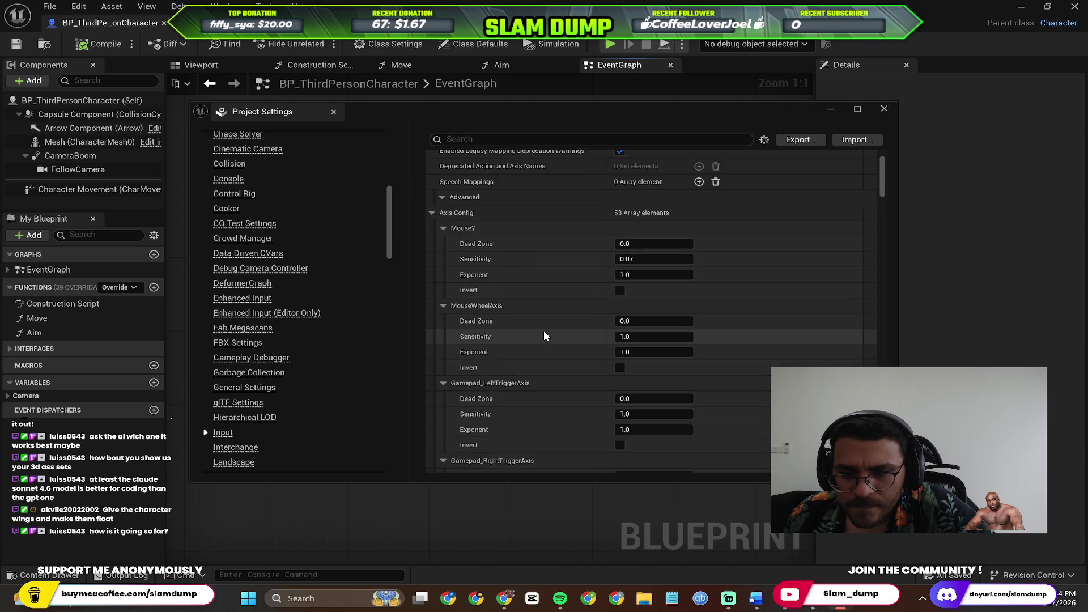
scroll(572, 315, "down", 5)
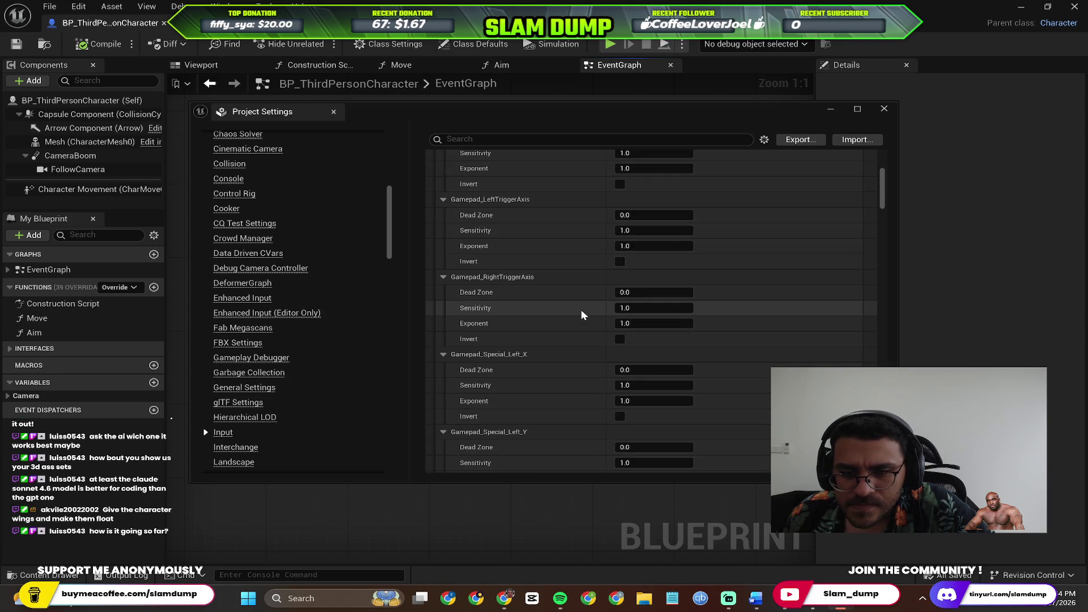
key("alt+Tab")
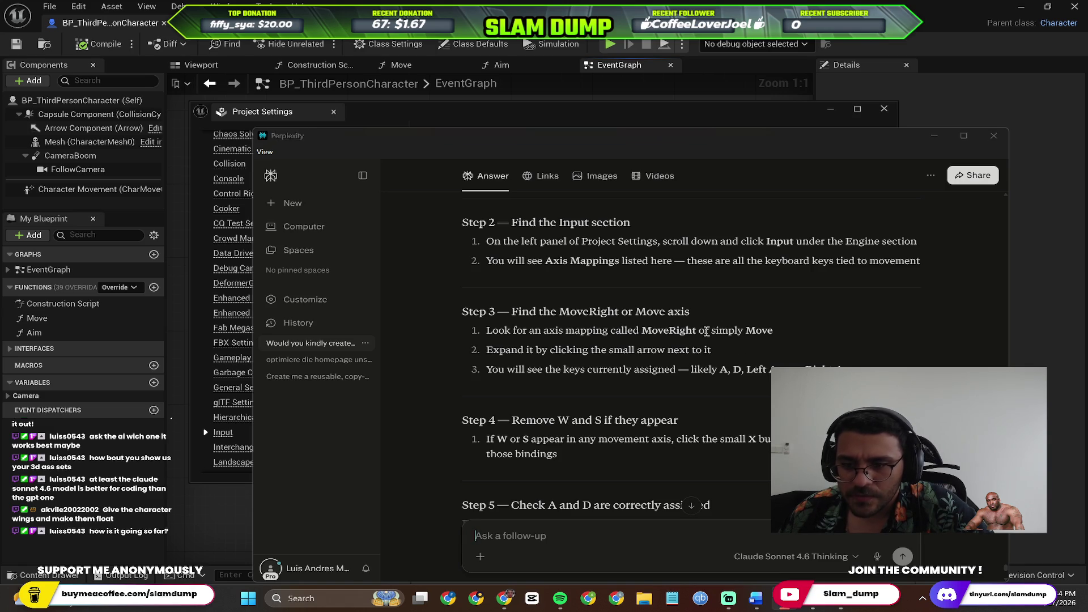
key("alt+Tab")
scroll(547, 315, "down", 5)
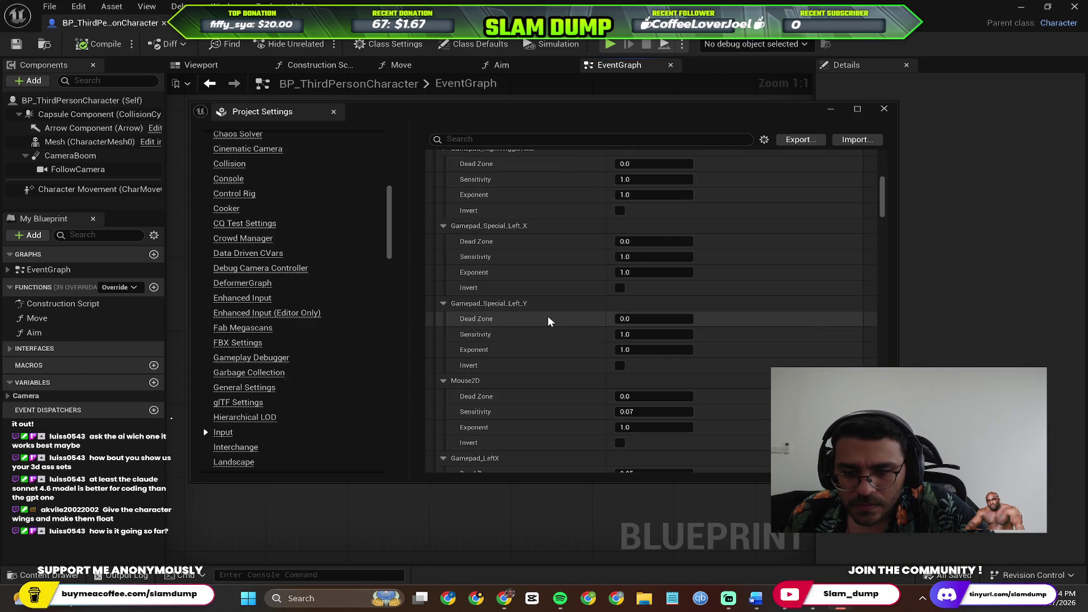
scroll(583, 257, "up", 1)
scroll(547, 194, "down", 4)
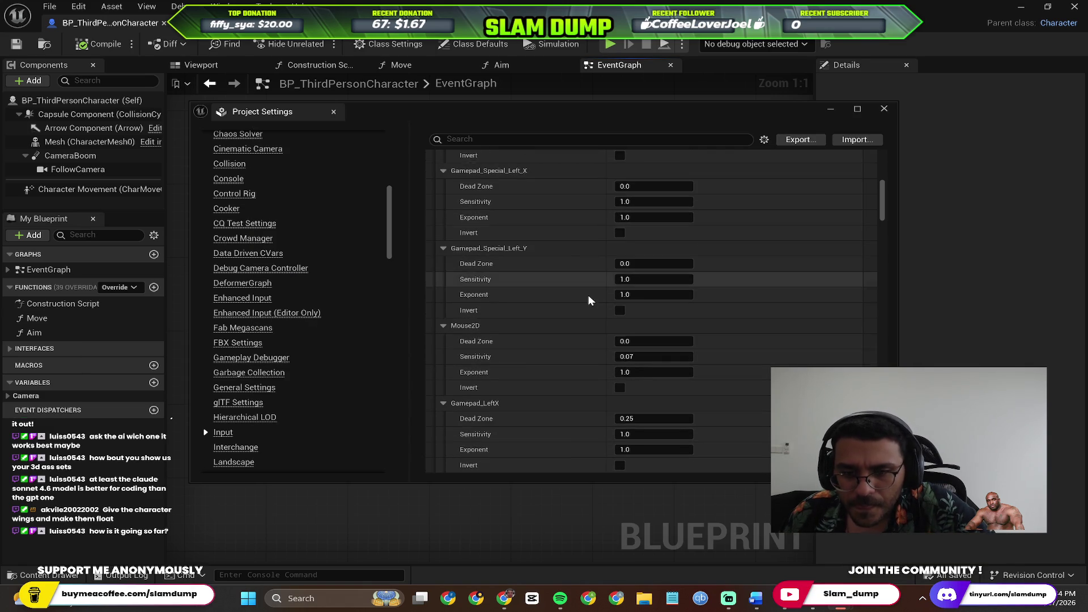
scroll(589, 312, "down", 12)
scroll(588, 314, "down", 12)
scroll(588, 314, "down", 12)
scroll(589, 315, "down", 12)
scroll(593, 331, "down", 10)
mouse_move(884, 345)
left_mouse_down()
mouse_move(884, 391)
mouse_move(884, 156)
left_mouse_up()
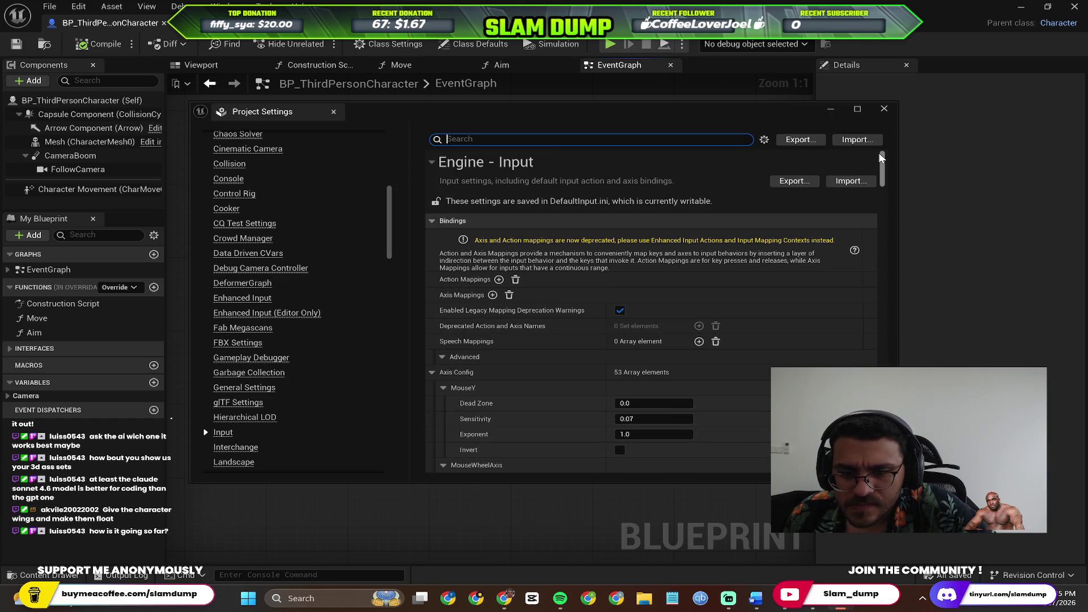
scroll(691, 418, "down", 3)
scroll(538, 343, "down", 5)
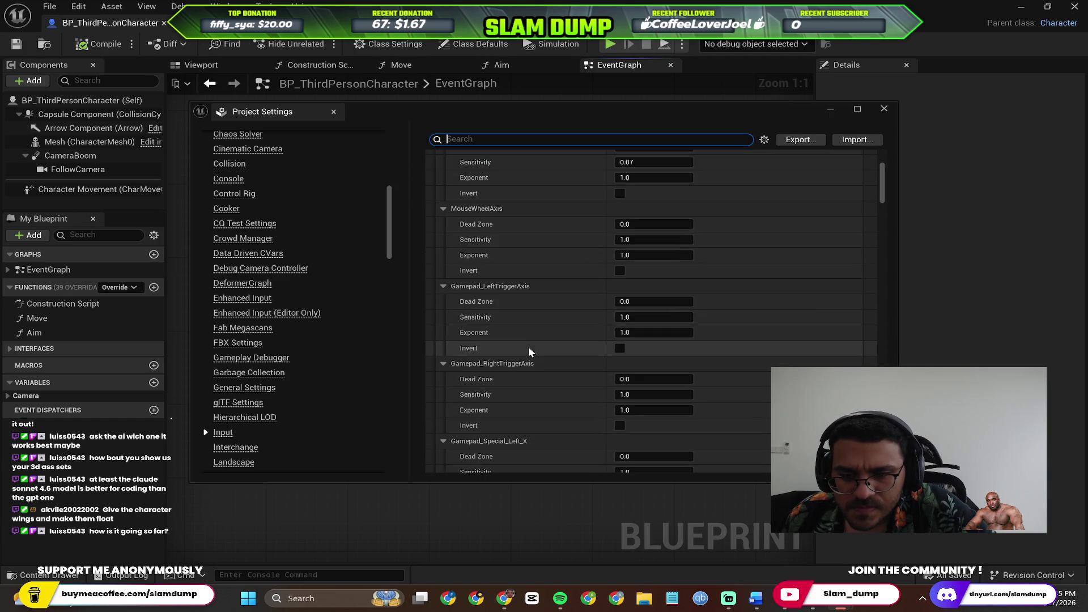
type("move")
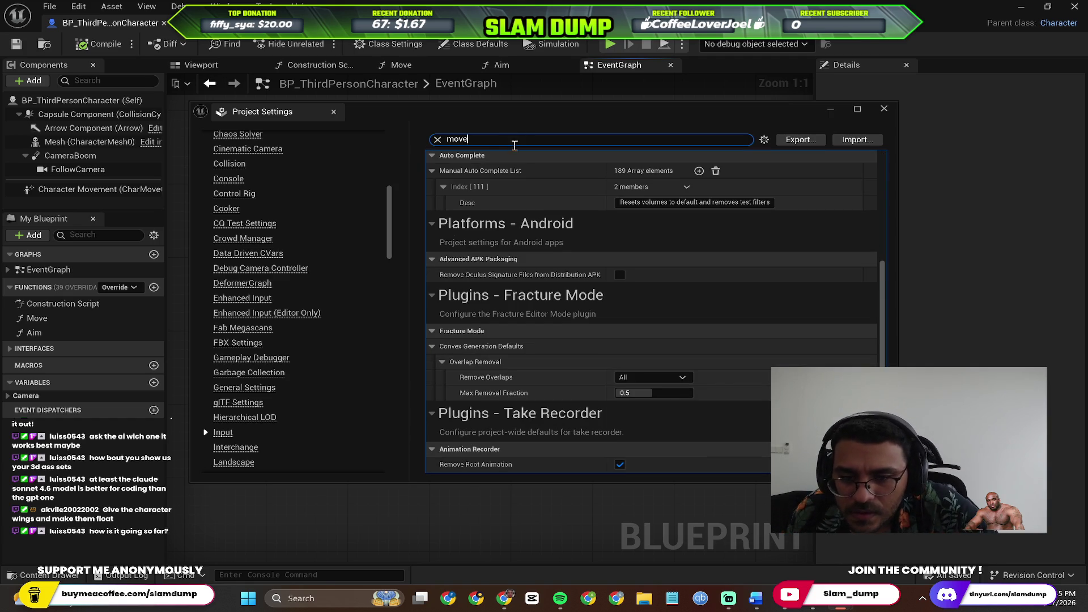
scroll(612, 323, "up", 2)
scroll(616, 328, "up", 3)
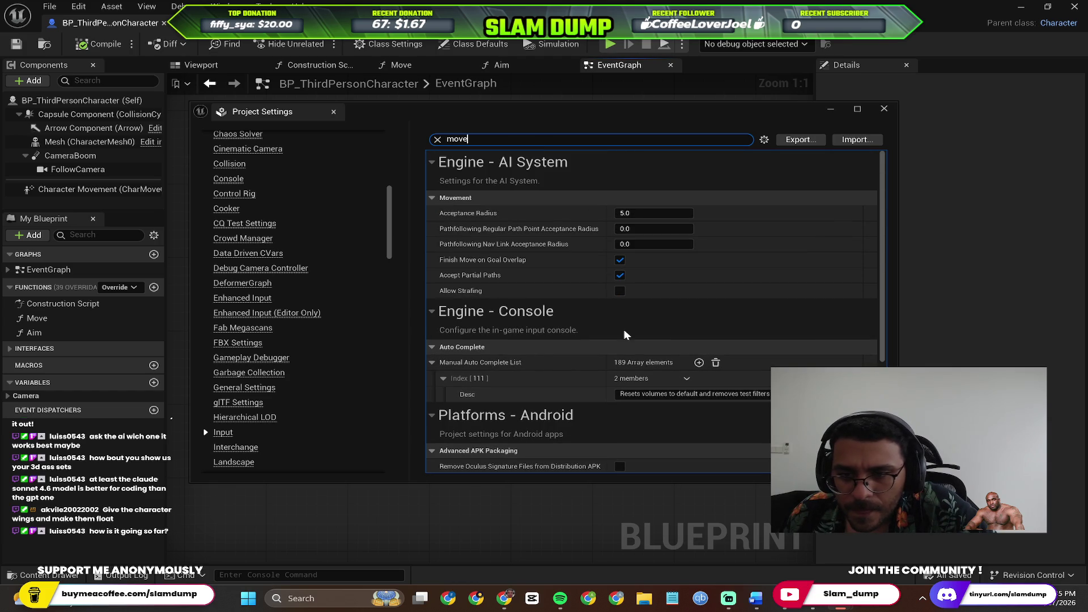
scroll(623, 332, "down", 4)
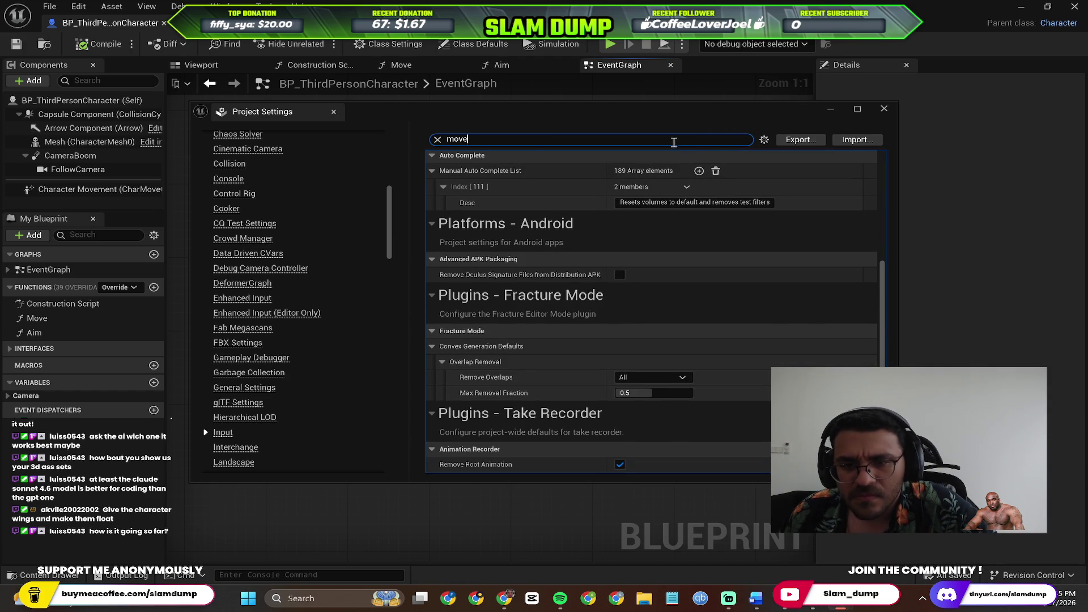
left_click(439, 141)
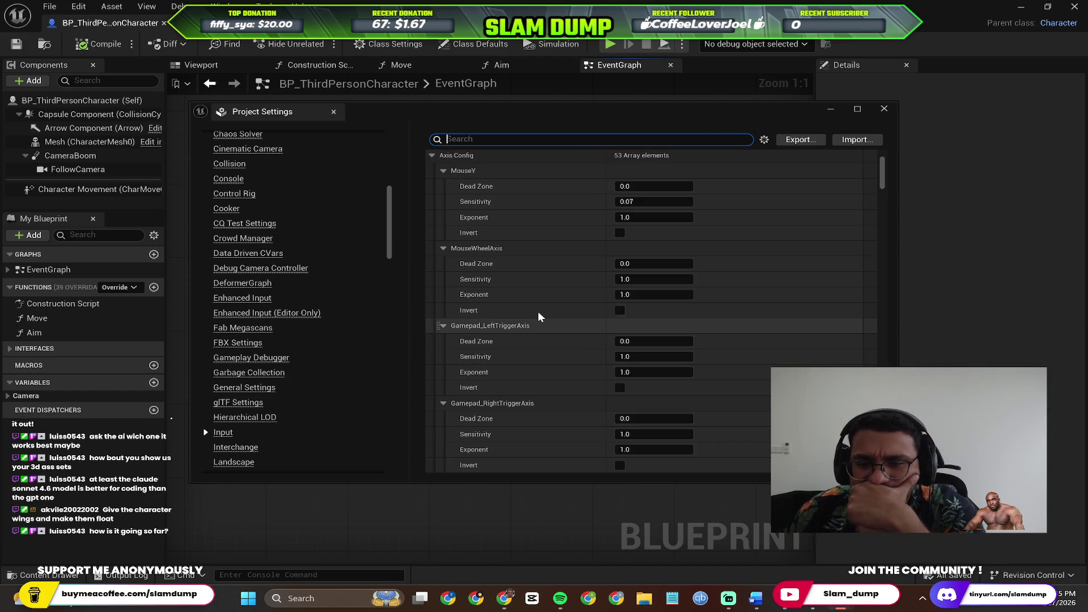
scroll(543, 289, "up", 3)
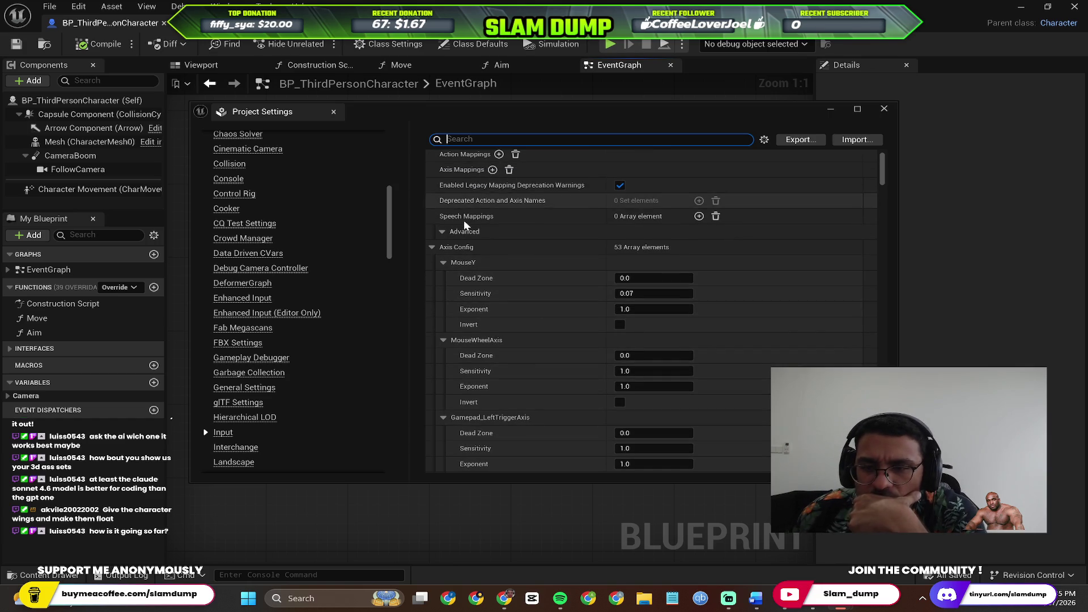
scroll(481, 295, "down", 2)
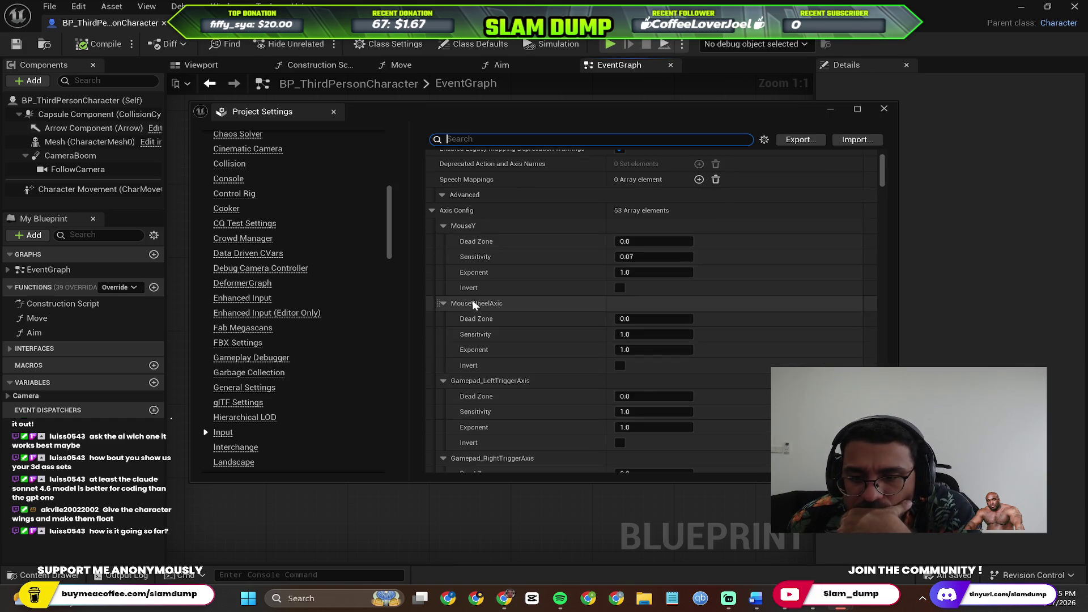
scroll(516, 303, "down", 2)
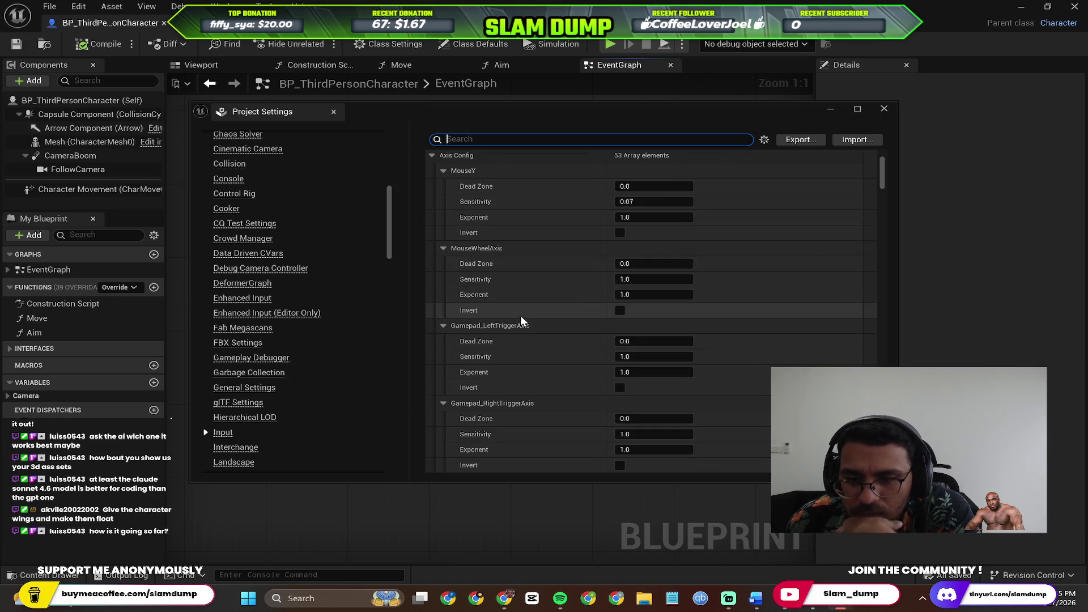
scroll(529, 306, "down", 8)
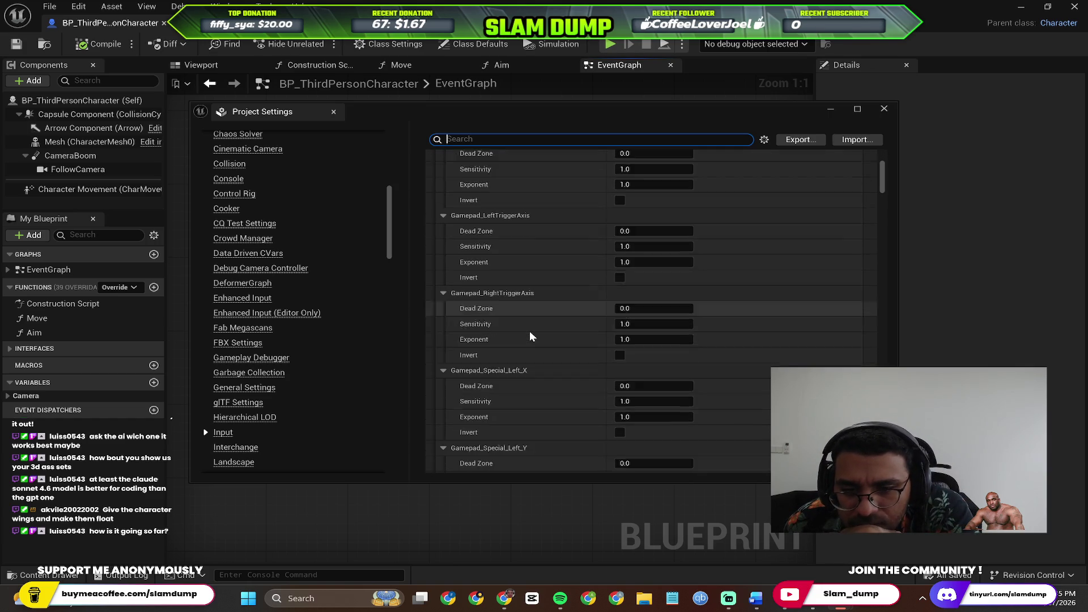
scroll(530, 329, "down", 3)
key("alt+Tab")
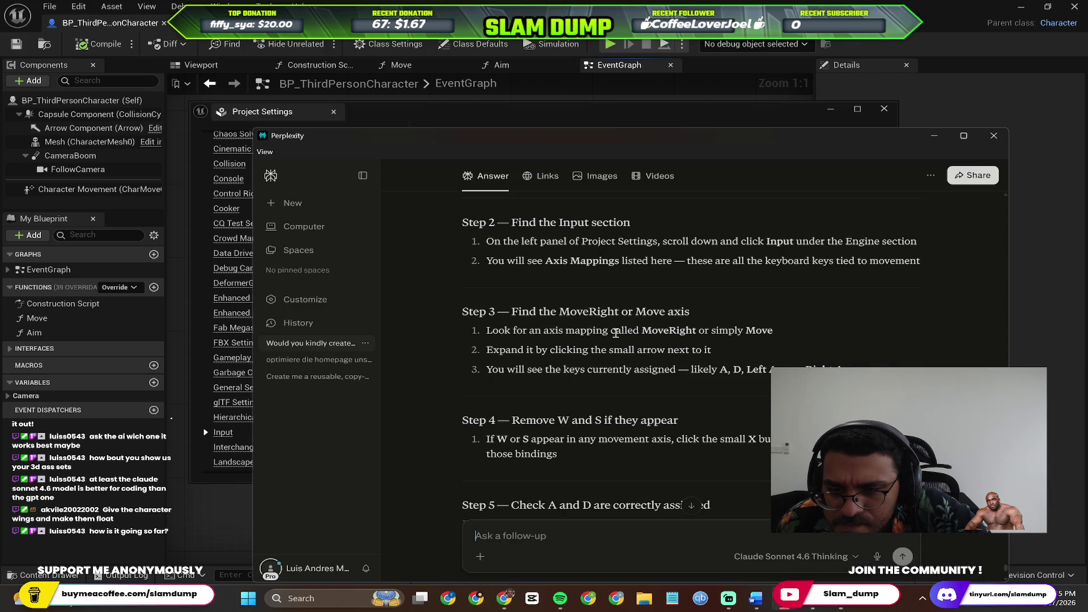
Read Steps 3–5 on removing W and S and checking A and D, then return to Project Settings.
scroll(609, 355, "down", 2)
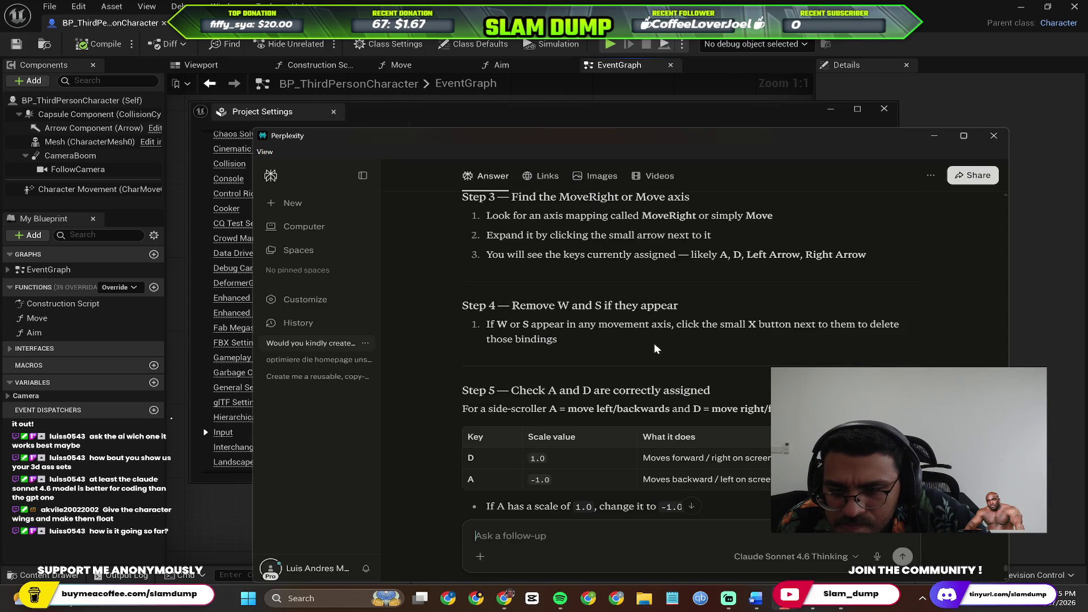
scroll(610, 332, "up", 1)
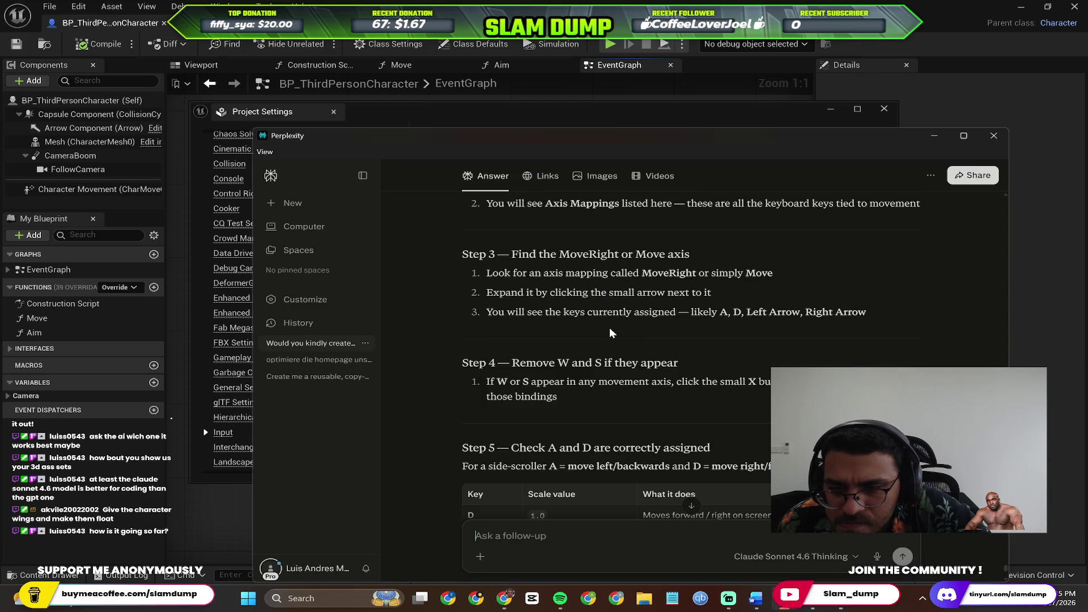
key("alt+Tab")
scroll(599, 351, "down", 1)
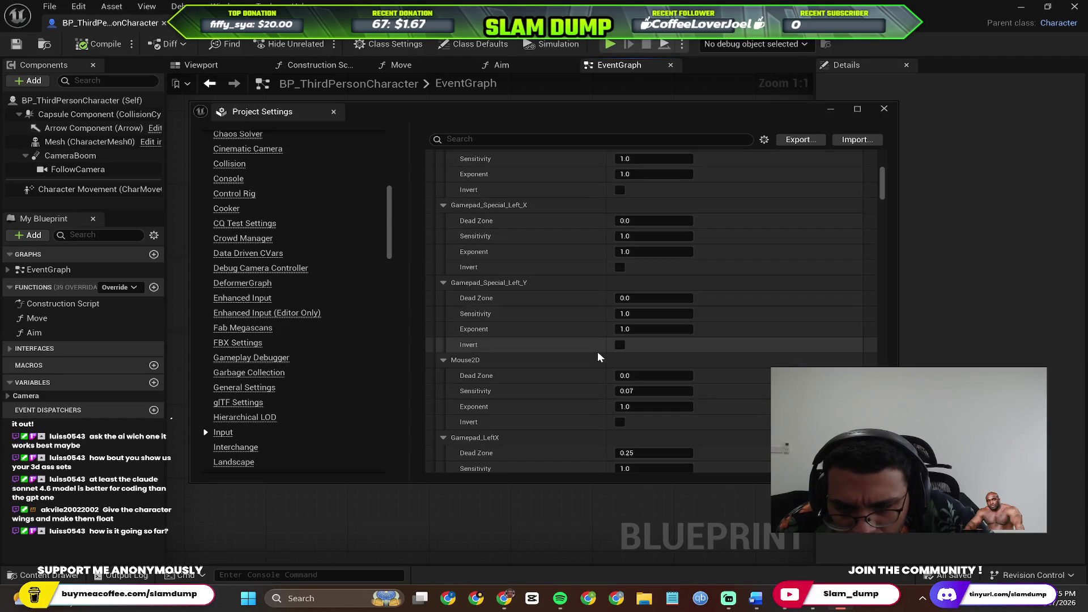
Scroll the Input page and collapse the Axis Config entries.
scroll(593, 351, "up", 10)
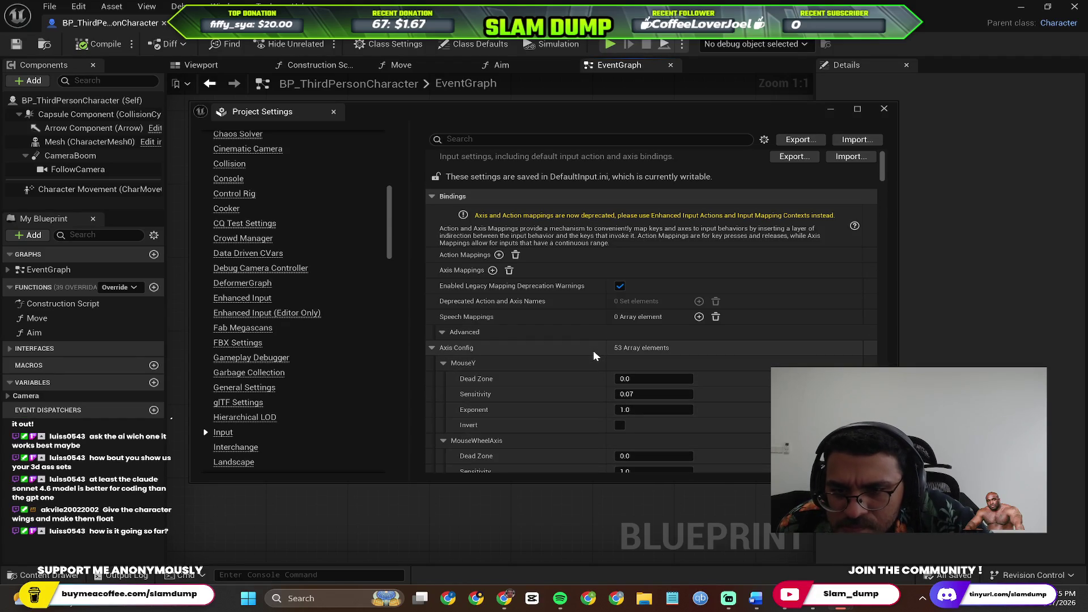
scroll(593, 350, "down", 10)
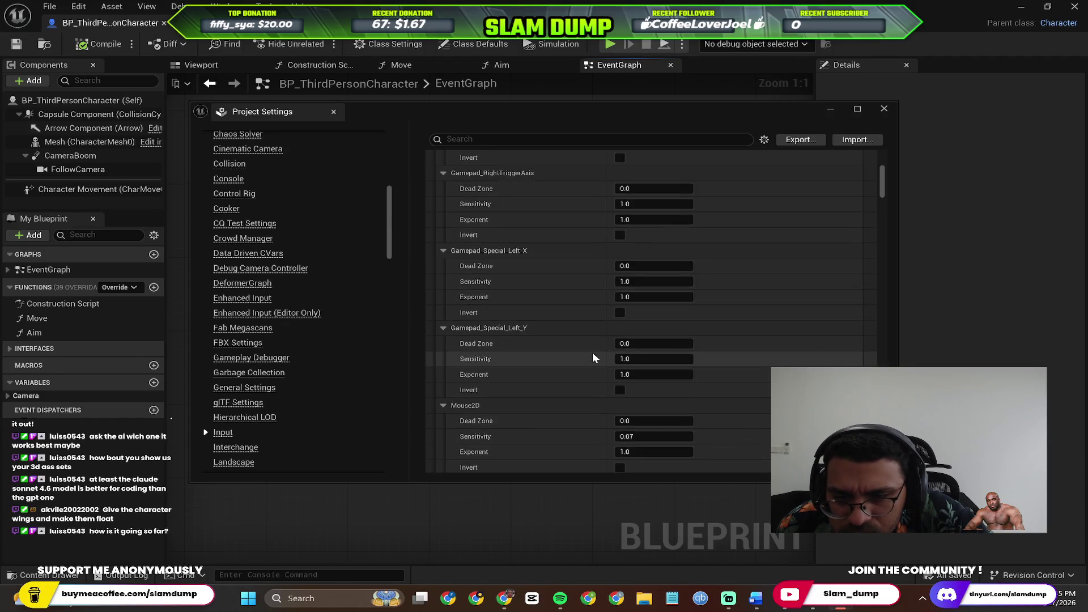
scroll(486, 313, "down", 5)
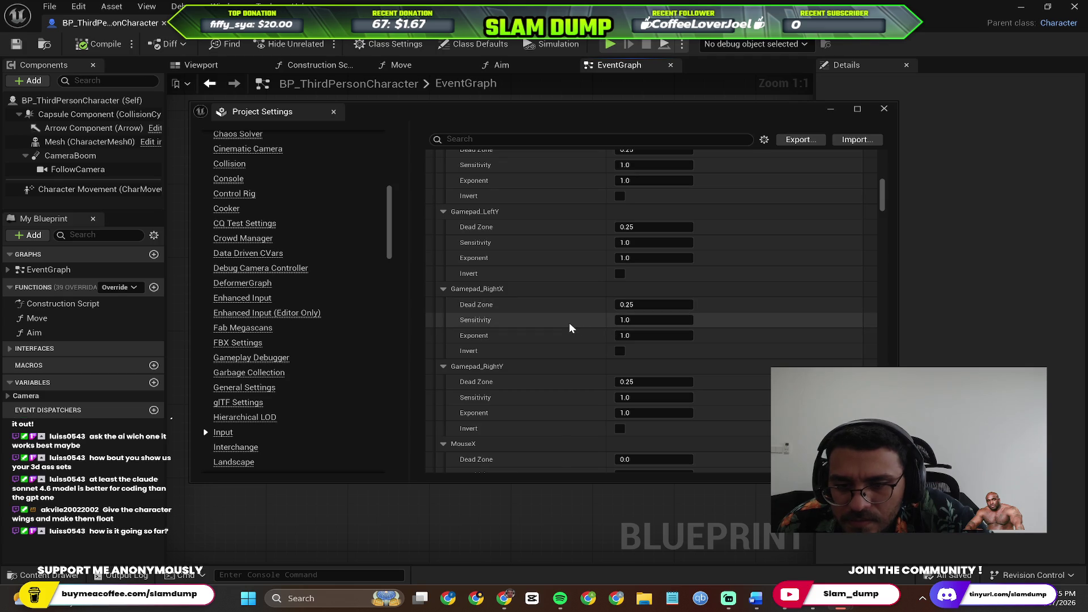
scroll(564, 357, "down", 3)
mouse_move(881, 206)
left_mouse_down()
mouse_move(881, 431)
mouse_move(845, 145)
left_mouse_up()
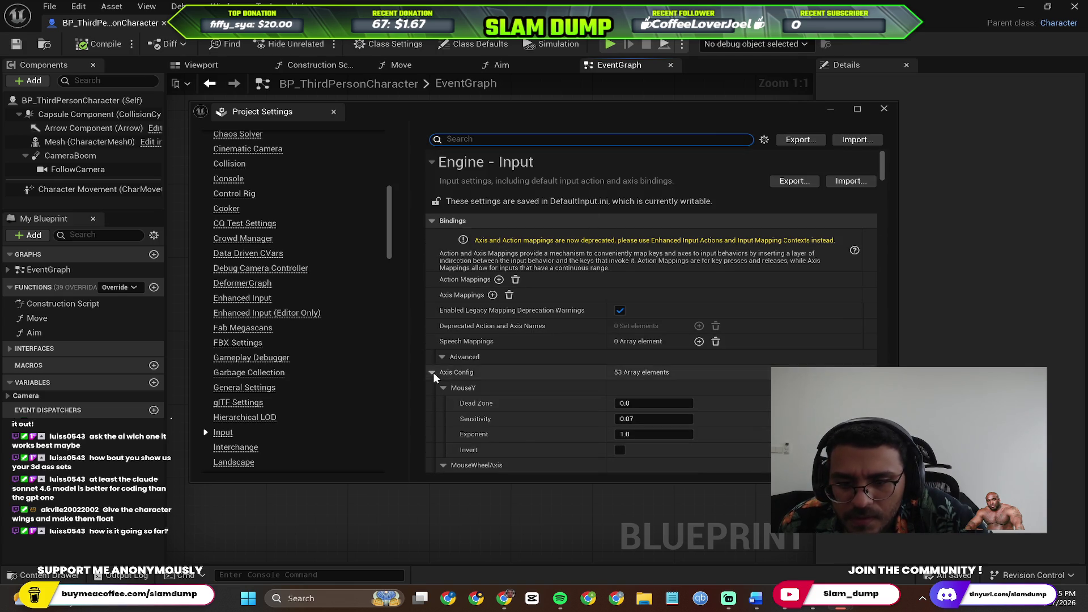
left_click(441, 358)
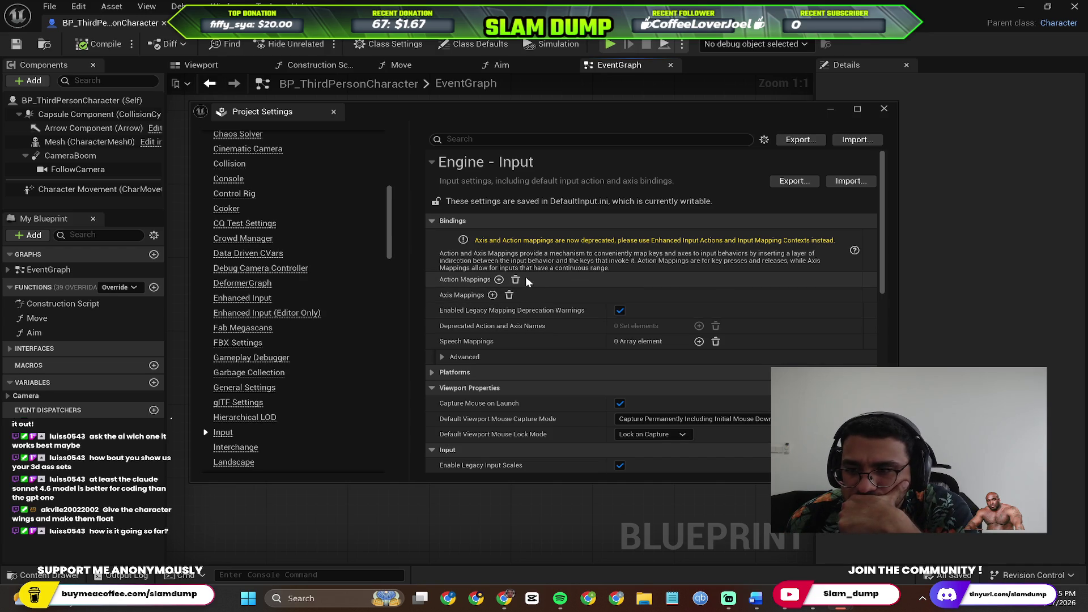
Expand the Console Keys list and the Virtual Keyboard advanced options.
scroll(492, 306, "down", 3)
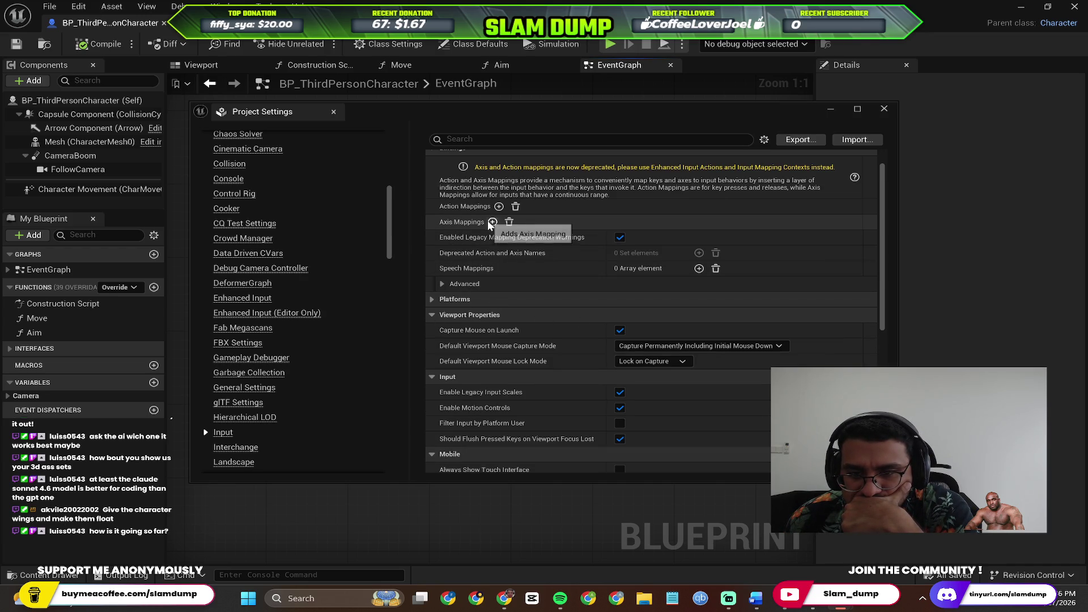
scroll(491, 308, "down", 12)
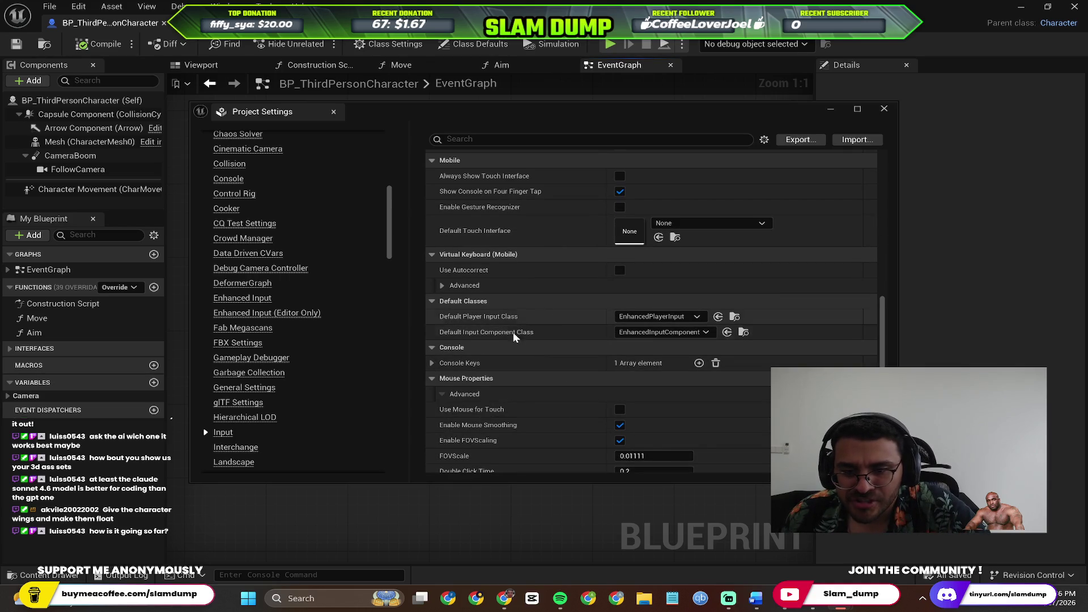
scroll(488, 366, "down", 1)
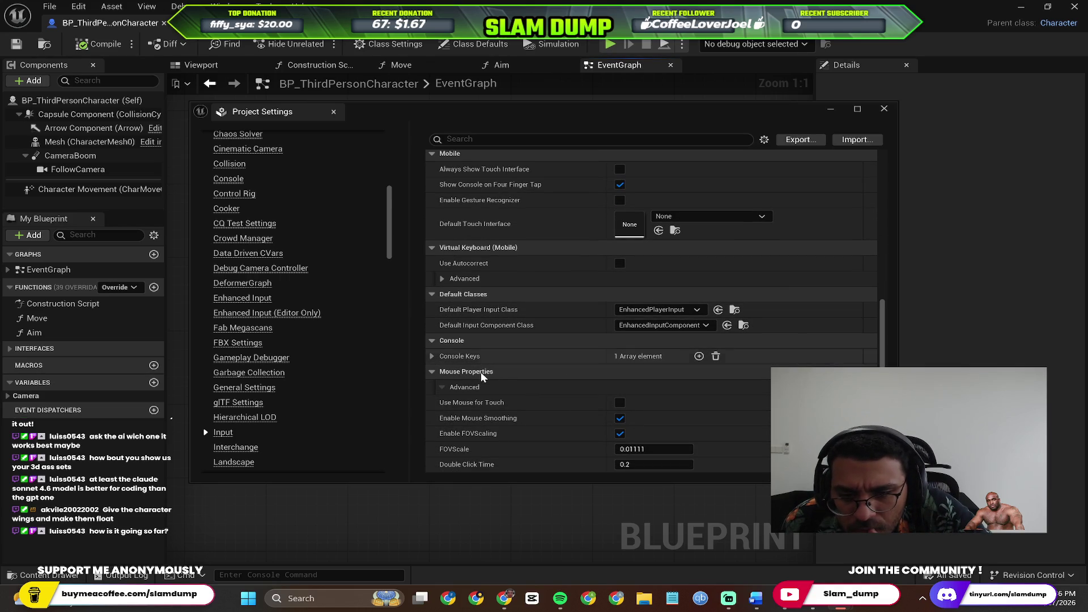
left_click(434, 355)
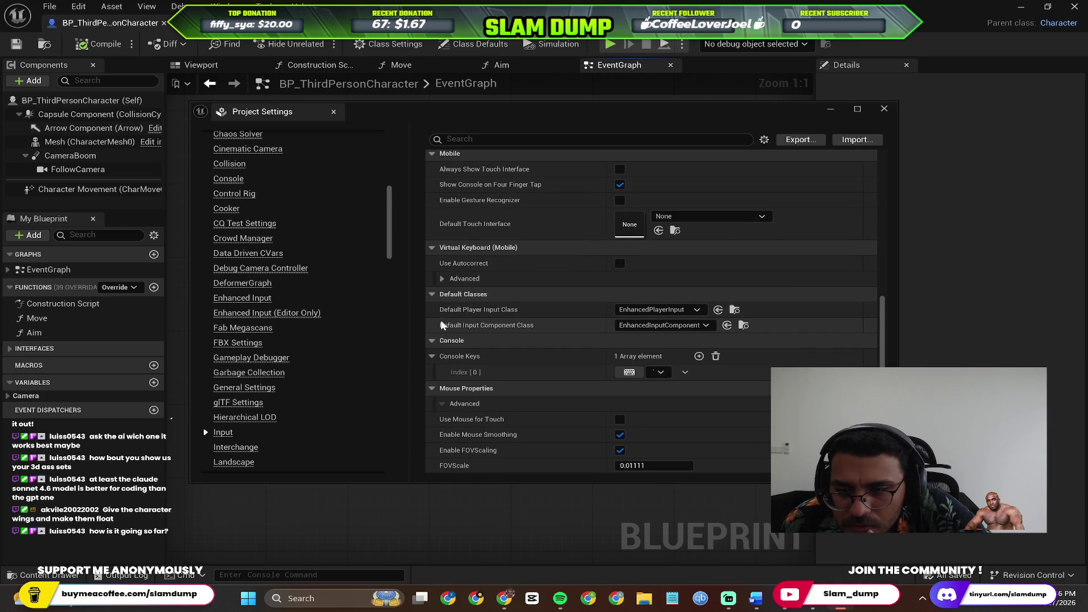
left_click(442, 278)
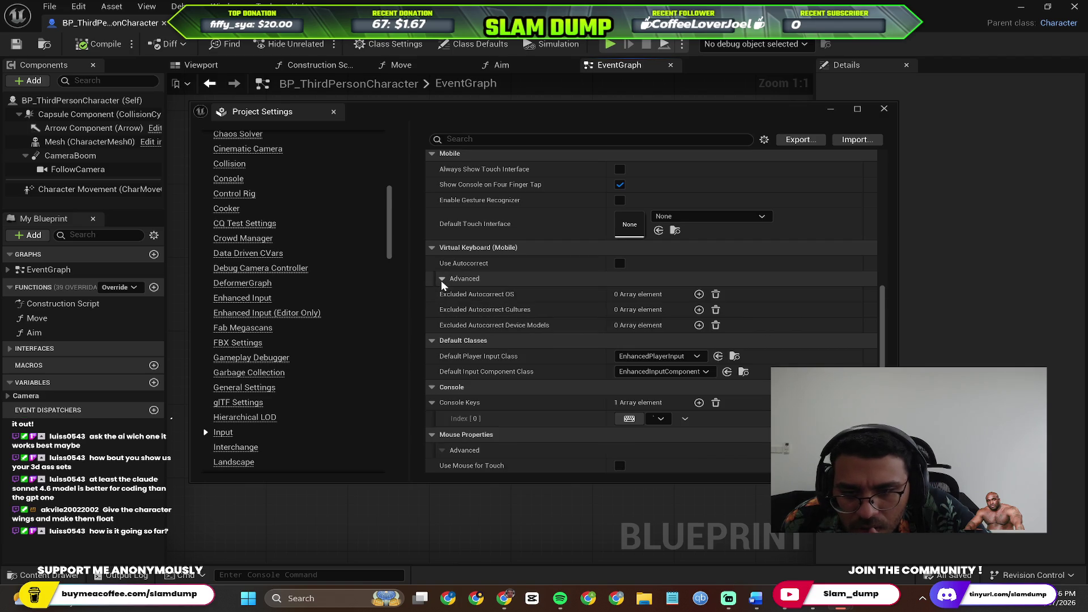
Re-expand Bindings Advanced to show Axis Config with MouseY and MouseWheelAxis, then focus the search box.
scroll(486, 290, "up", 3)
scroll(487, 290, "up", 5)
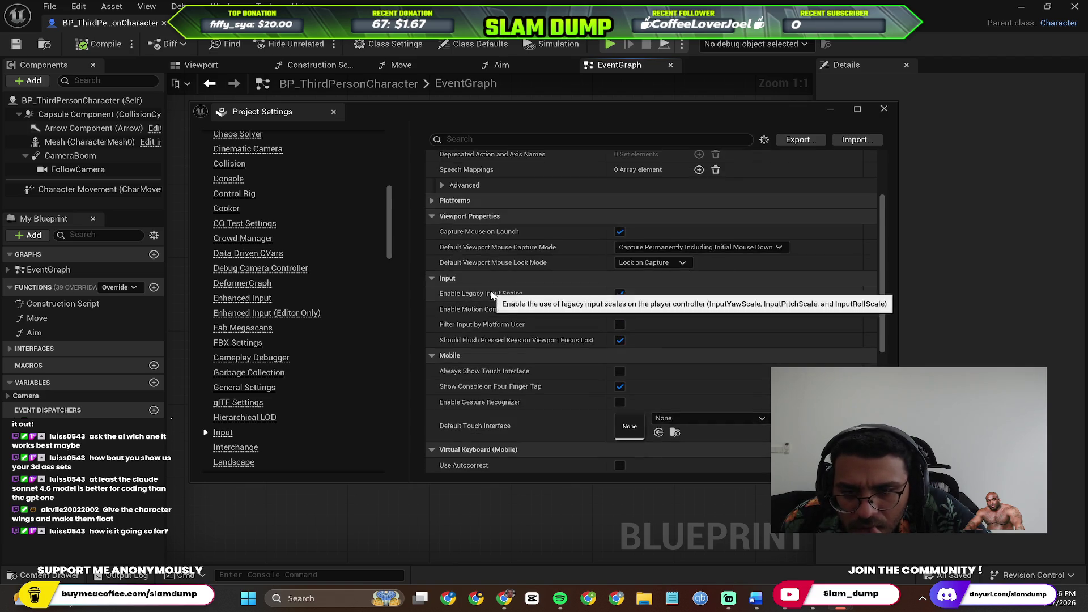
left_click(441, 332)
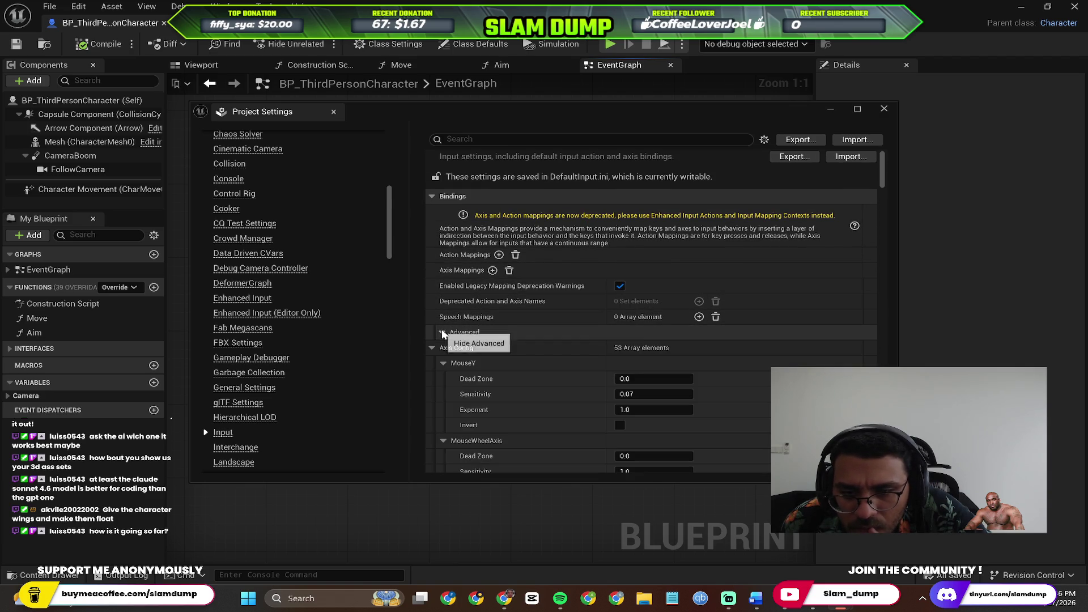
scroll(510, 351, "down", 3)
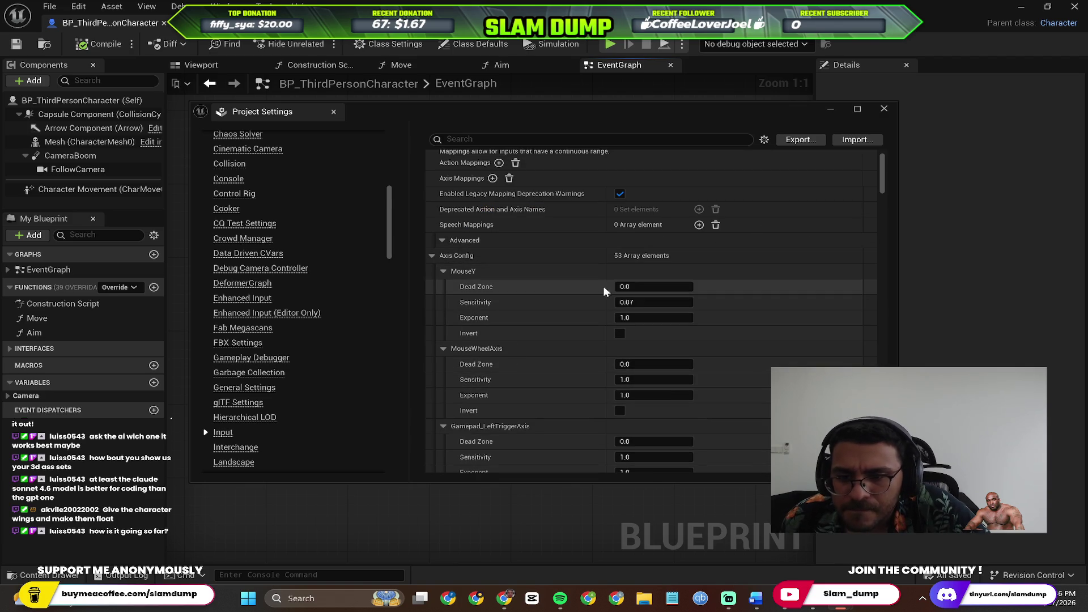
scroll(489, 229, "up", 4)
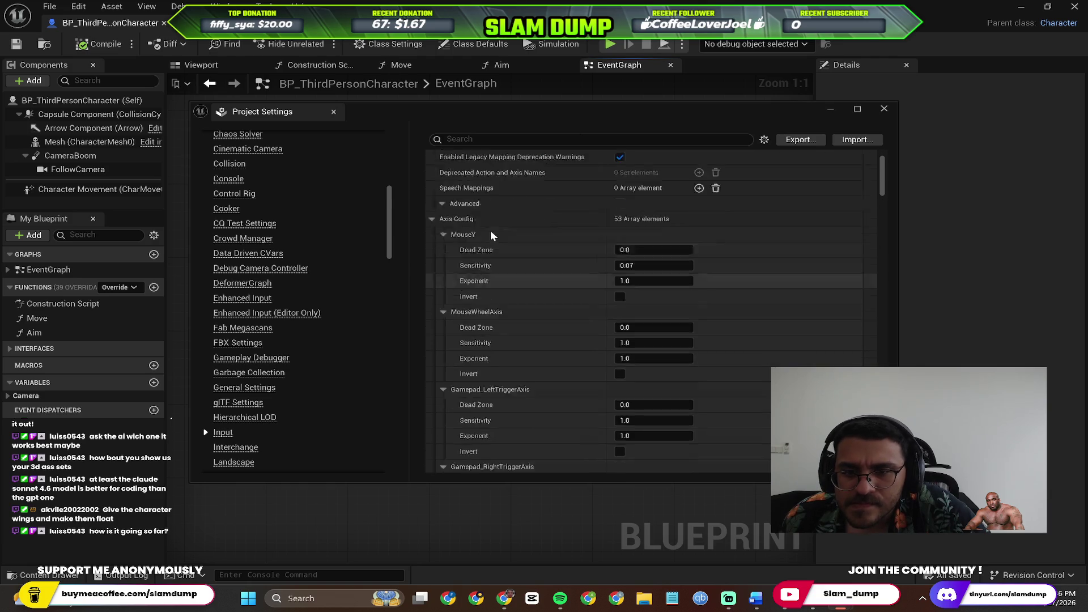
left_click(512, 139)
type("move")
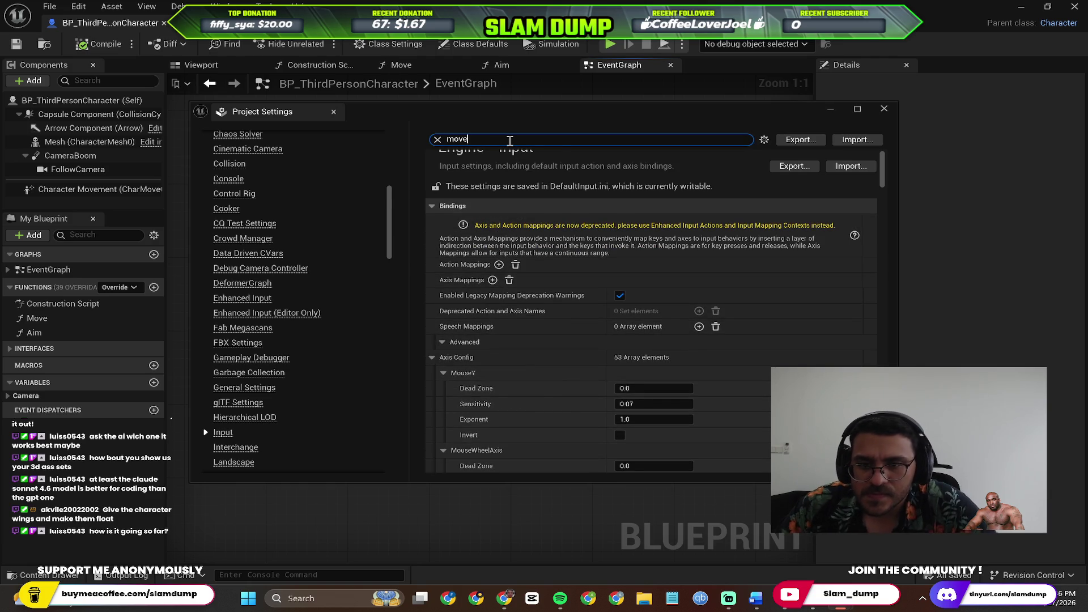
Replace the settings search term with 'key' and scroll through the filtered results.
scroll(539, 256, "down", 3)
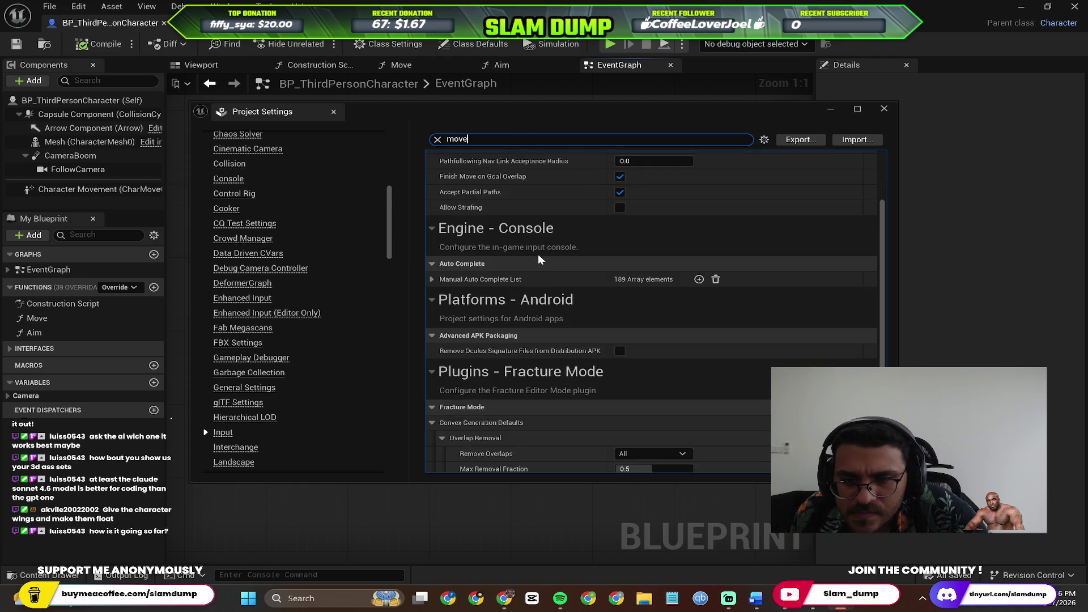
scroll(538, 256, "up", 3)
scroll(538, 256, "down", 1)
scroll(538, 254, "down", 2)
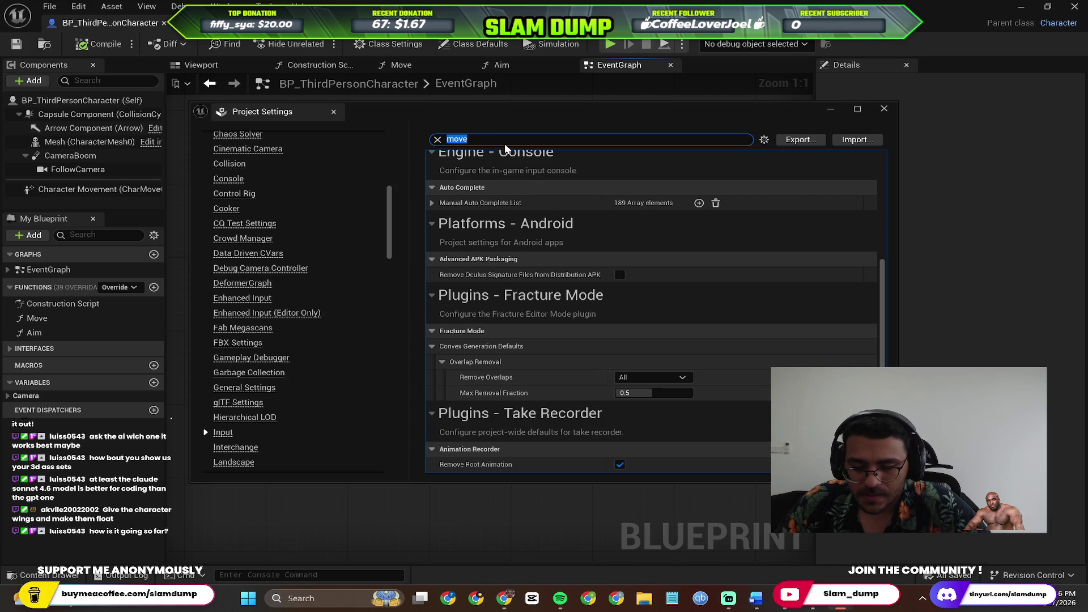
type("k")
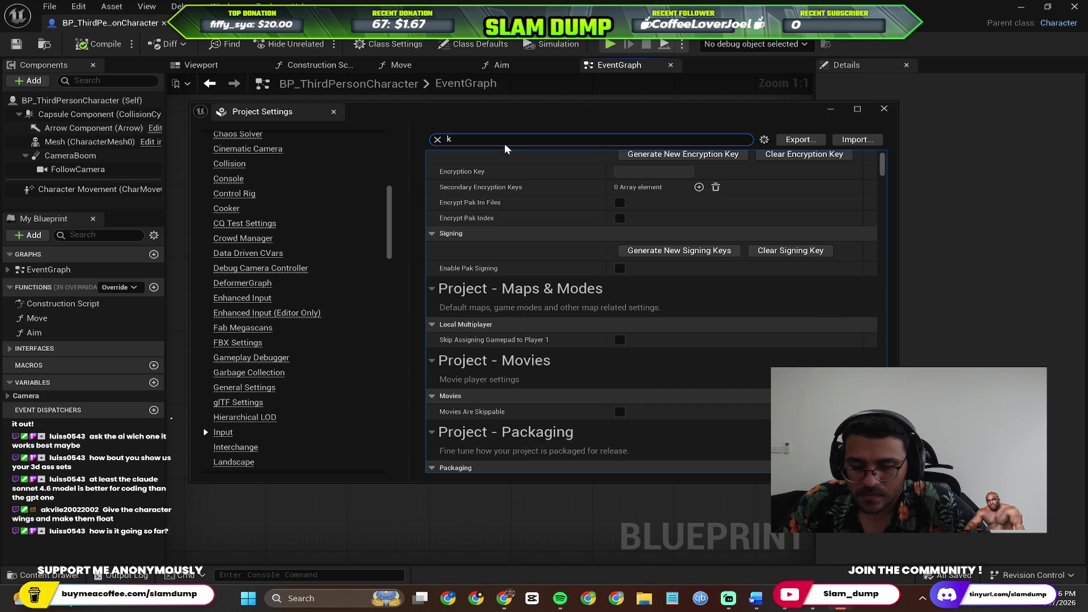
type("ut")
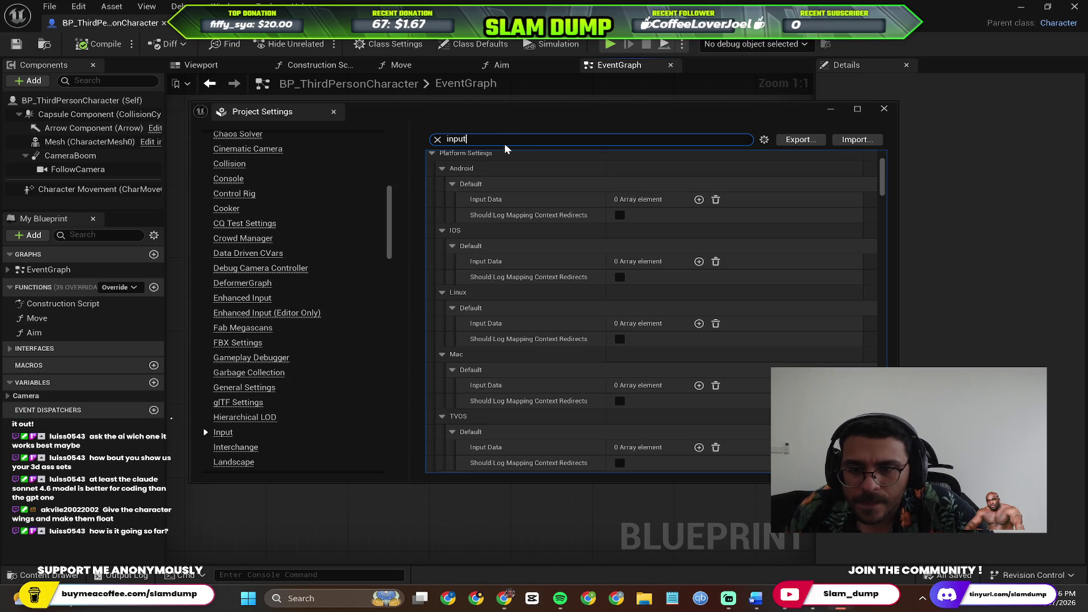
key("ctrl+a")
type("key")
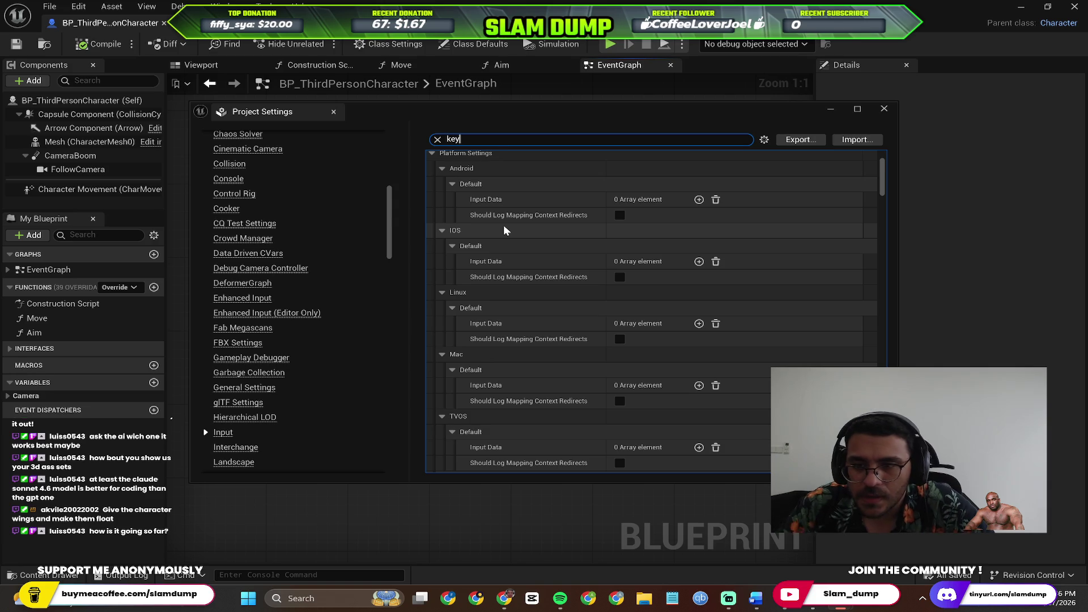
scroll(500, 221, "up", 2)
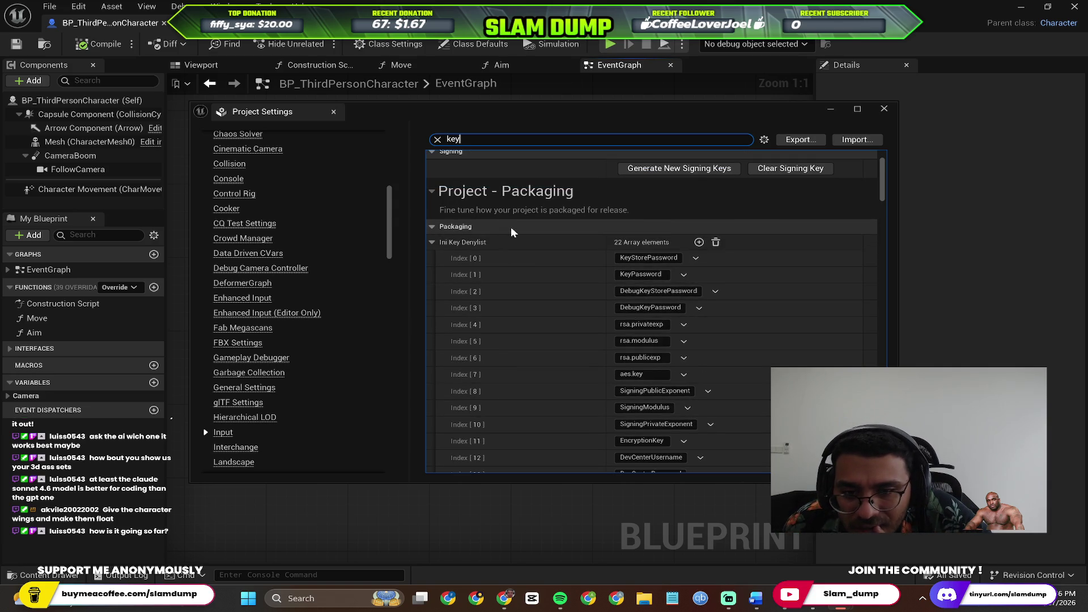
scroll(538, 258, "down", 10)
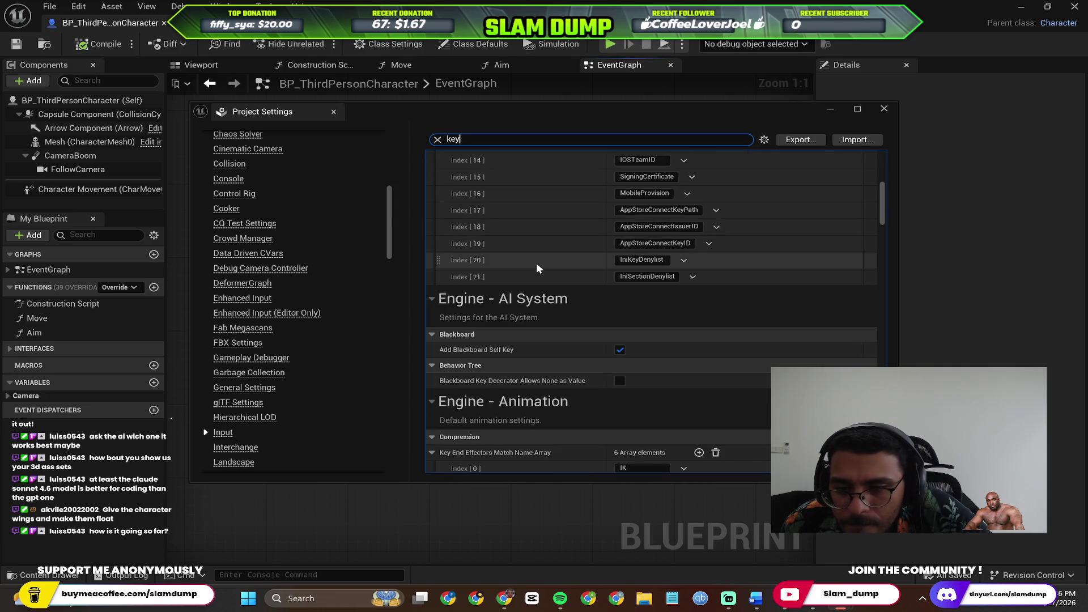
scroll(538, 268, "down", 10)
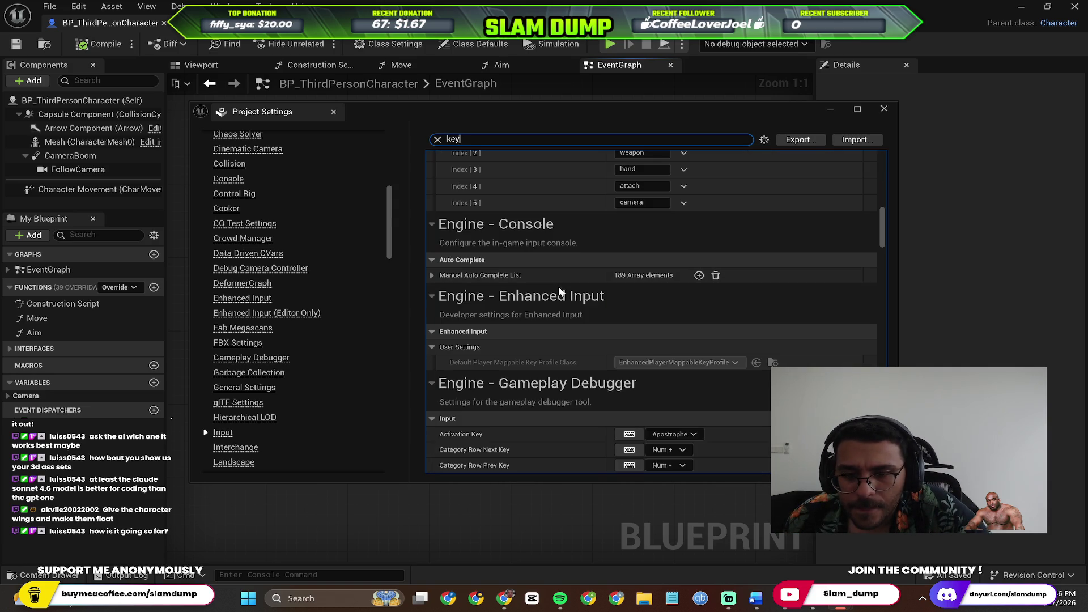
Scroll further through the key-filtered settings, then switch over to the Perplexity answer.
key("alt+Tab")
key("Escape")
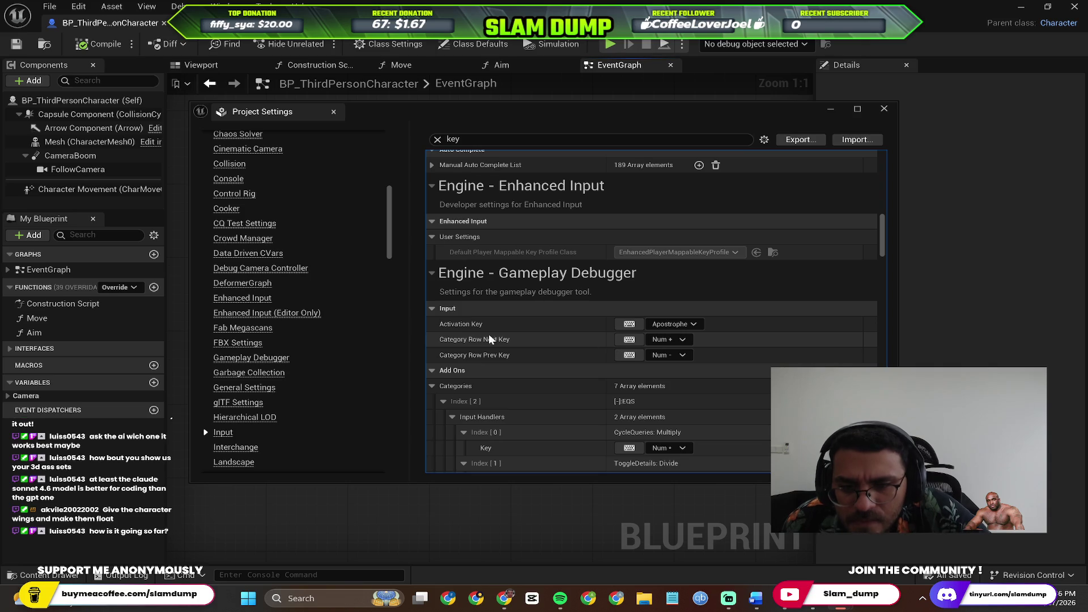
scroll(528, 327, "down", 5)
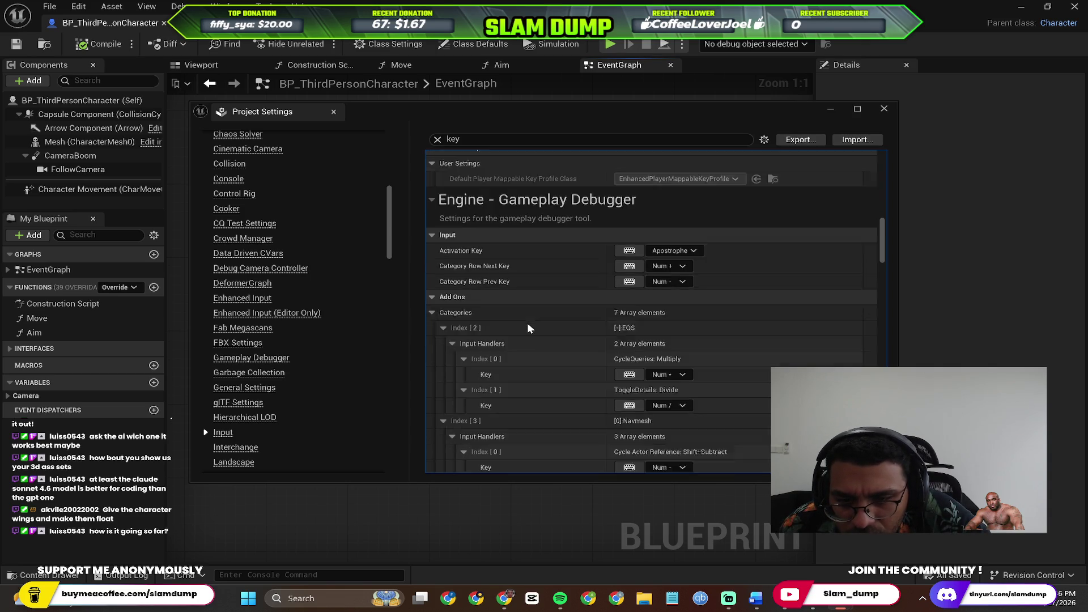
scroll(527, 328, "down", 10)
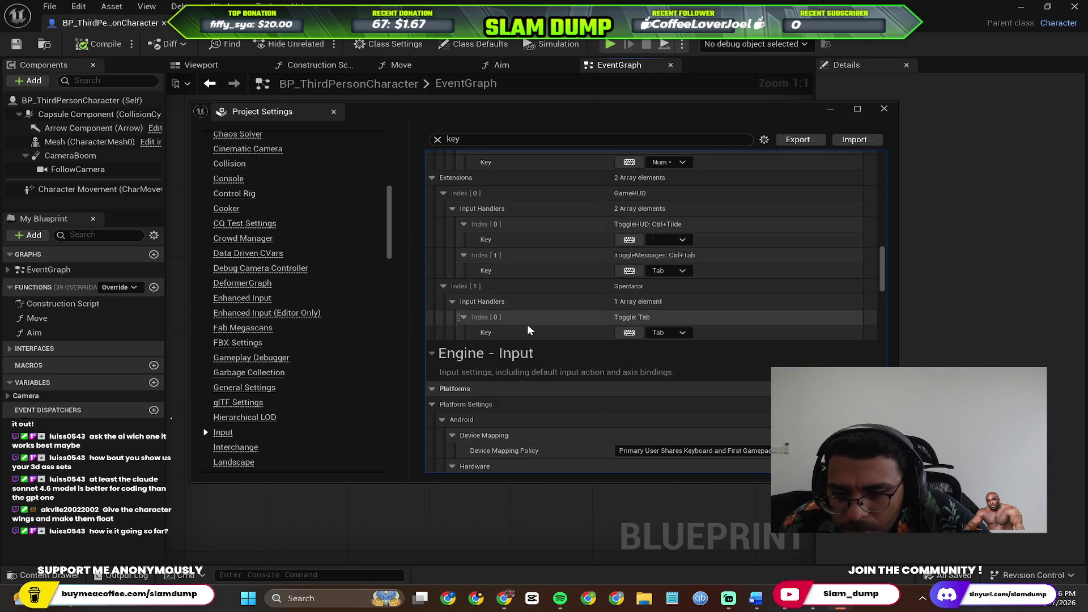
scroll(534, 337, "down", 5)
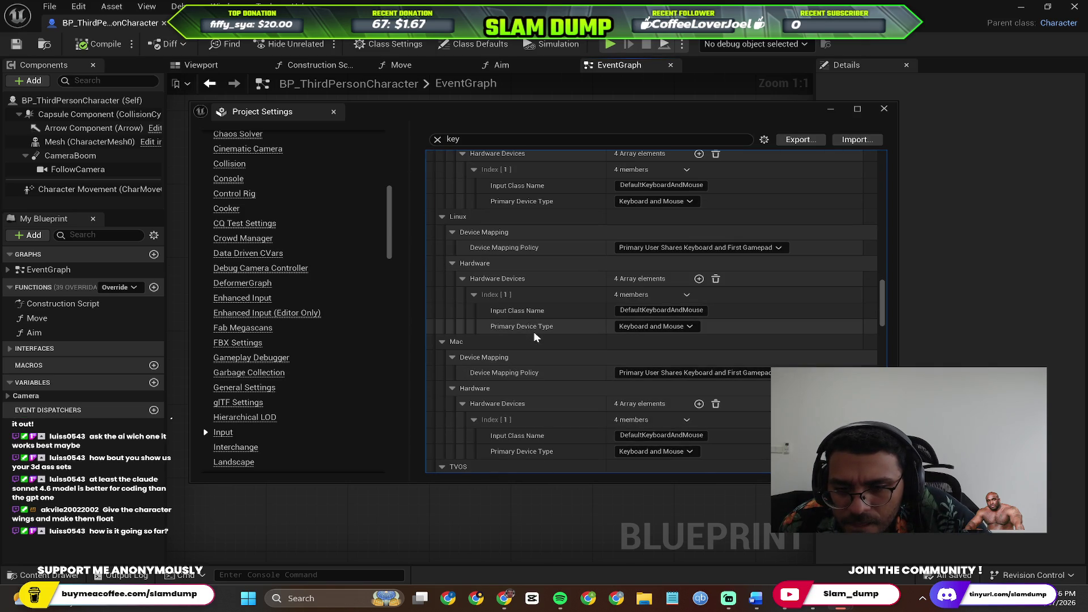
scroll(534, 337, "up", 4)
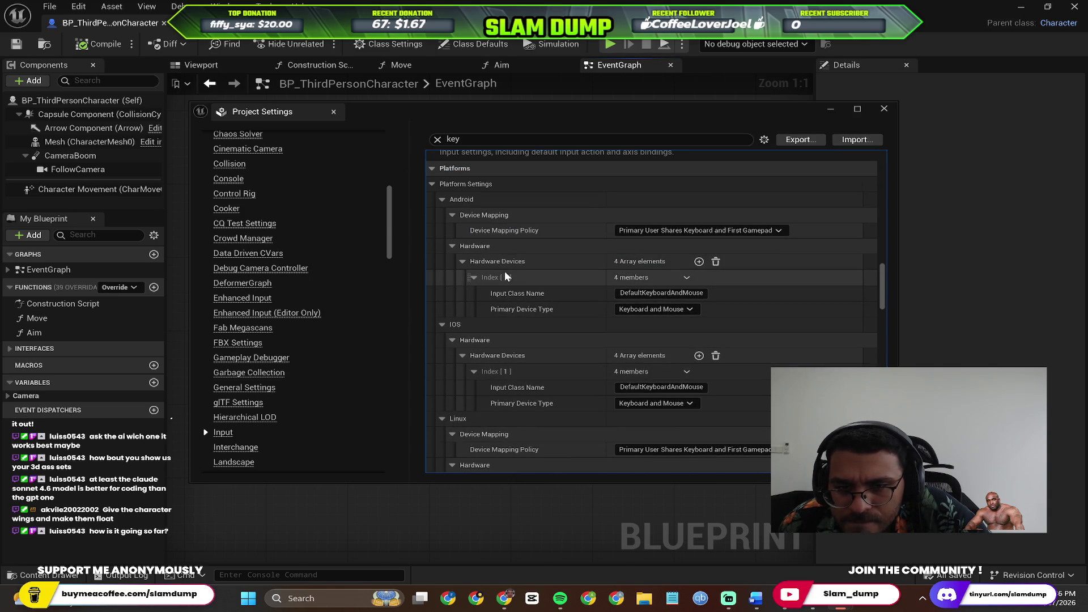
scroll(493, 284, "down", 4)
scroll(498, 295, "down", 6)
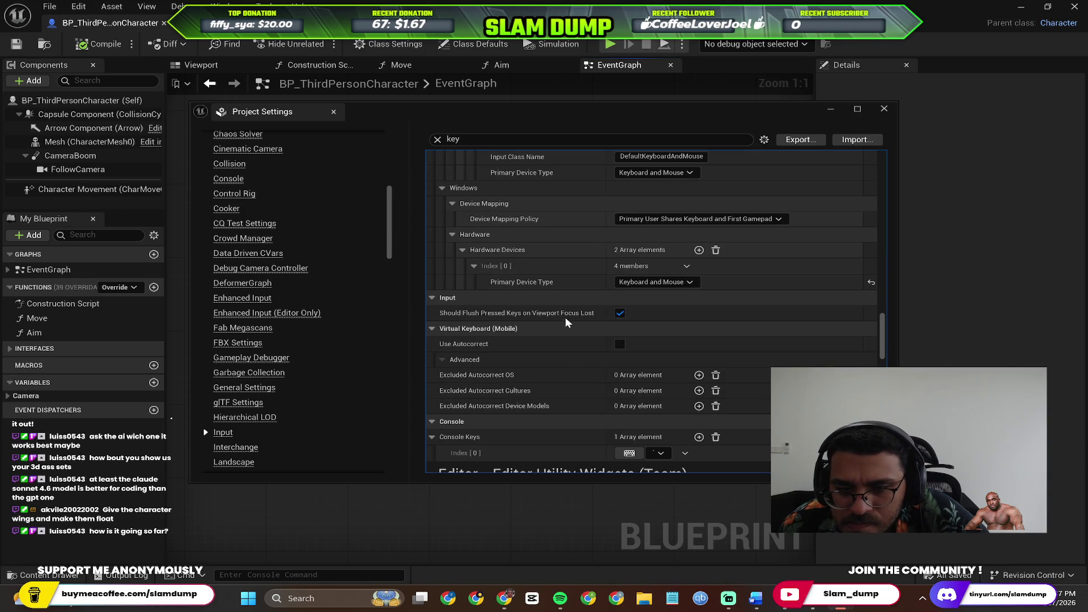
scroll(556, 328, "down", 3)
scroll(557, 336, "down", 9)
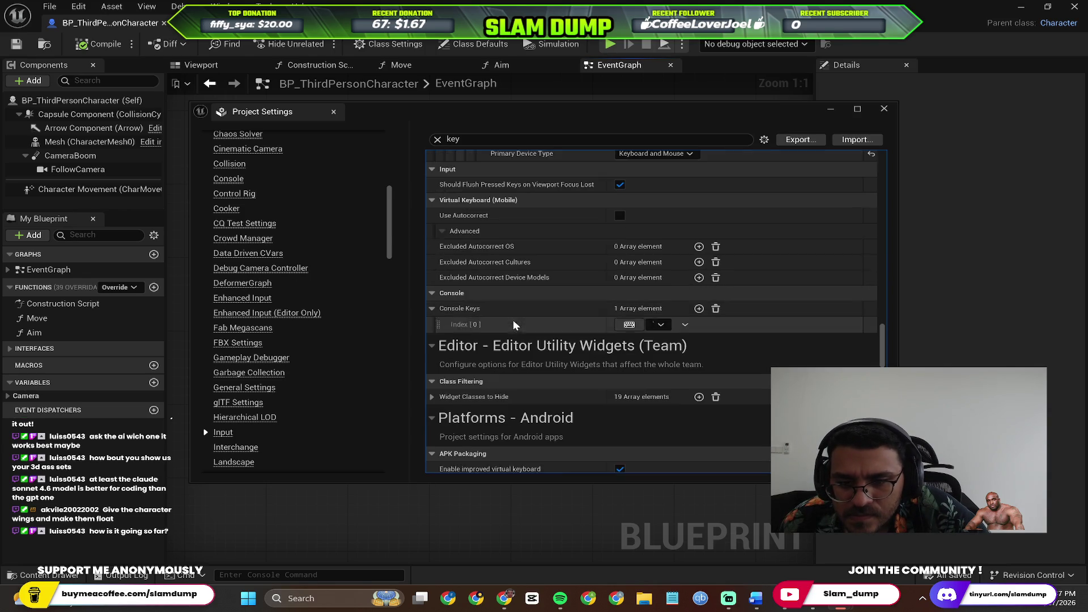
key("alt+Tab")
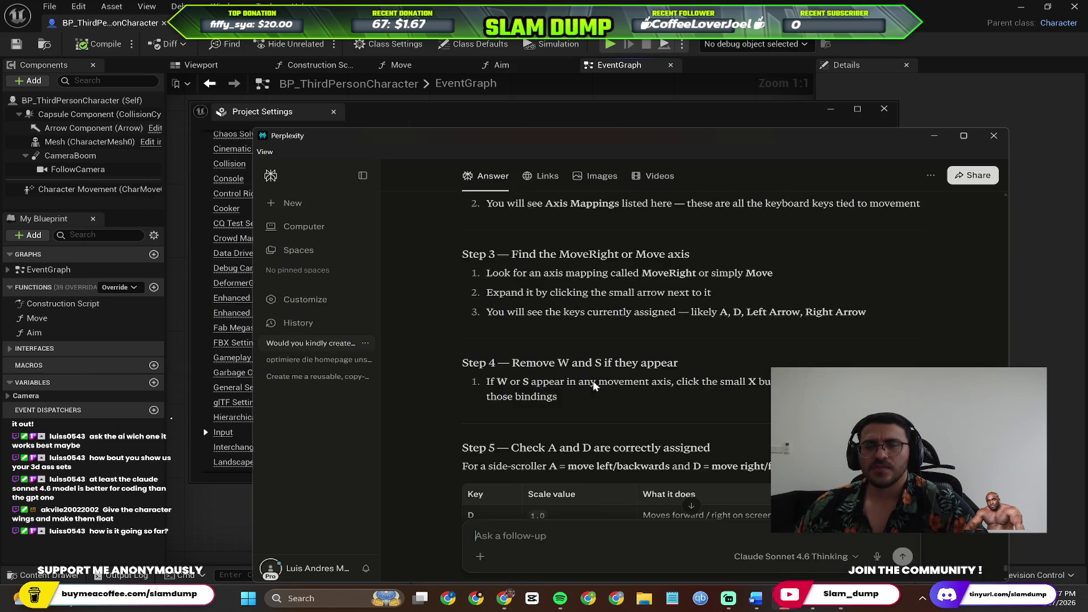
Review the Perplexity answer again and open its cited YouTube source link.
scroll(592, 354, "down", 3)
scroll(600, 311, "up", 5)
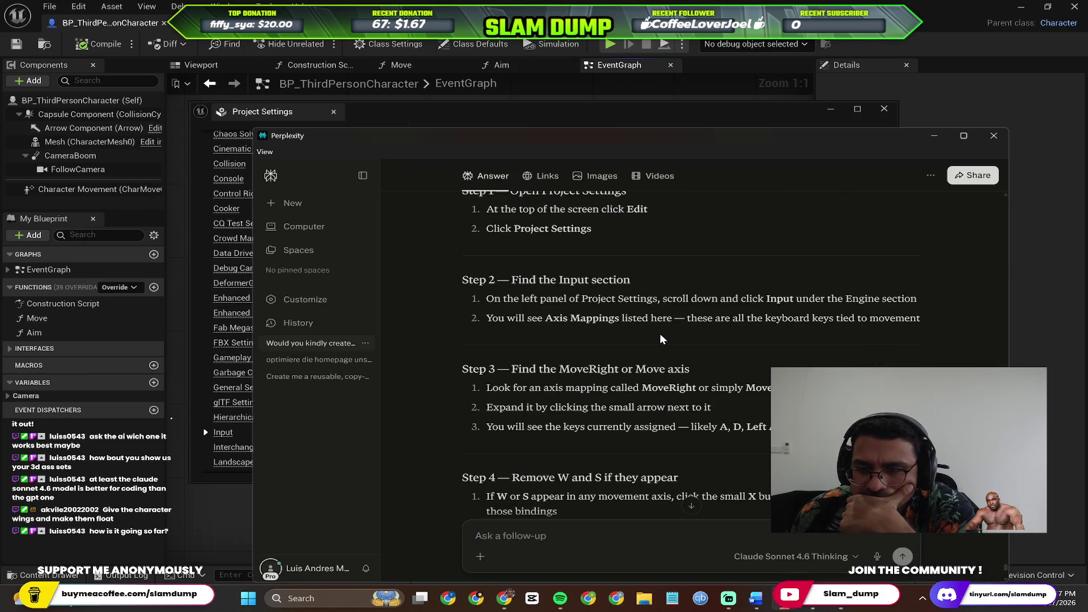
key("alt+Tab")
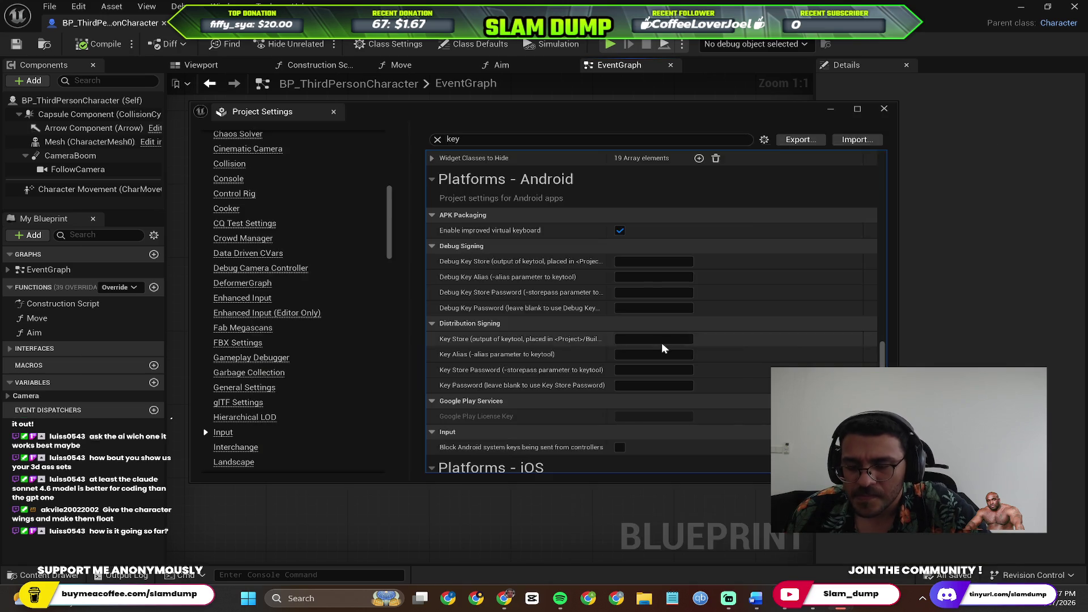
key("alt+Tab")
scroll(680, 359, "down", 4)
scroll(581, 337, "up", 10)
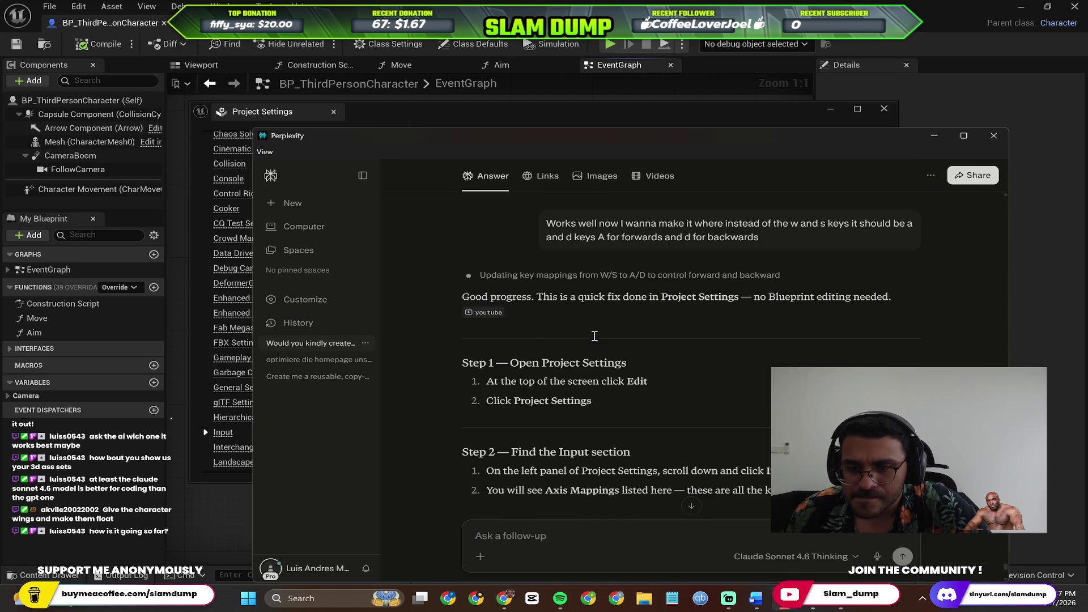
left_click(502, 321)
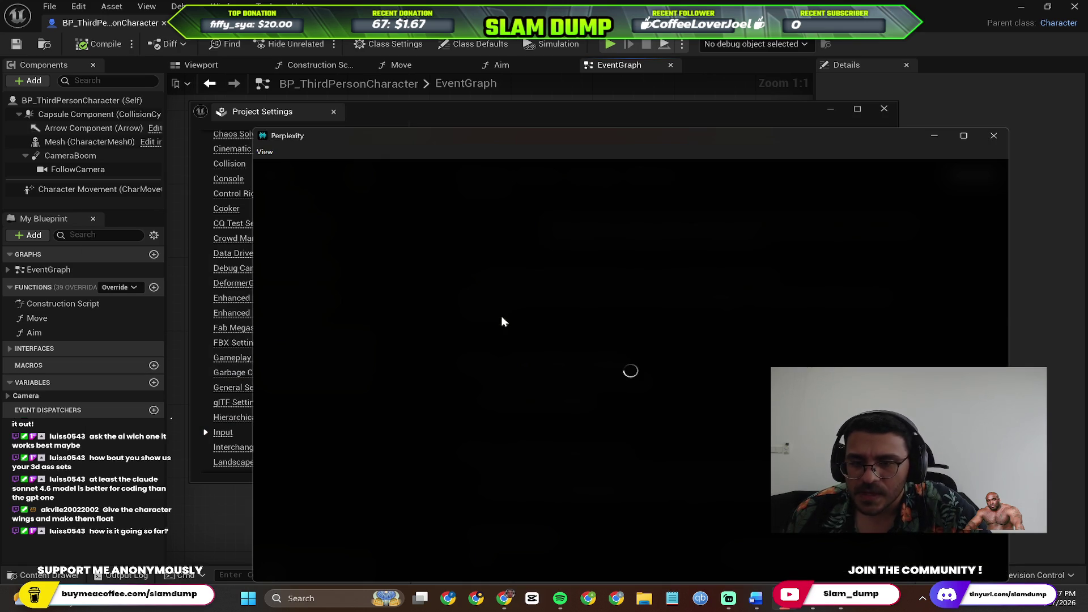
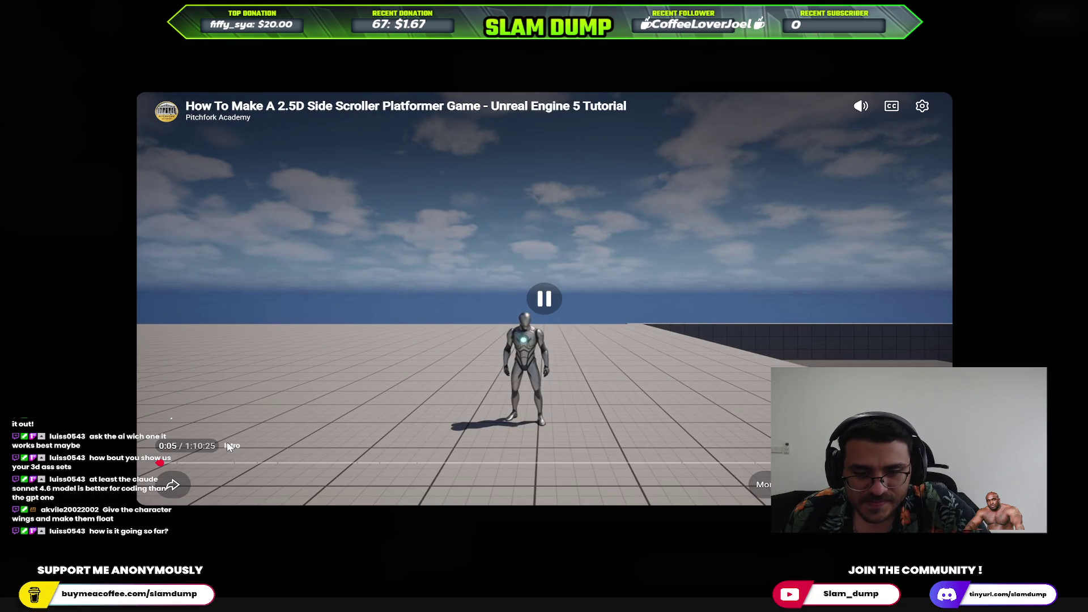
Full-screen the tutorial, jump through its chapters to 21:18 in camera height lock, and pause.
double_click(229, 446)
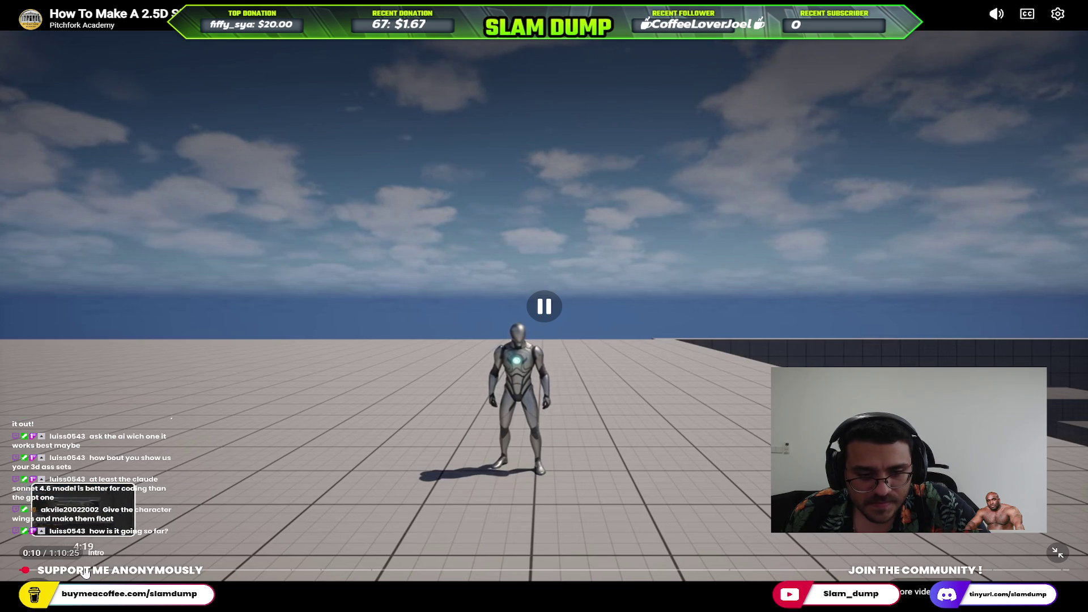
left_click(83, 570)
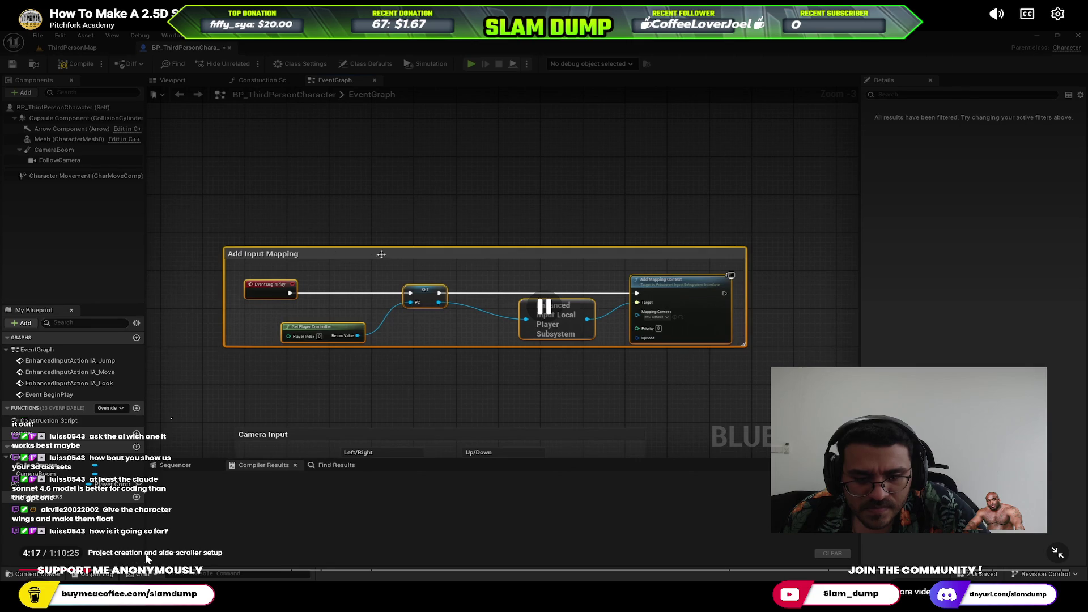
left_click(131, 571)
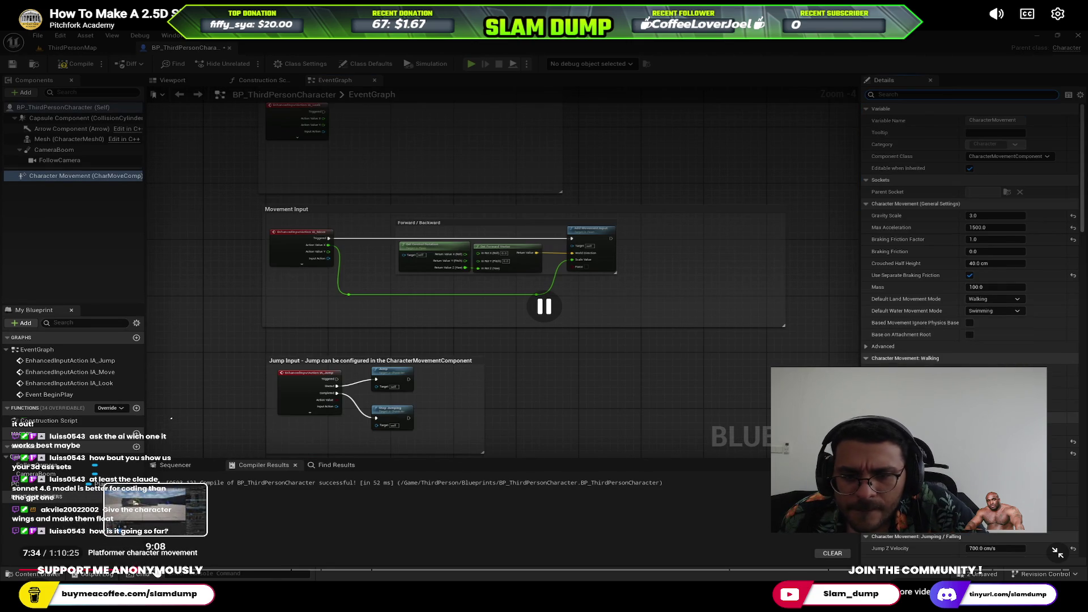
left_click(149, 571)
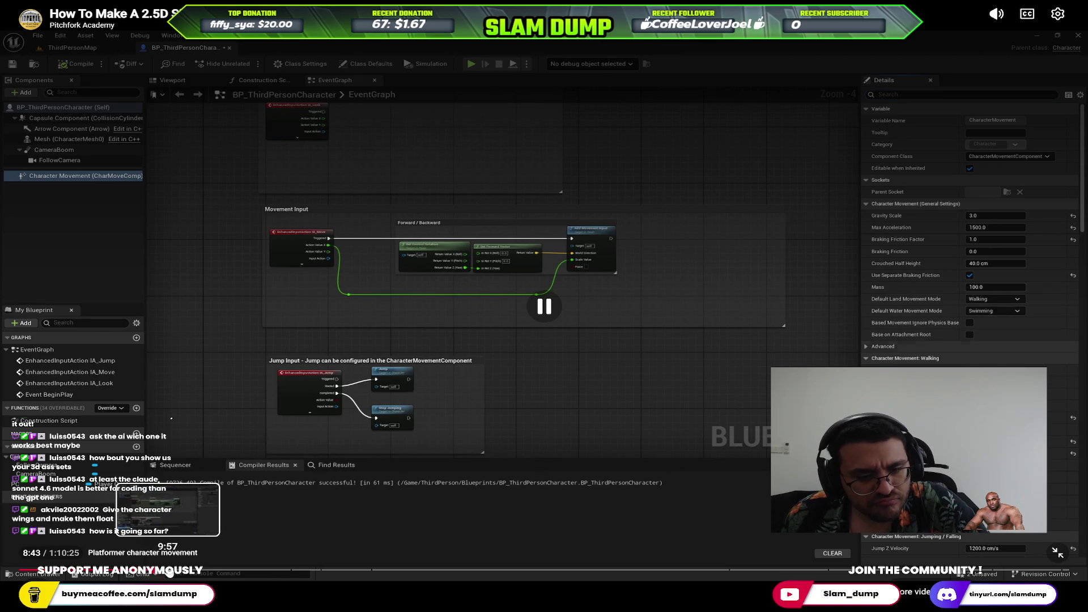
left_click(197, 571)
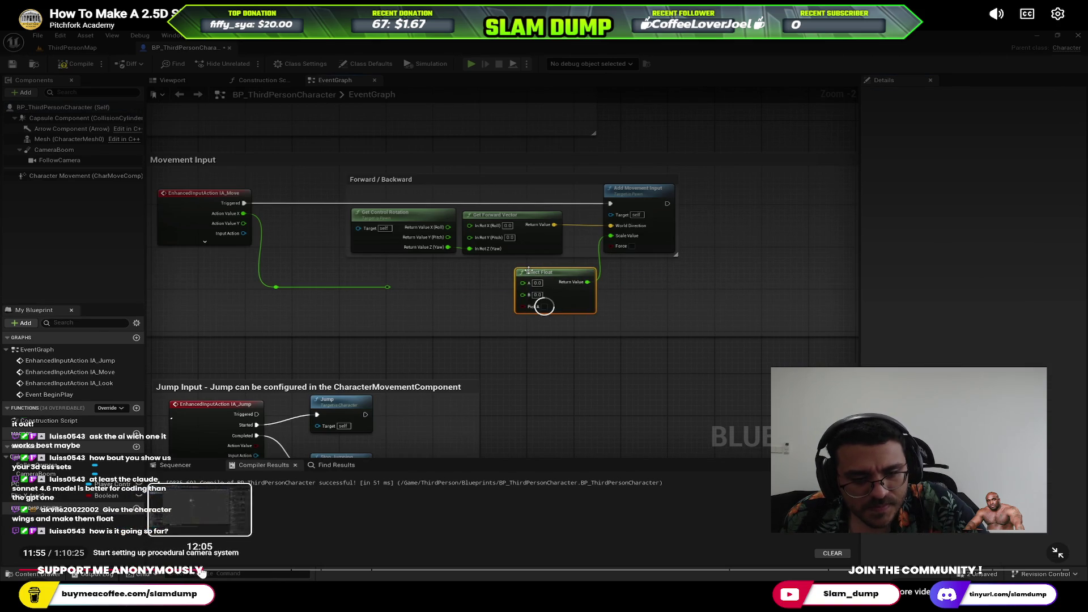
left_click(233, 571)
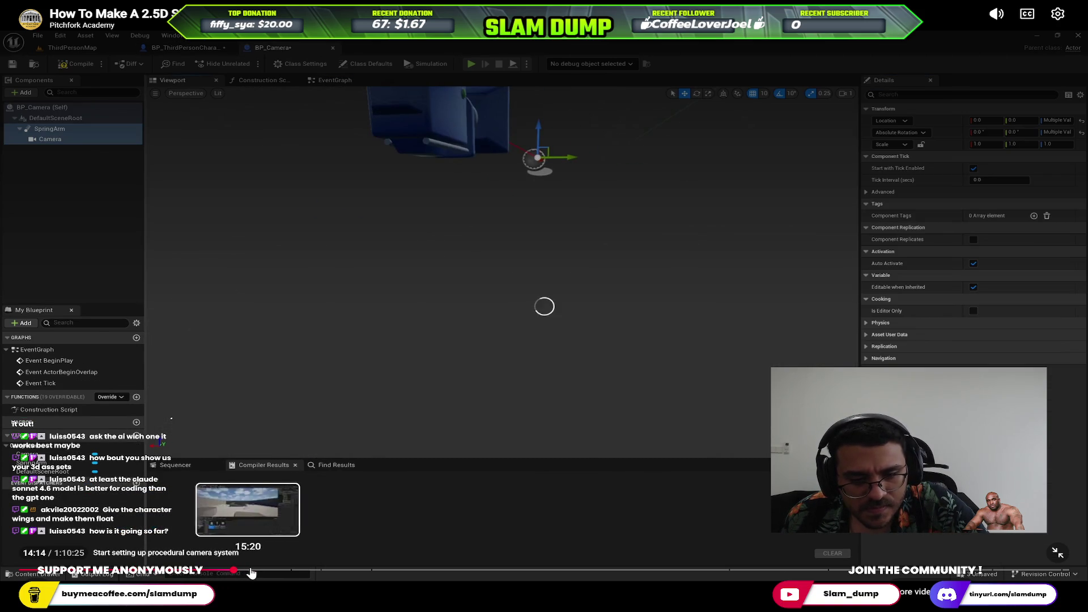
left_click(248, 571)
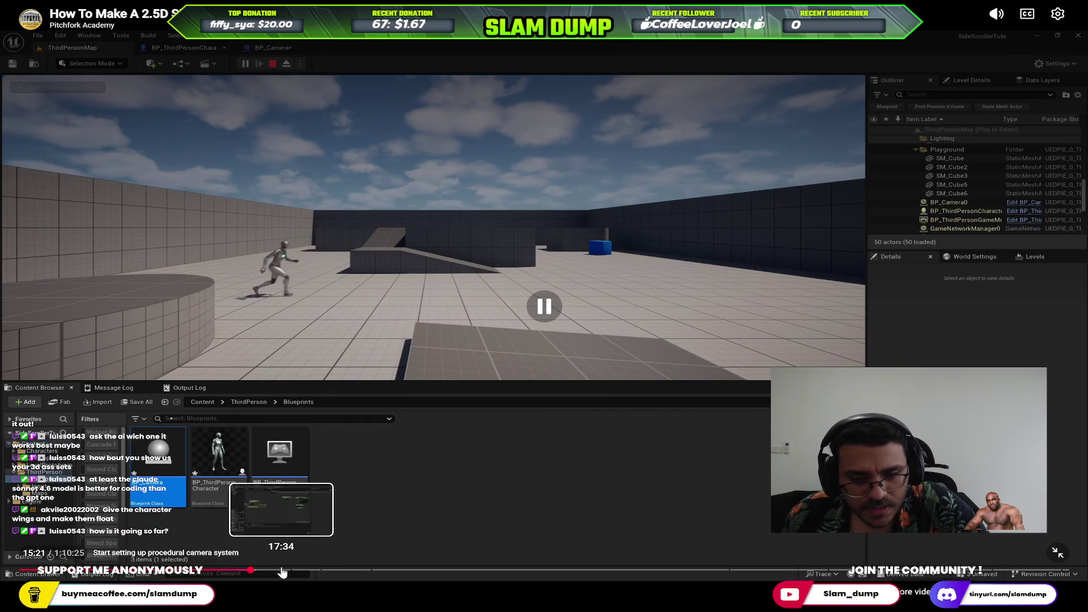
left_click(287, 571)
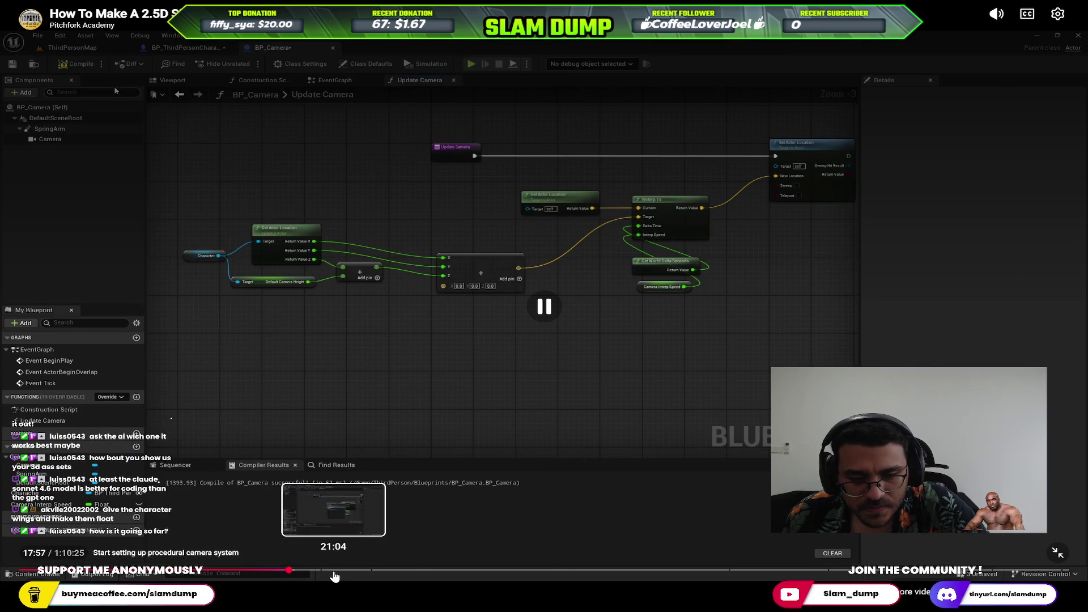
left_click(338, 571)
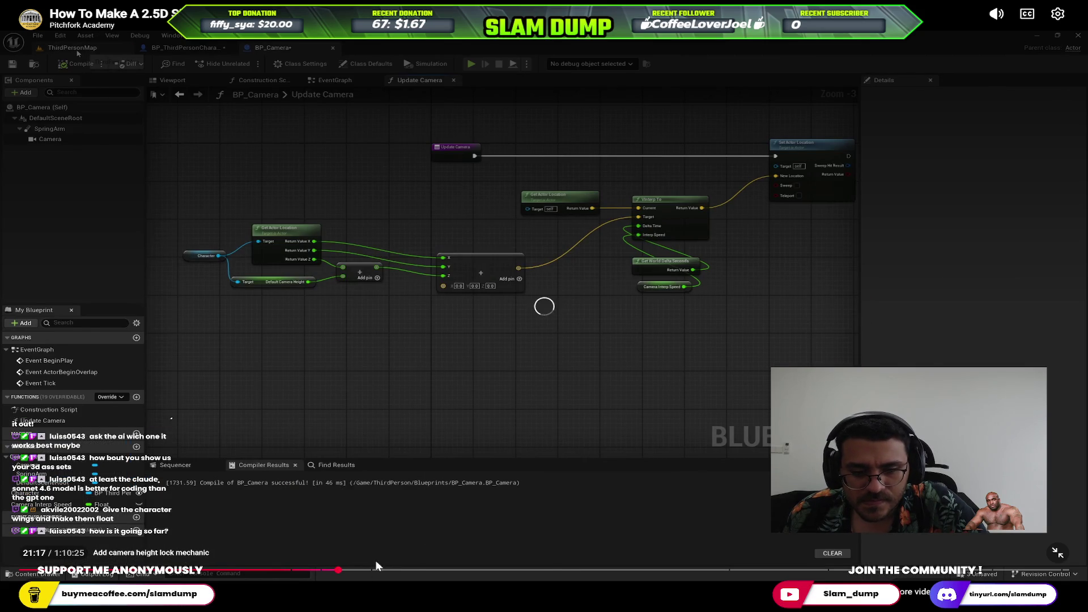
left_click(426, 250)
key("Escape")
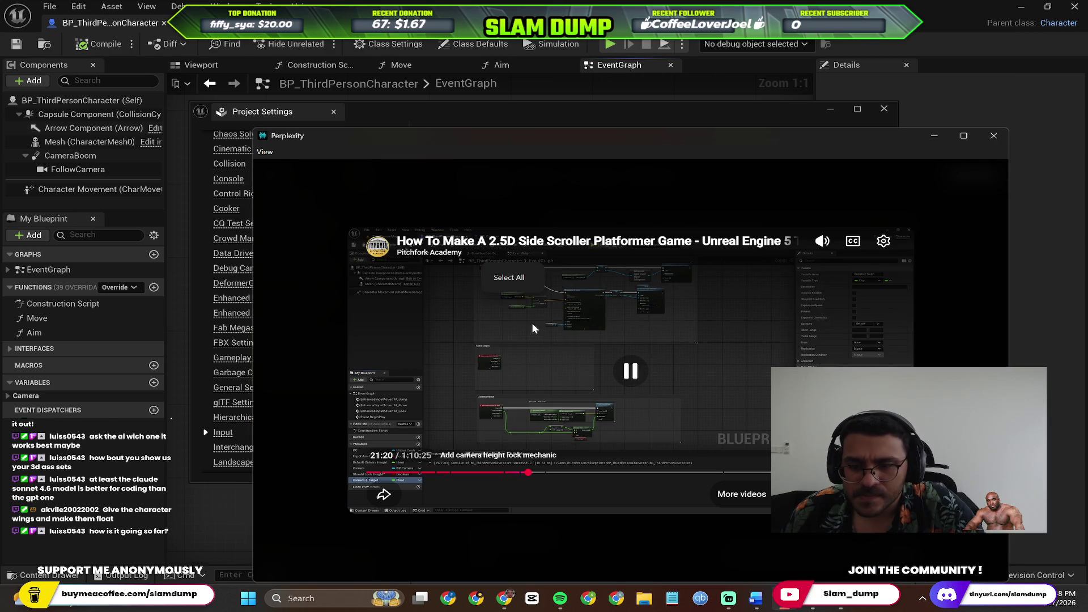
Close Perplexity, bring Chrome forward and silence the ad playing on YouTube.
key("alt+Tab")
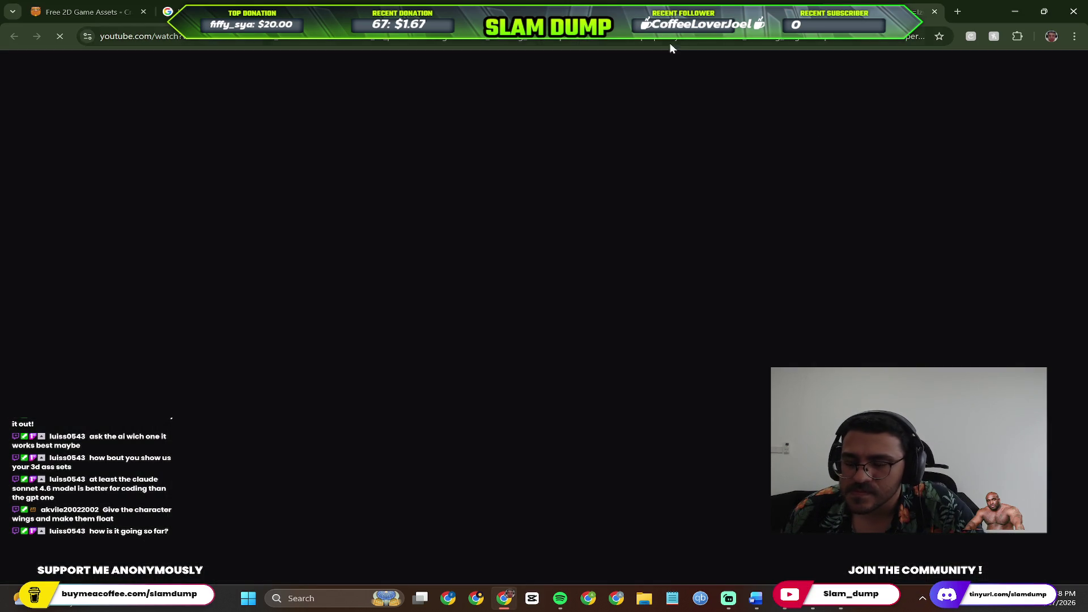
left_click(993, 136)
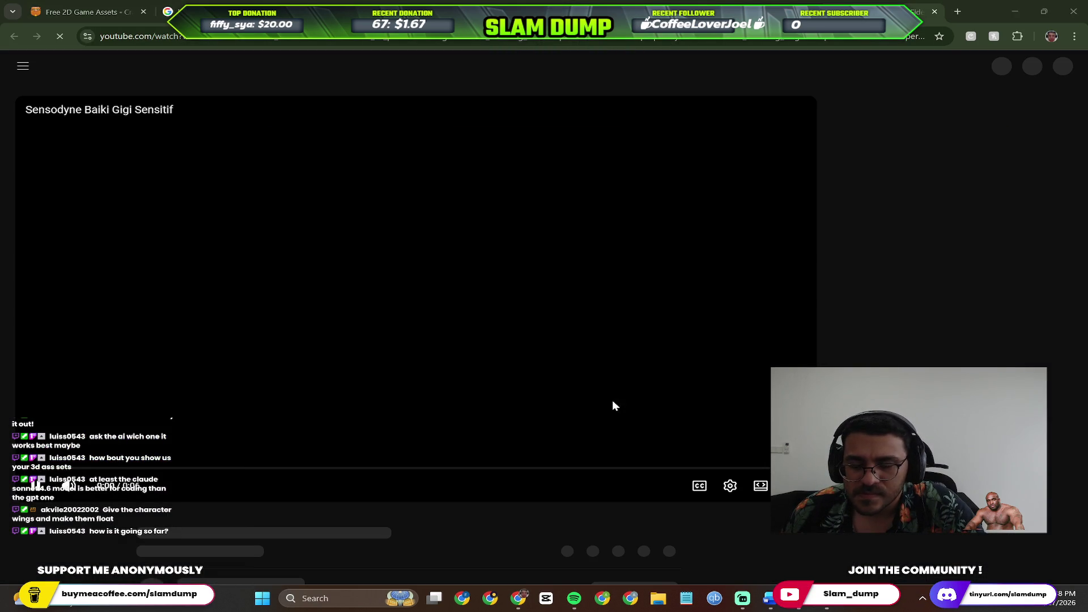
key("alt+Tab")
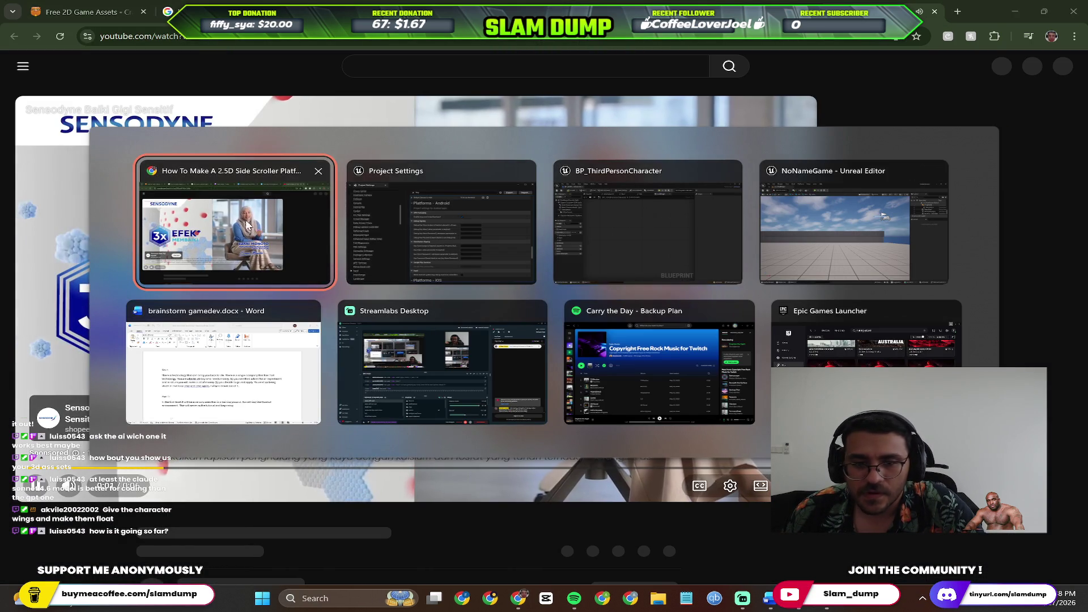
scroll(389, 305, "down", 5)
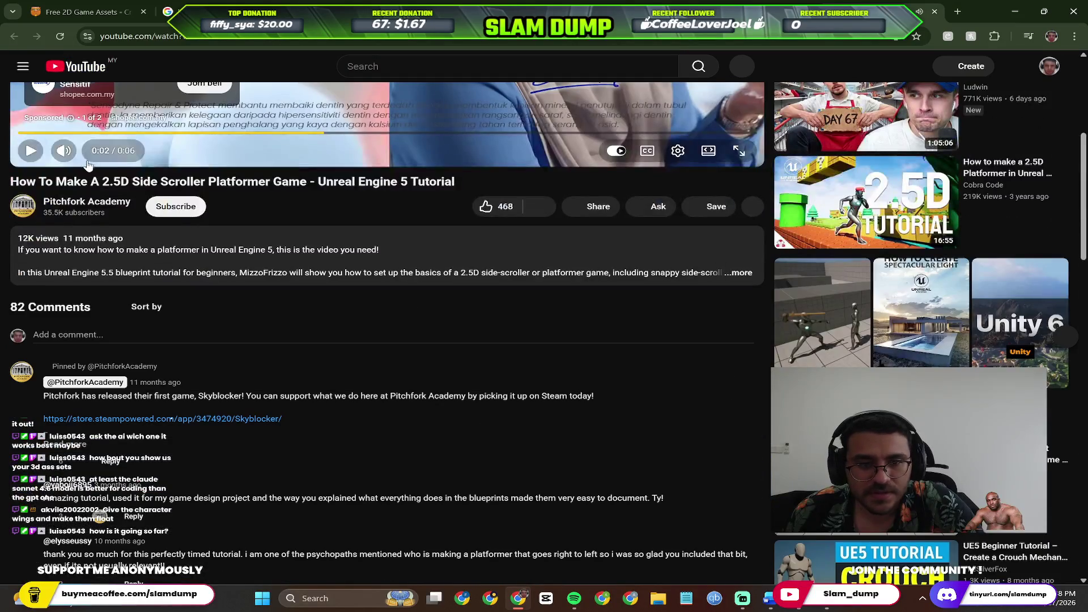
key("m")
key("k")
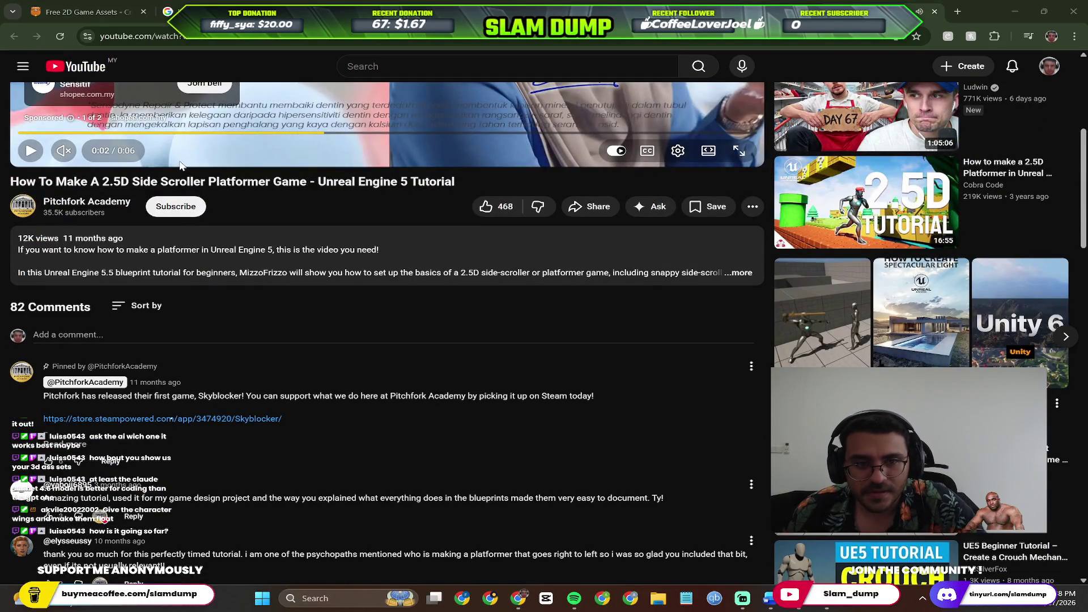
Search Windows for 'perplexity' to relaunch it.
key("super")
type("per")
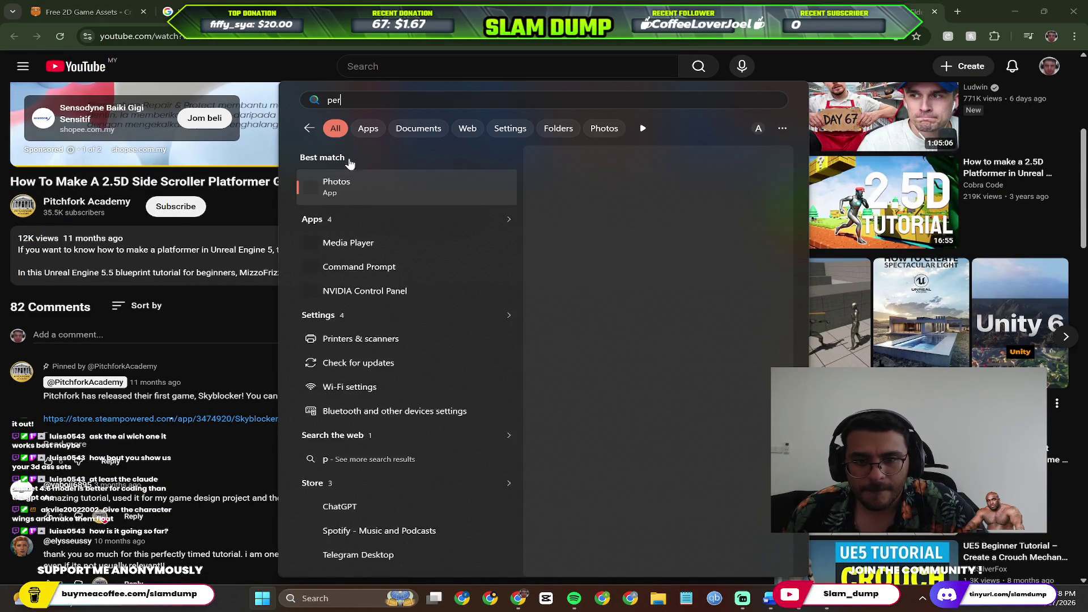
type("plexity")
key("Escape")
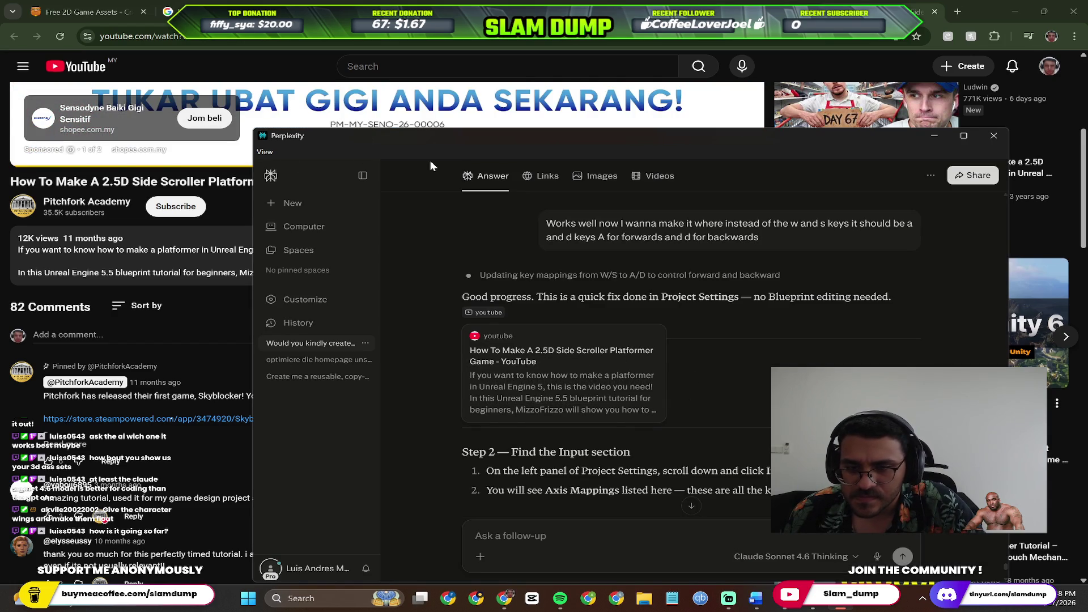
Return to the tutorial in Chrome, scrub to about 22:05 and show the chapter list.
left_click(207, 321)
scroll(340, 283, "up", 5)
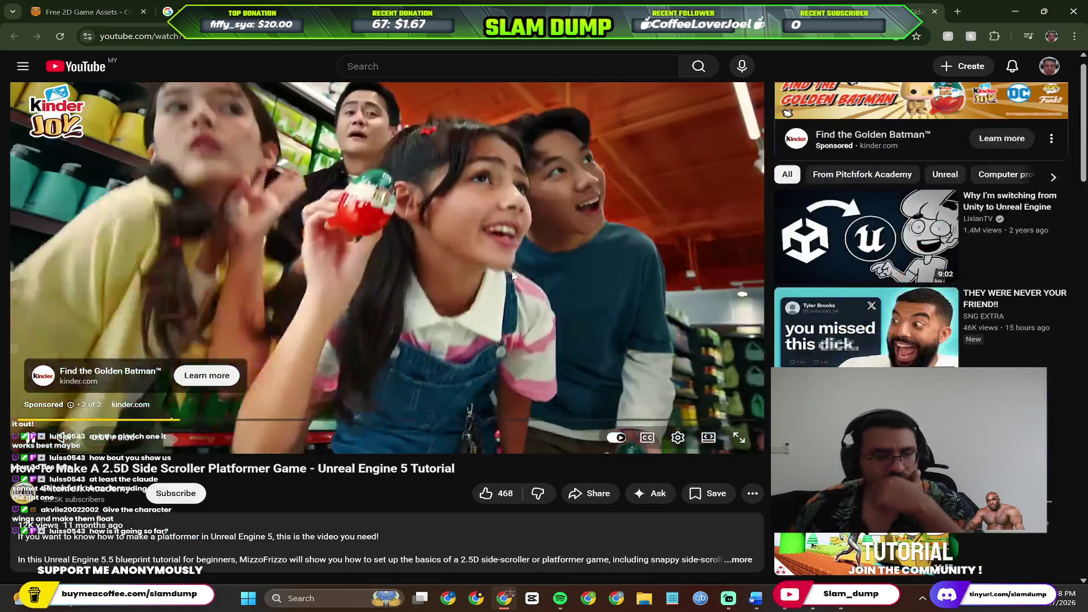
scroll(577, 270, "down", 4)
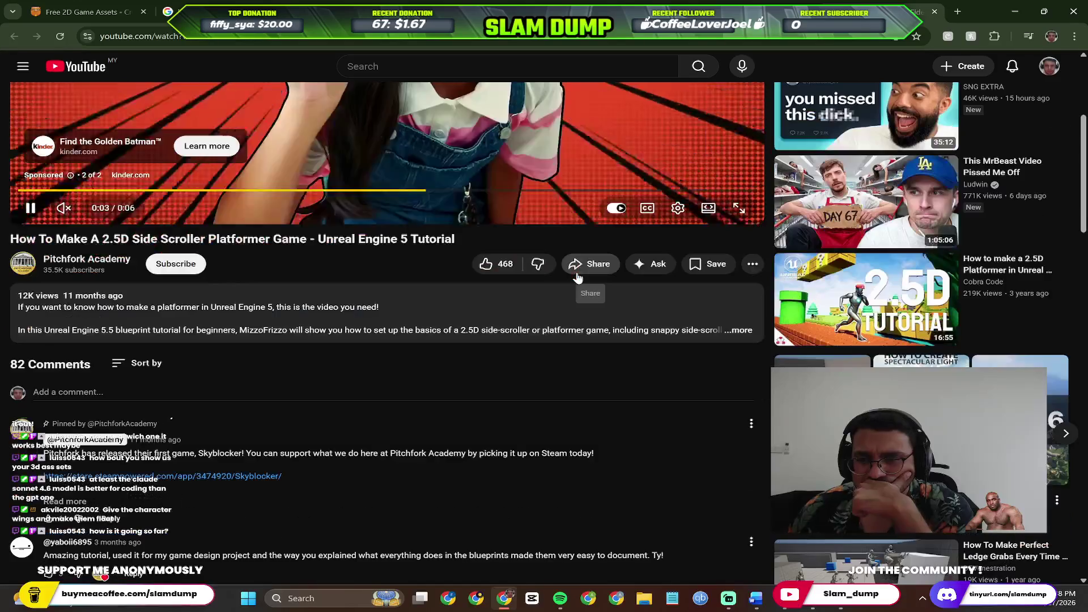
scroll(582, 276, "up", 2)
scroll(584, 277, "up", 2)
left_click_drag(244, 420, 255, 424)
left_click(244, 437)
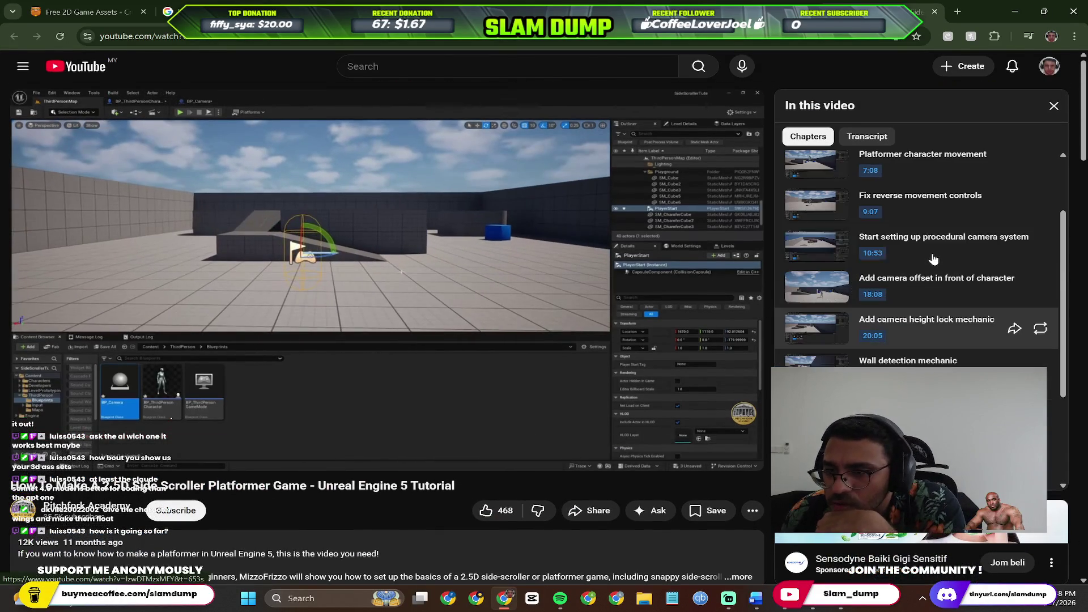
Watch 'Fix reverse movement controls' unmuted from 9:07, pause at 10:15, and switch windows.
scroll(991, 223, "up", 2)
left_click(949, 294)
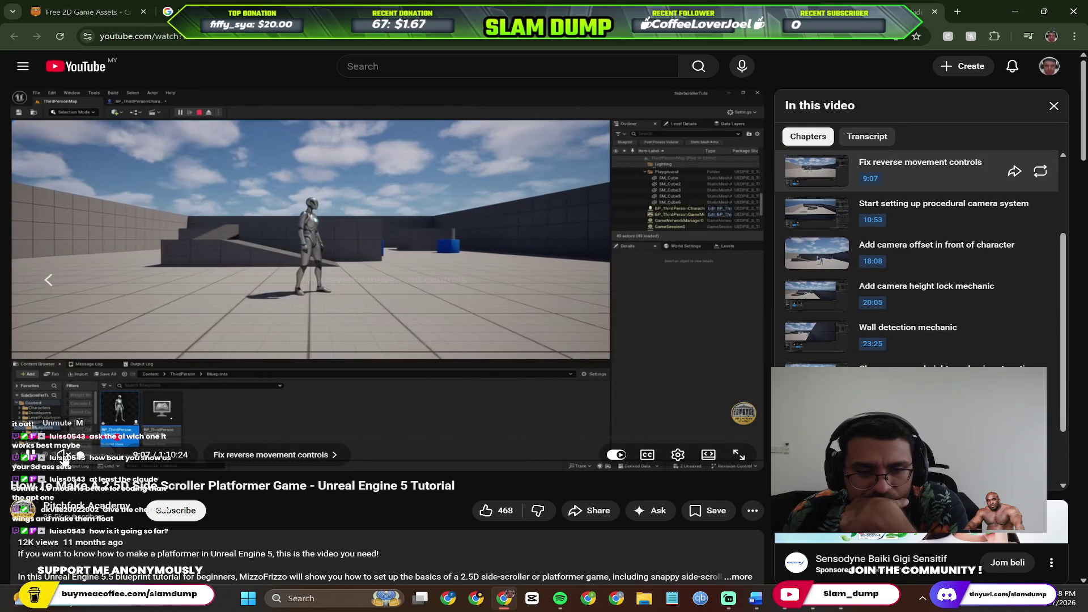
left_click(64, 456)
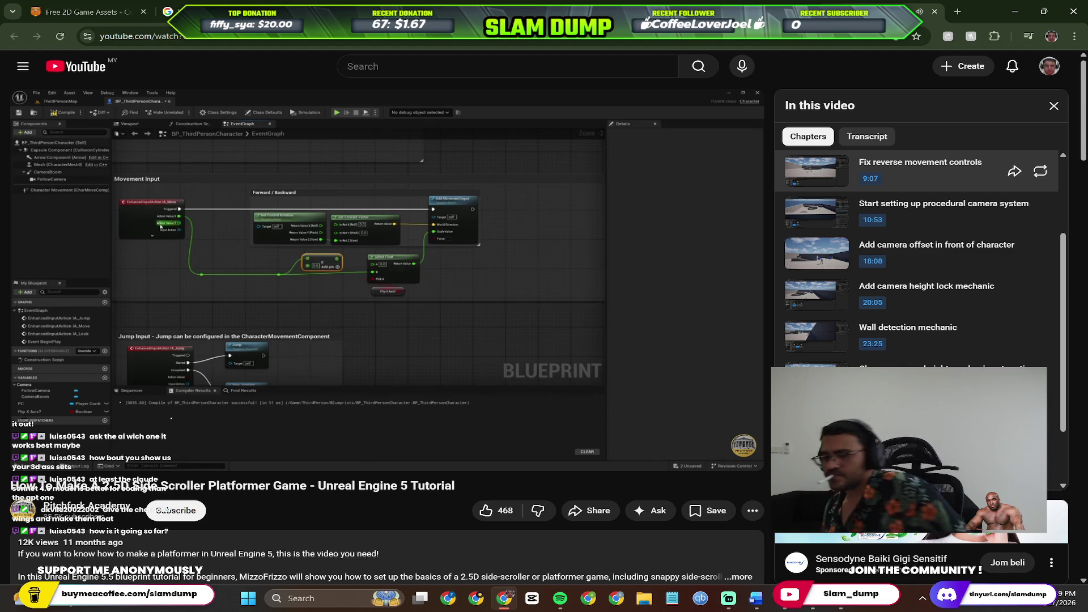
key("space")
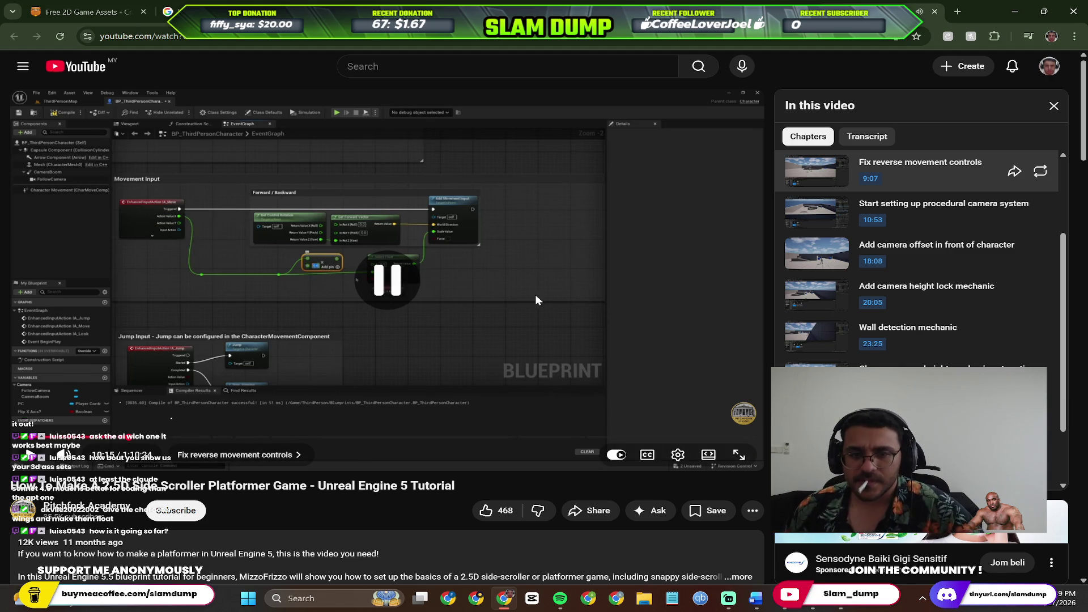
key("alt+Tab")
key("alt+Tab")
scroll(589, 252, "down", 3)
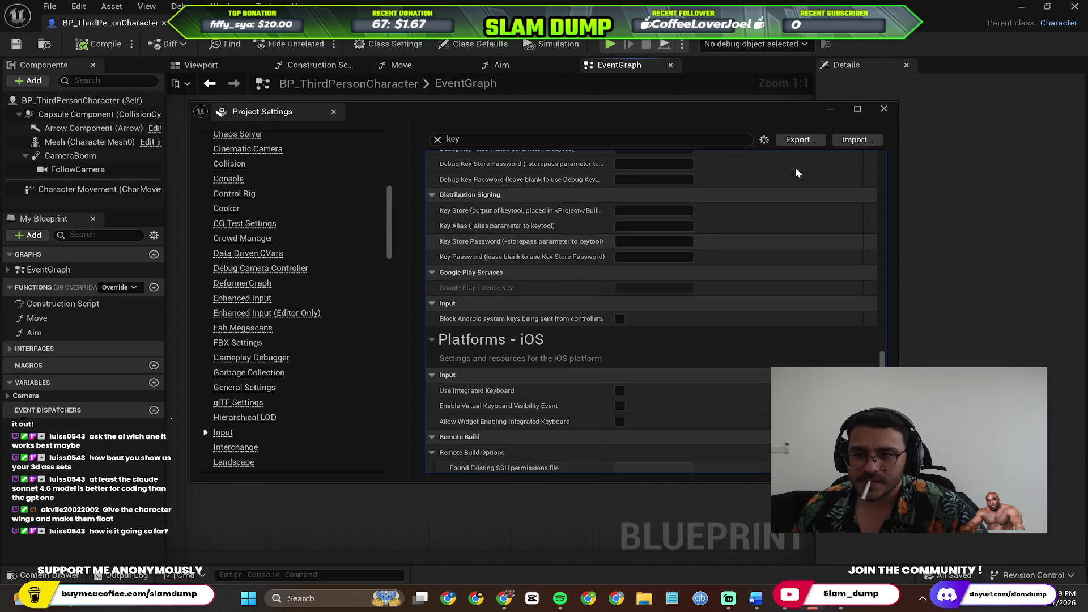
Close Project Settings and minimize the Blueprint editor to show the level viewport.
left_click(886, 114)
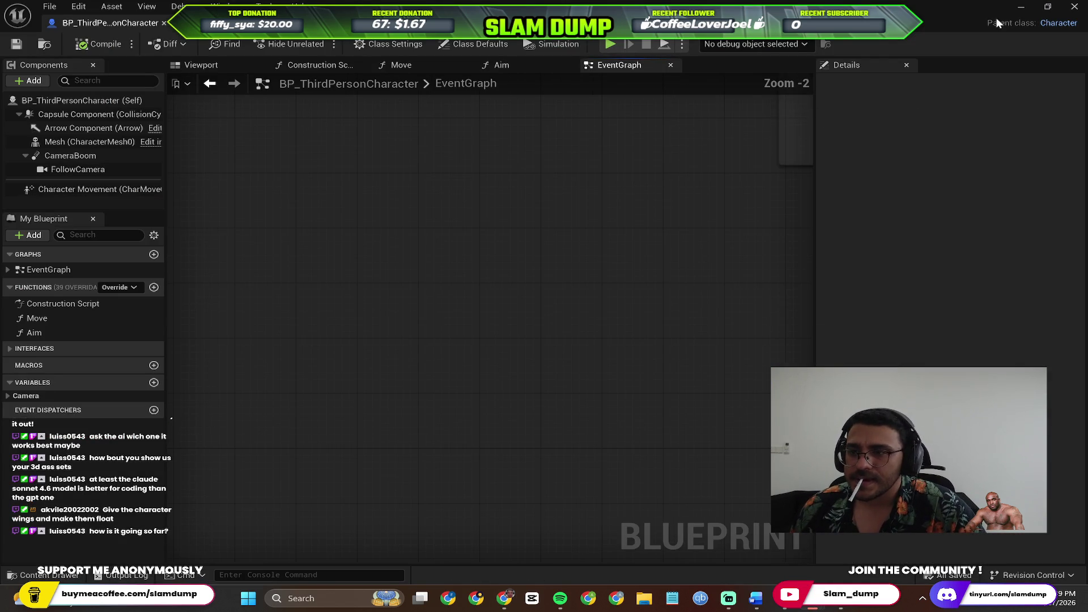
left_click(1019, 8)
mouse_move(521, 210)
left_mouse_down()
mouse_move(527, 271)
mouse_move(527, 232)
mouse_move(498, 283)
mouse_move(717, 121)
left_mouse_up()
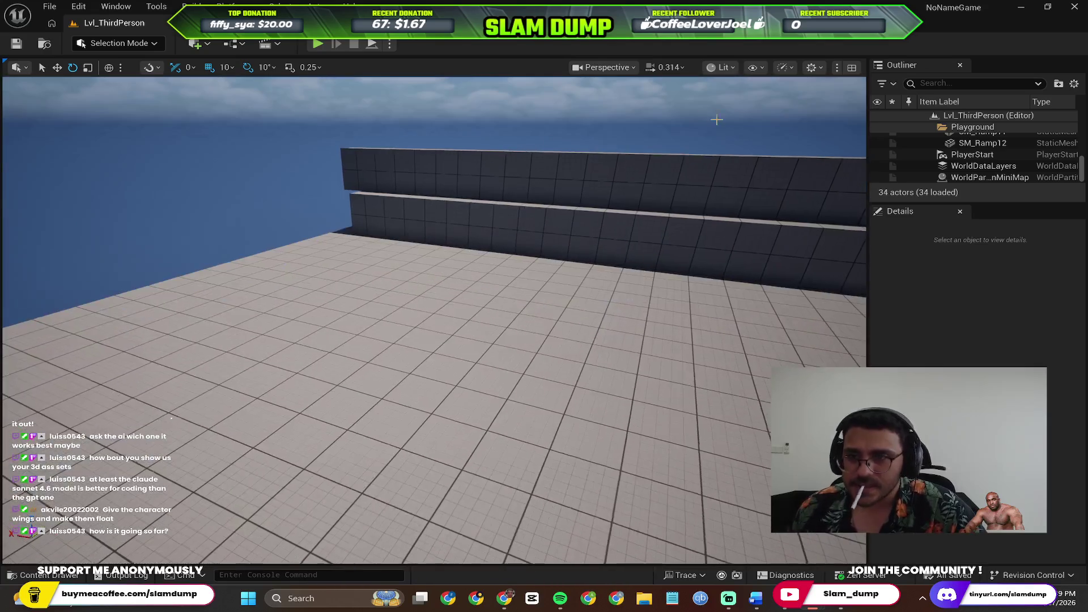
Play-test Lvl_ThirdPerson, running the character left with A, then stop with Escape.
left_click(319, 44)
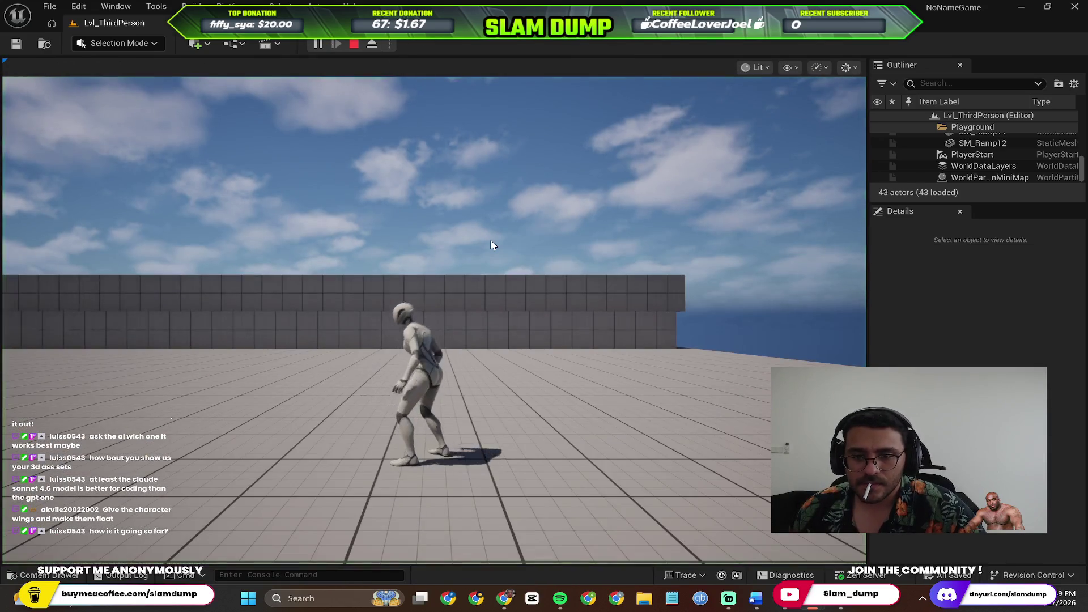
key("a")
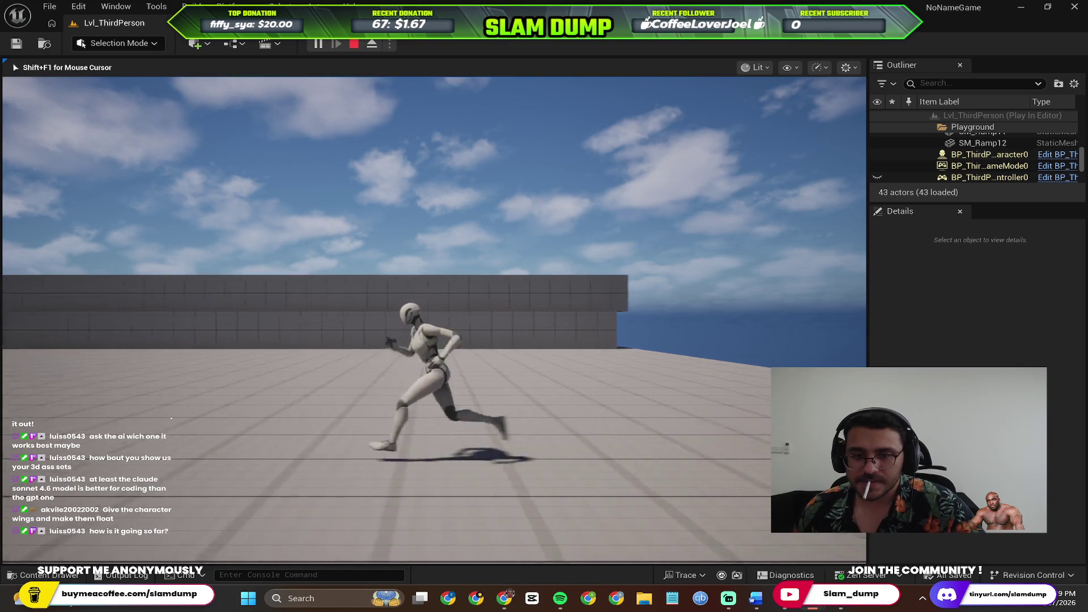
key("Escape")
mouse_move(434, 320)
left_mouse_down()
mouse_move(433, 340)
mouse_move(487, 317)
mouse_move(499, 351)
mouse_move(487, 340)
mouse_move(487, 363)
mouse_move(462, 303)
mouse_move(453, 334)
mouse_move(532, 297)
mouse_move(399, 322)
left_mouse_up()
key("ctrl+a")
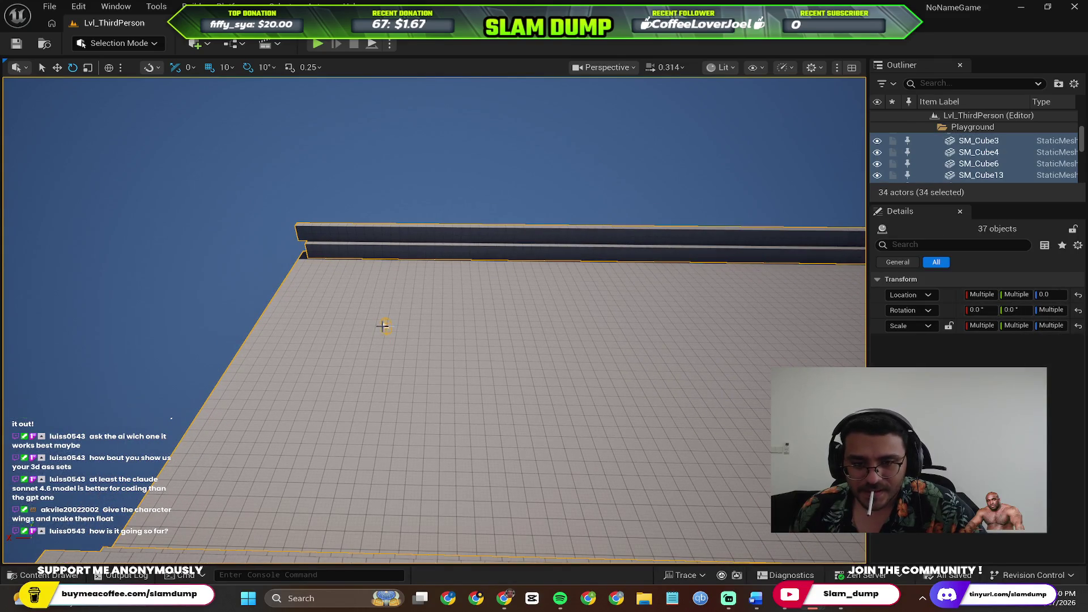
Try rotating the selected level pieces by 10 and -50 degrees, undoing each.
left_click_drag(465, 299, 371, 234)
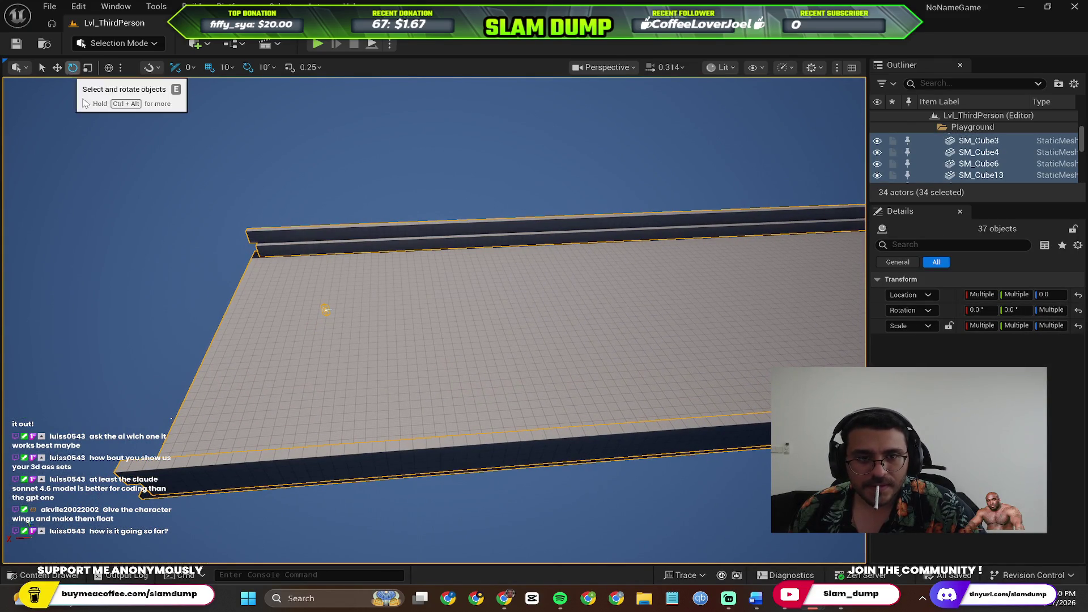
left_click_drag(207, 183, 227, 238)
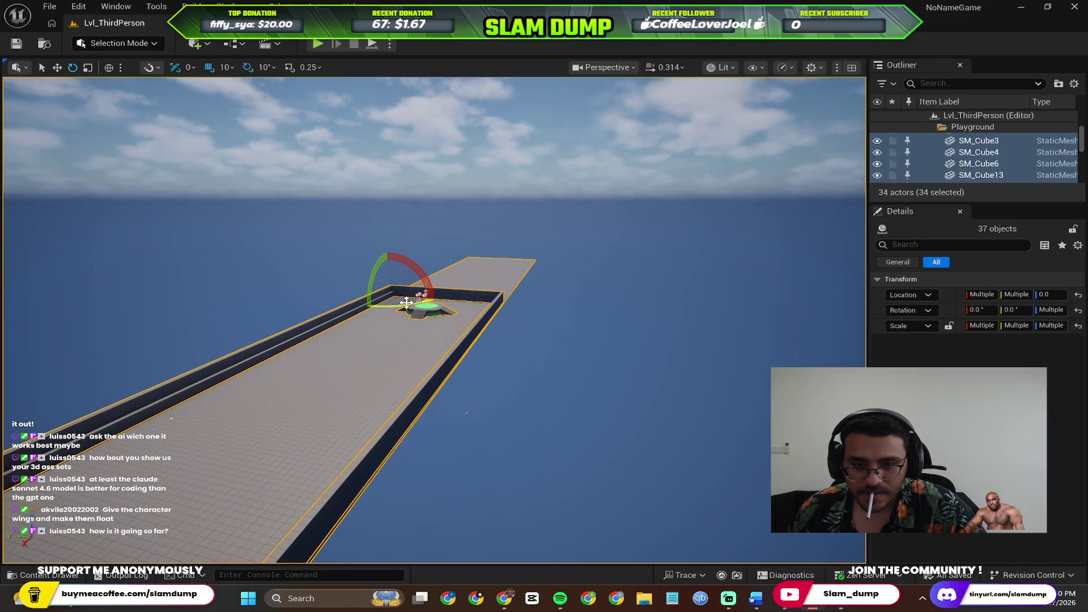
left_click_drag(406, 302, 391, 303)
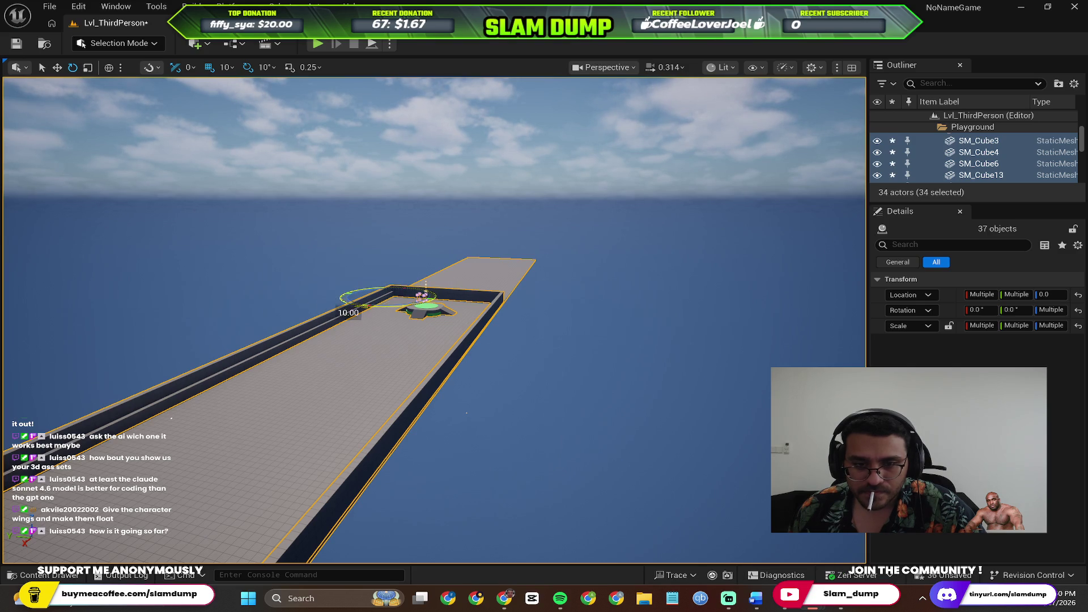
left_click_drag(467, 373, 461, 383)
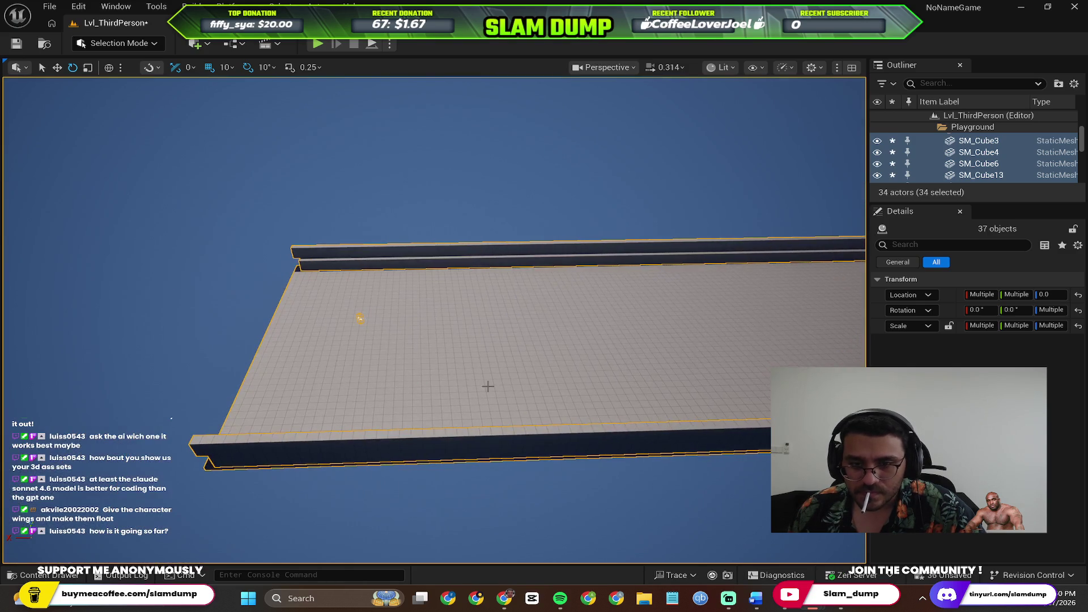
key("ctrl+z")
left_click_drag(430, 317, 442, 238)
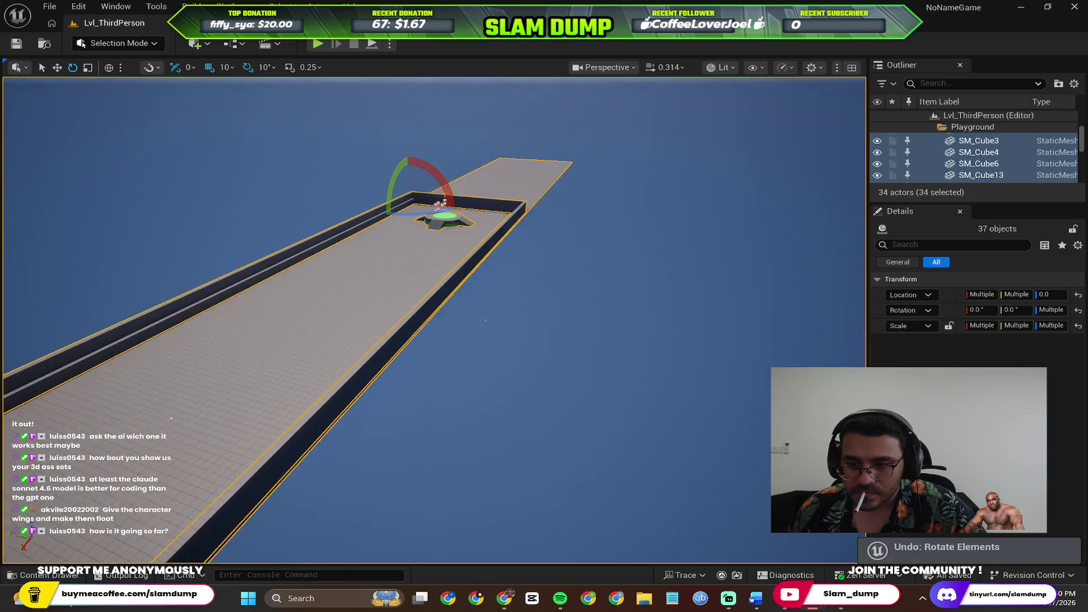
left_click_drag(397, 201, 440, 218)
key("ctrl+z")
Attempt another rotation of all actors, undo it, and settle on selecting the Floor slab.
left_click(487, 306)
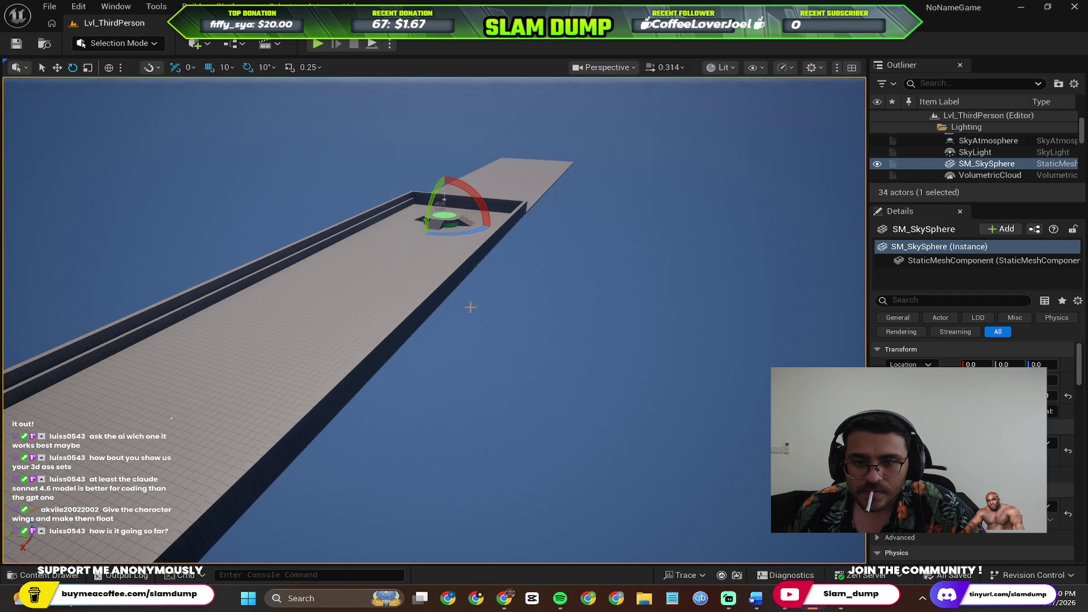
key("ctrl+a")
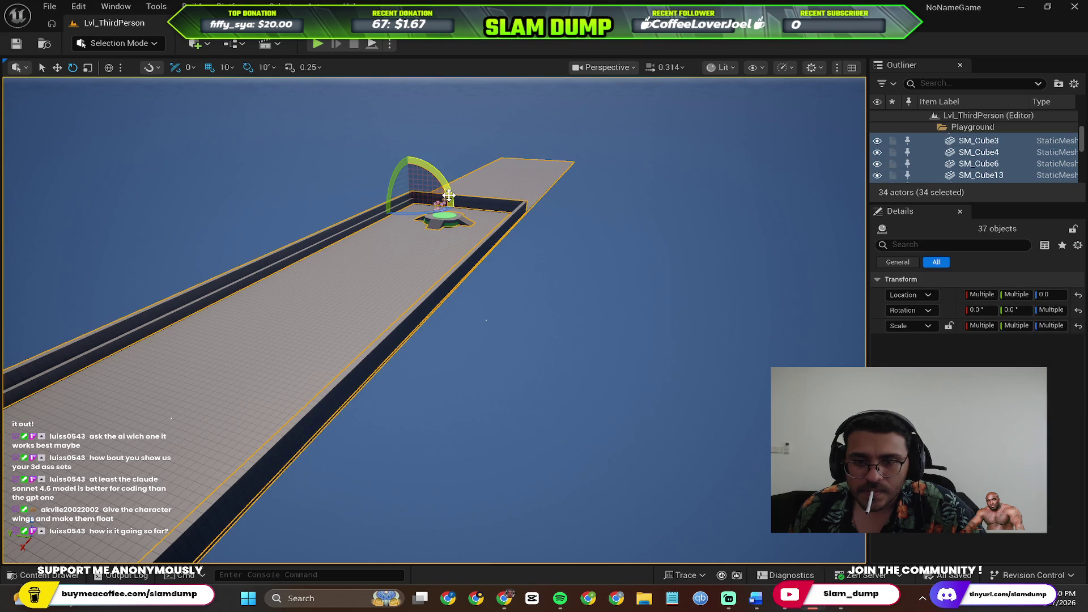
mouse_move(439, 207)
left_mouse_down()
mouse_move(354, 201)
mouse_move(421, 212)
left_mouse_up()
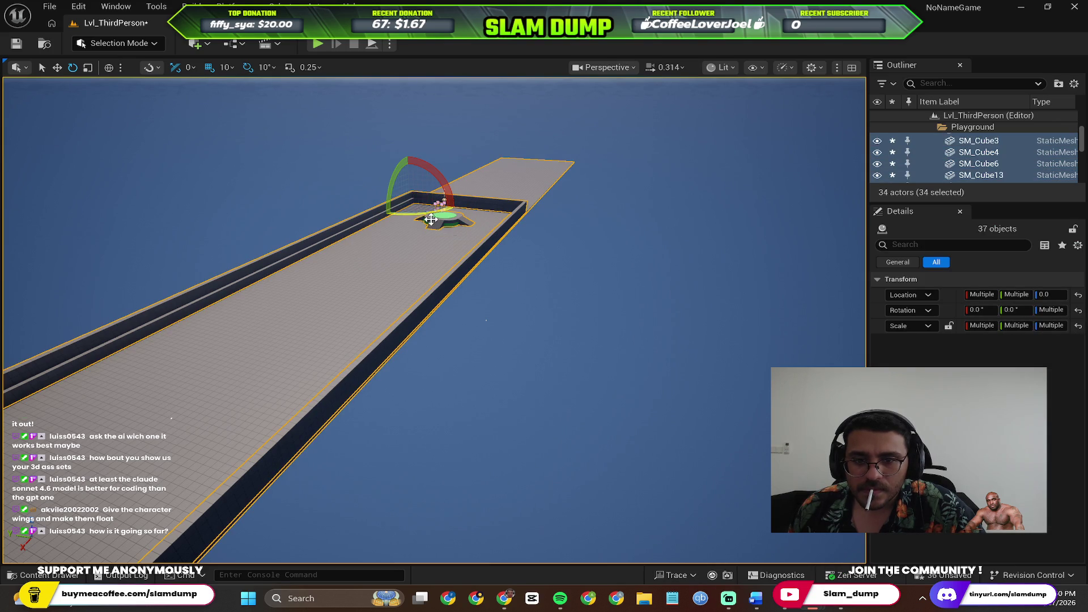
left_click(485, 320)
left_click_drag(486, 320, 648, 357)
key("ctrl+z")
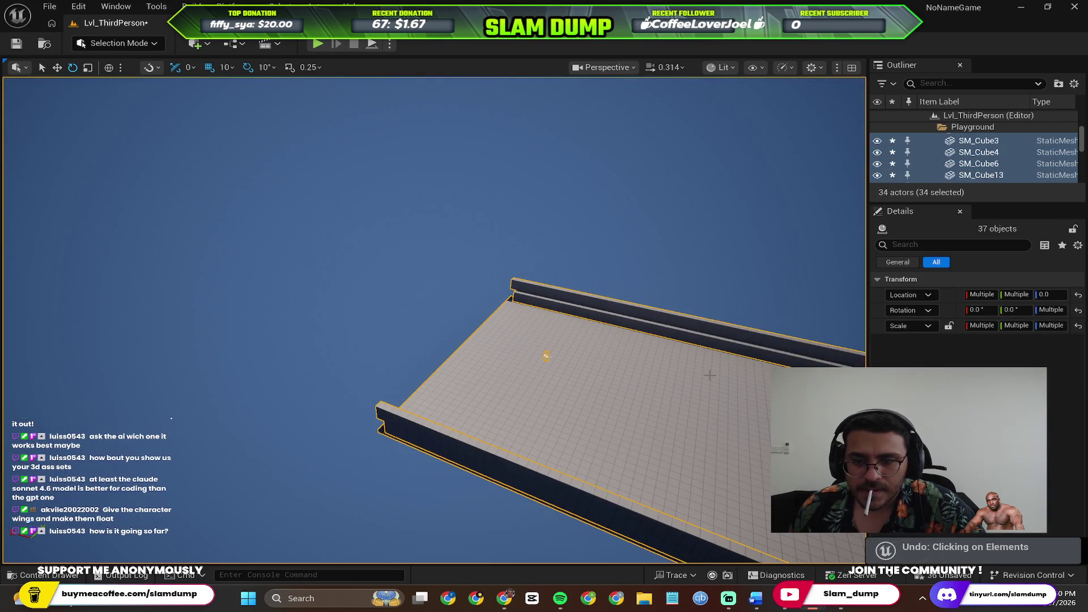
left_click_drag(537, 354, 333, 389)
left_click(334, 389)
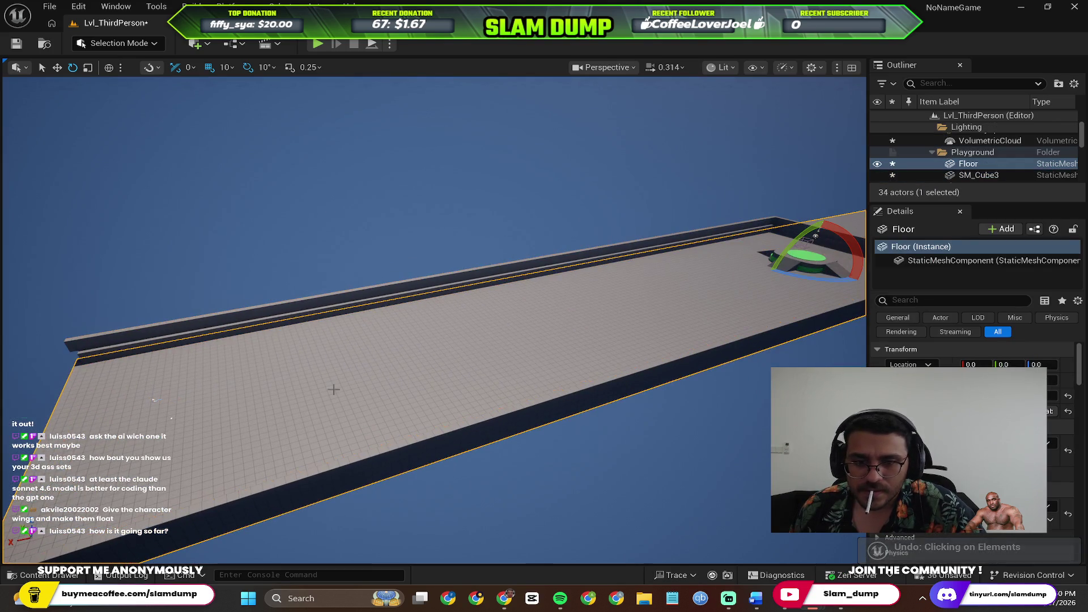
mouse_move(611, 324)
left_mouse_down()
mouse_move(611, 363)
mouse_move(612, 323)
left_mouse_up()
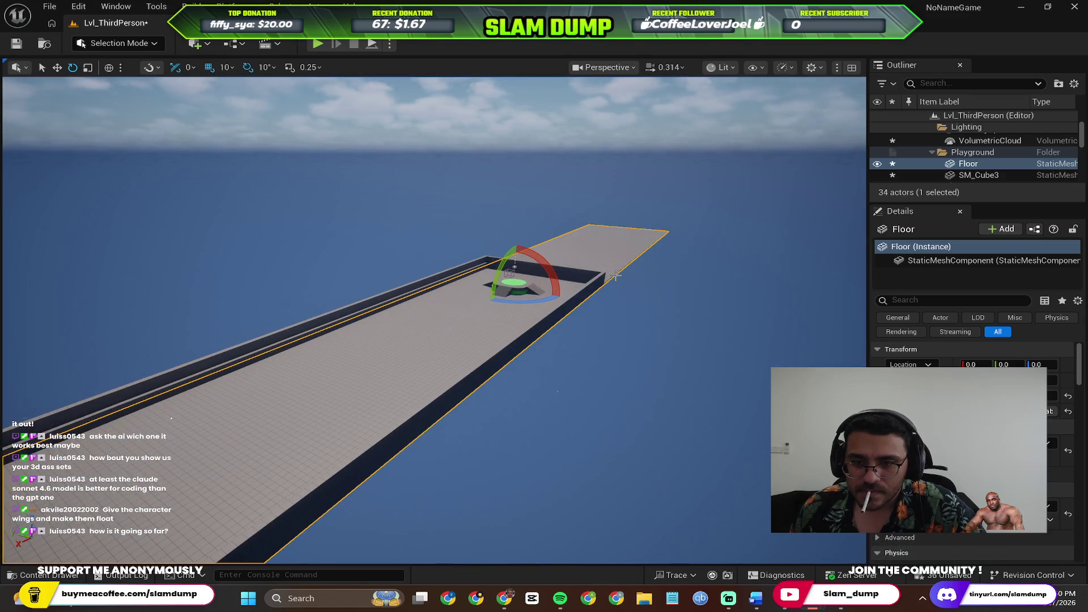
left_click(636, 255)
left_click(619, 243)
mouse_move(668, 231)
left_mouse_down()
mouse_move(315, 265)
mouse_move(660, 235)
left_mouse_up()
Slide the Floor along the X axis with the move gizmo to about 11200.
key("w")
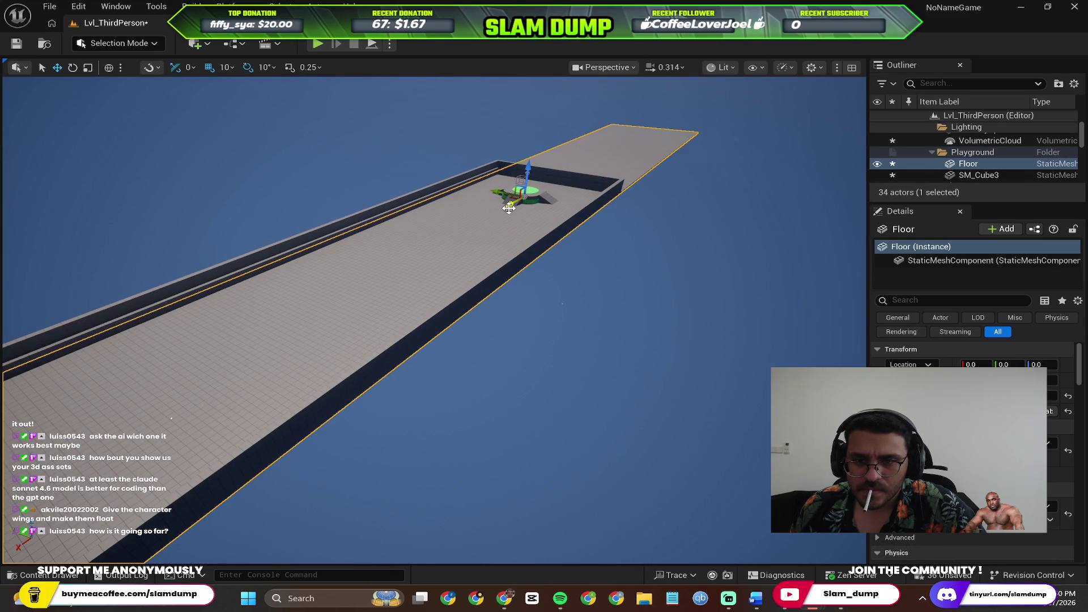
left_click_drag(497, 212, 99, 422)
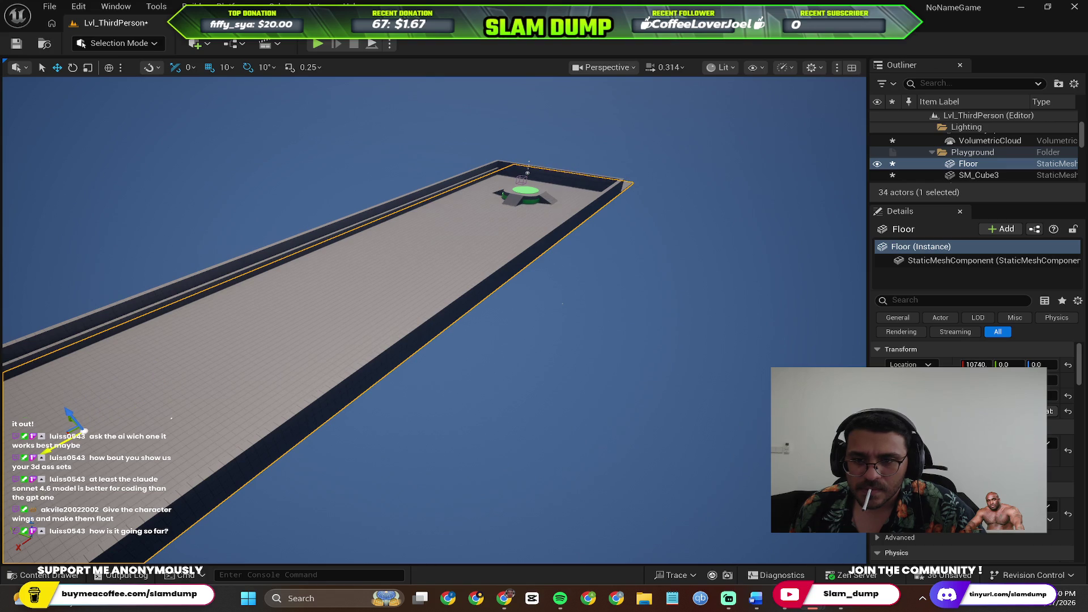
key("f")
left_click_drag(499, 315, 628, 322)
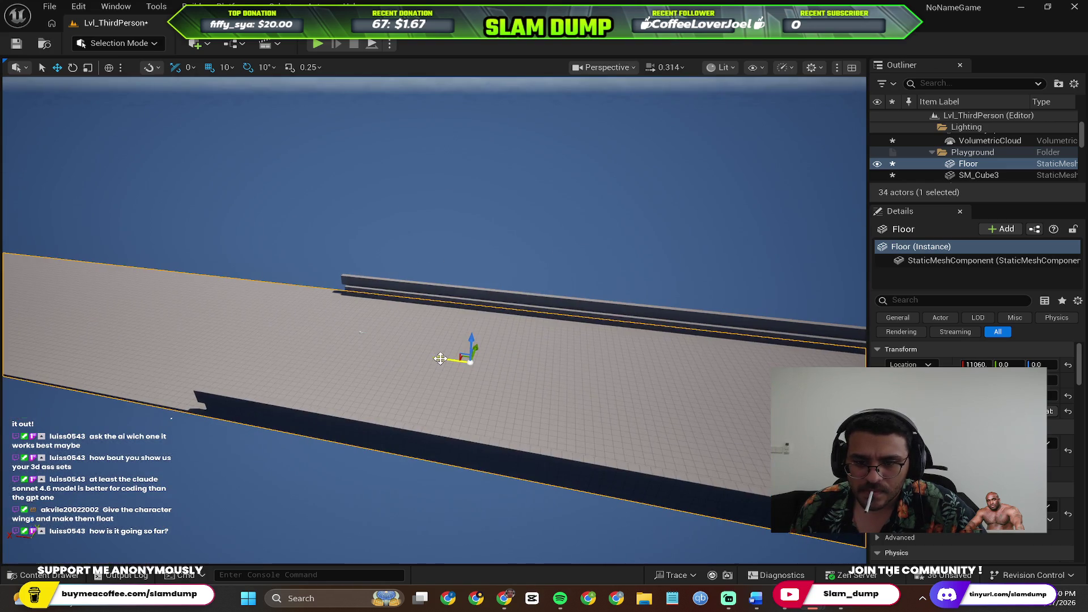
mouse_move(432, 358)
left_mouse_down()
mouse_move(437, 294)
mouse_move(408, 233)
mouse_move(365, 182)
left_mouse_up()
Enlarge the Outliner, check the Floor and sky sphere, then start a new play-test.
key("ctrl+a")
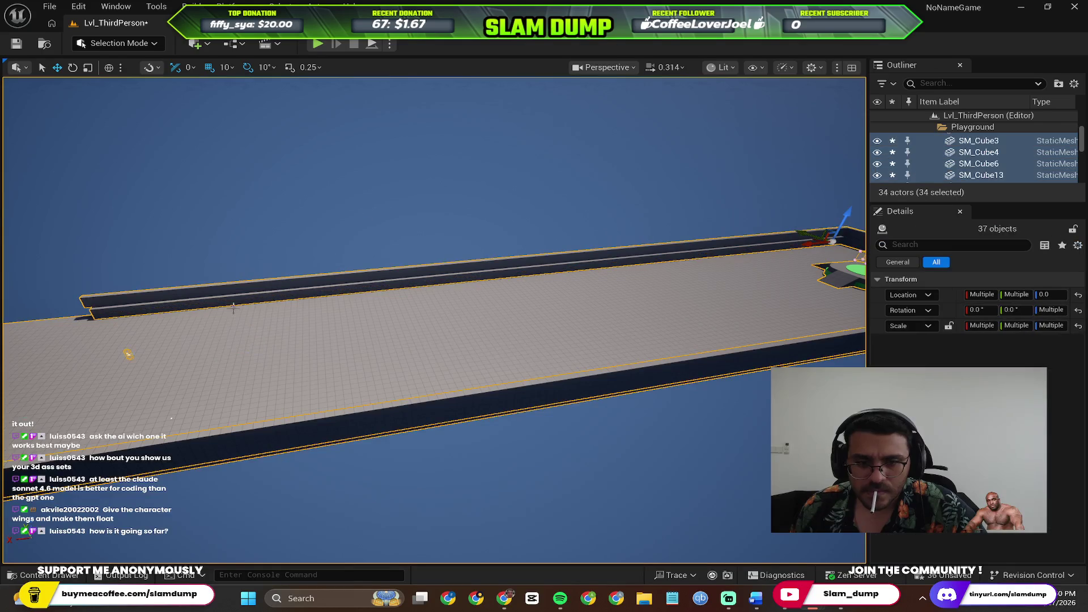
left_click(406, 249)
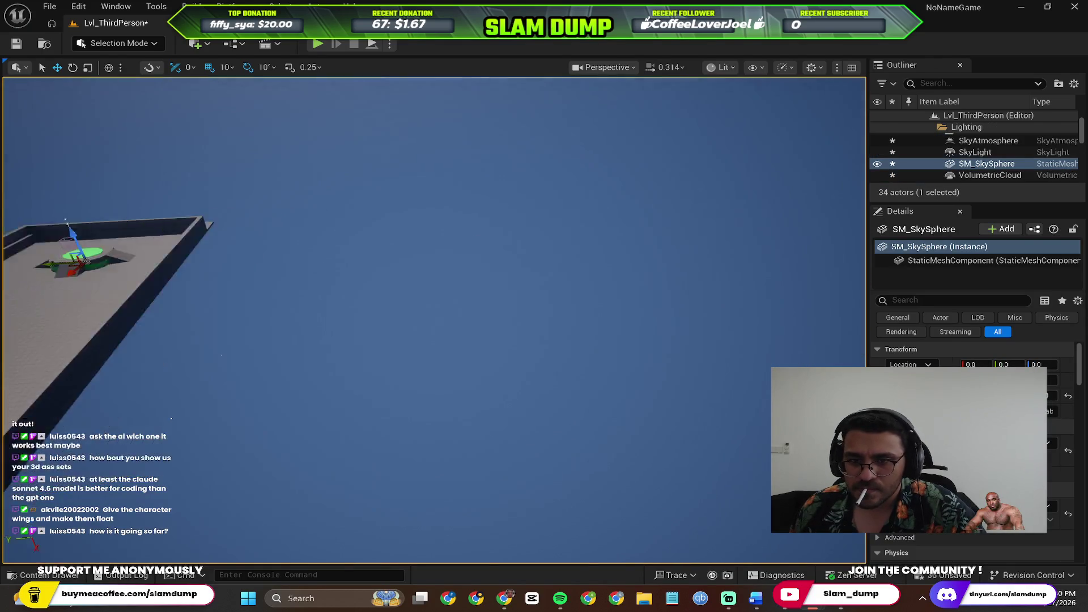
scroll(962, 149, "up", 1)
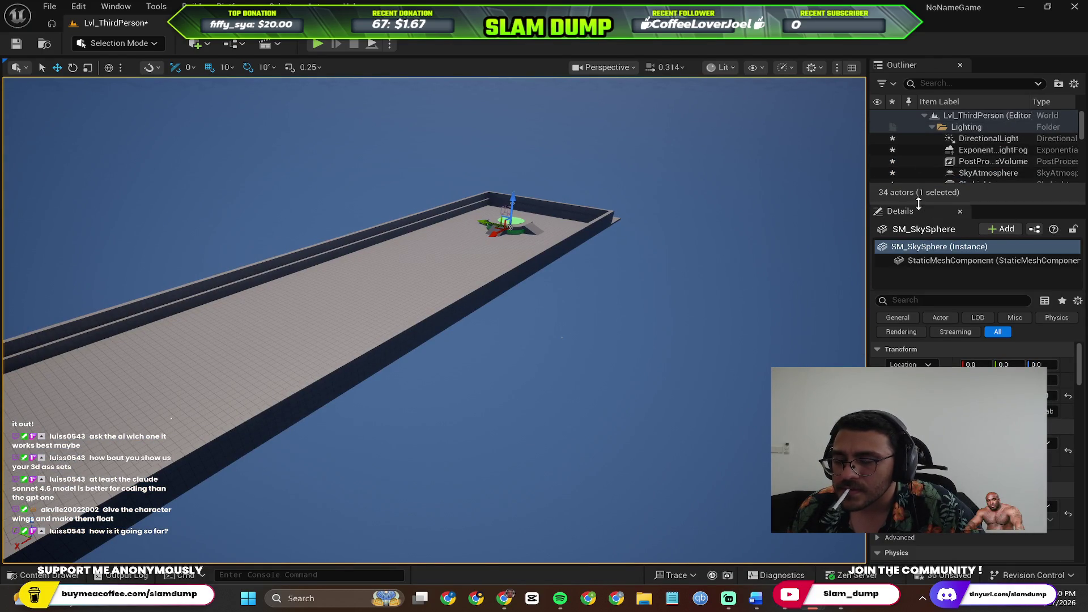
left_click_drag(917, 204, 917, 371)
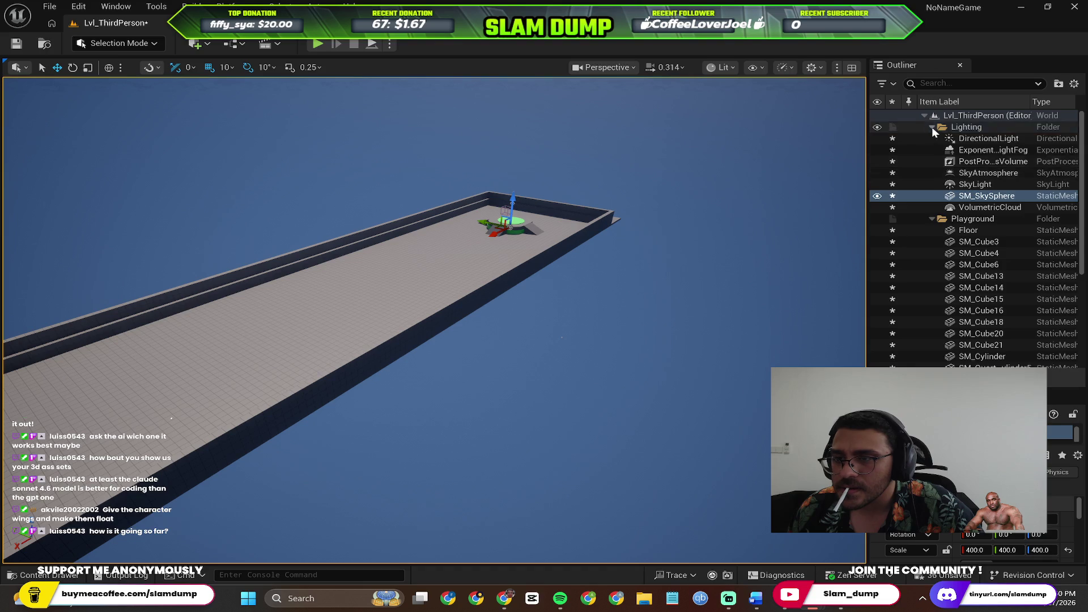
scroll(952, 170, "down", 5)
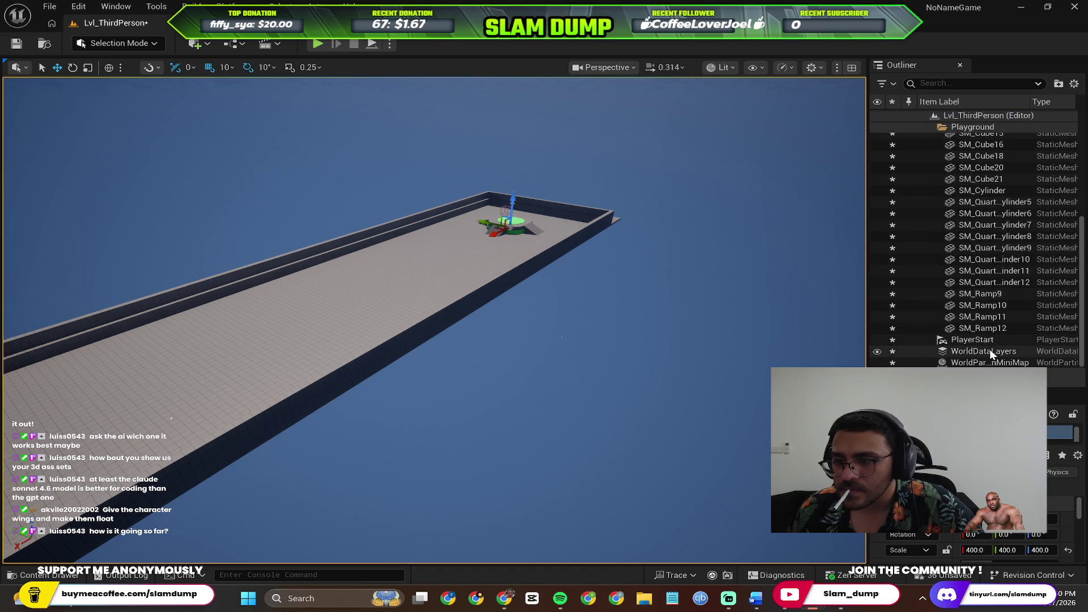
scroll(971, 285, "up", 5)
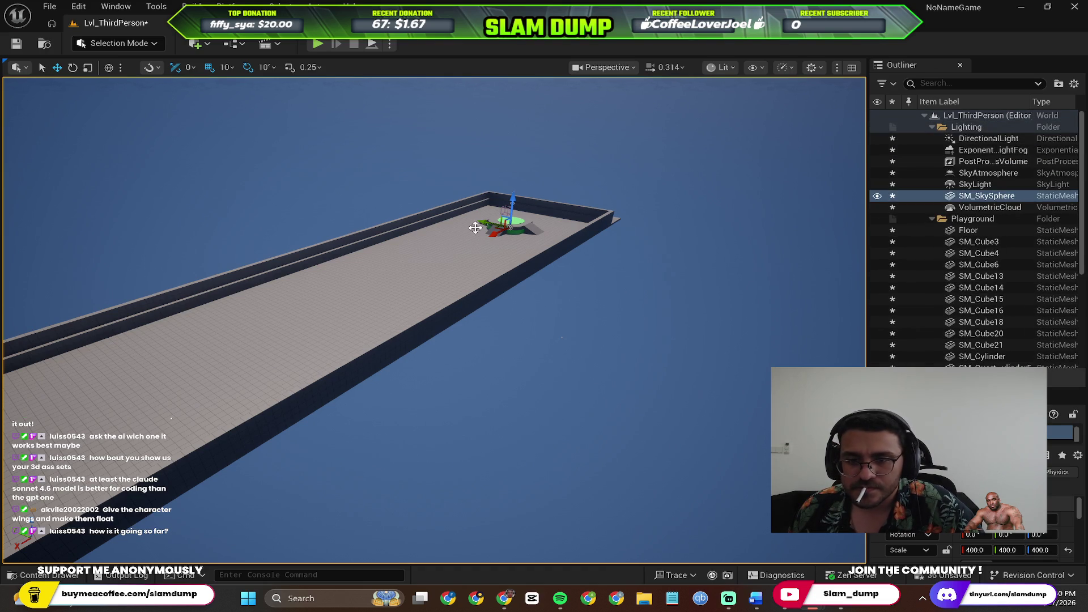
left_click(450, 247)
scroll(434, 378, "down", 2)
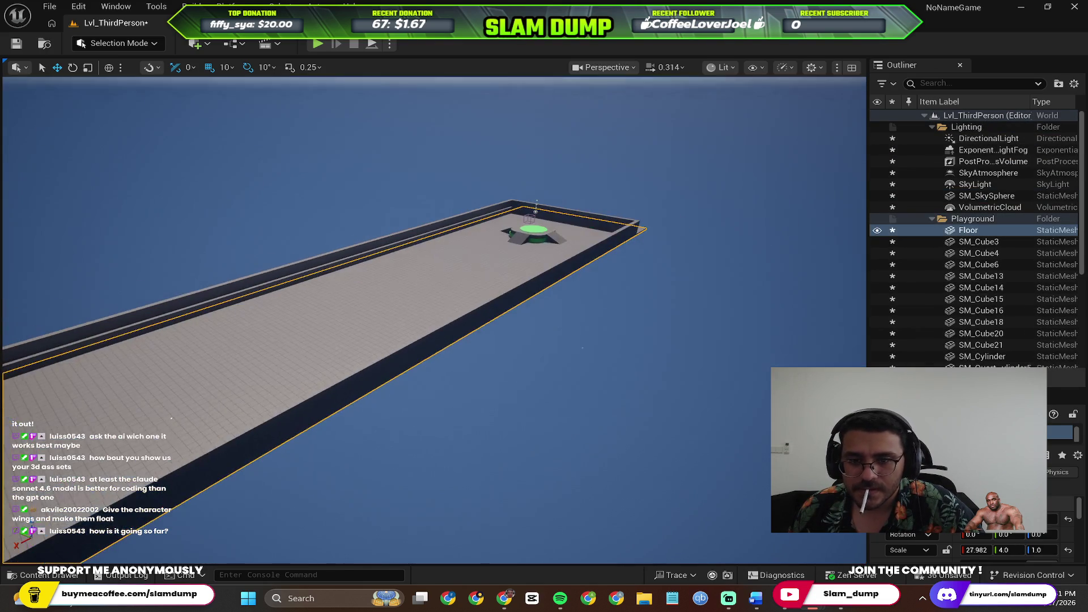
left_click(394, 209)
left_click_drag(308, 228, 274, 223)
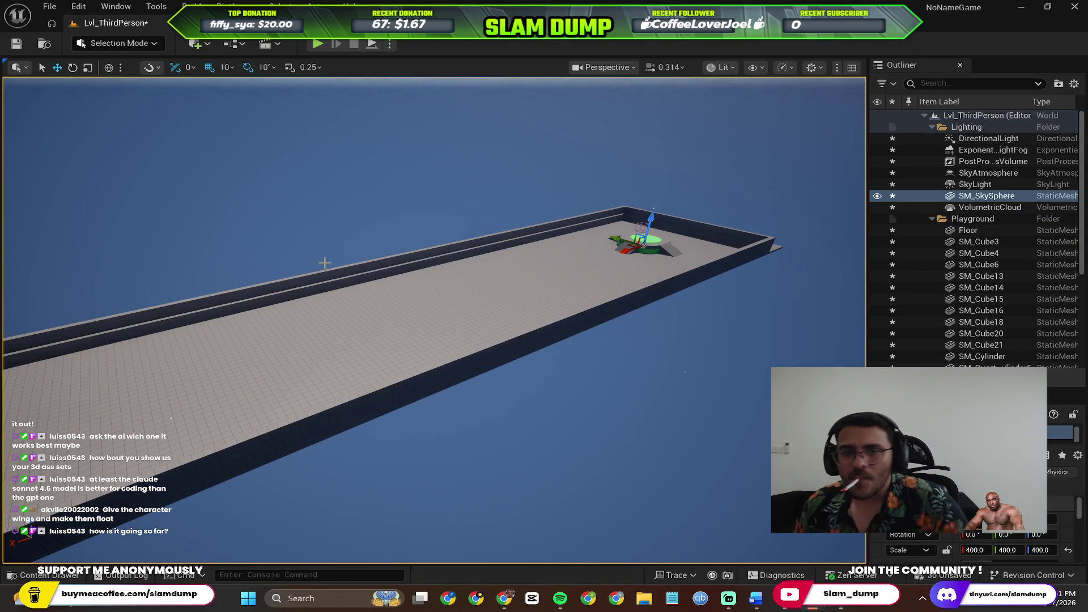
left_click(311, 45)
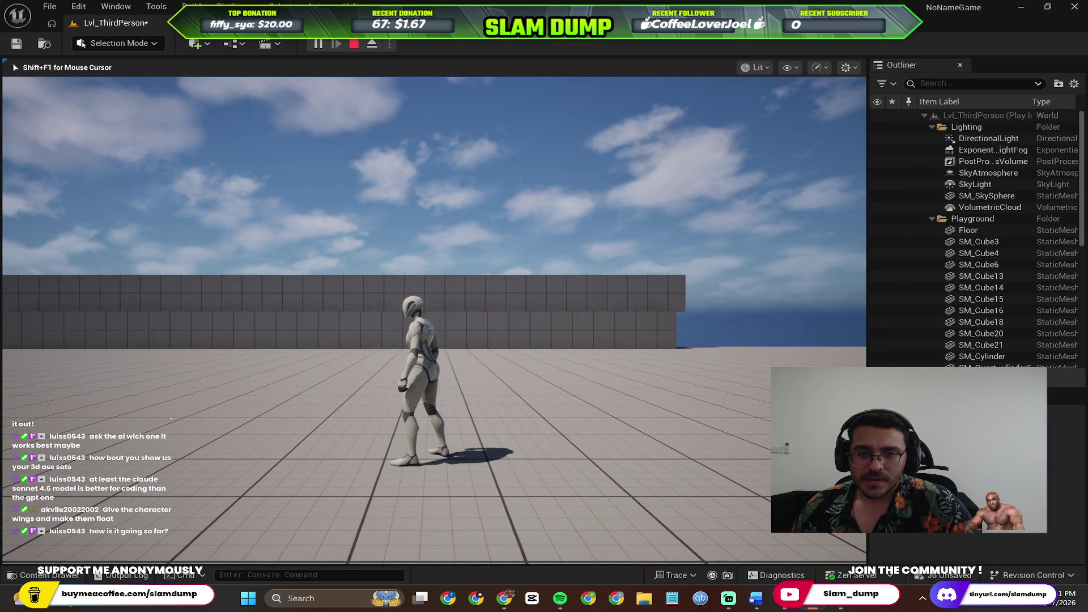
key("a")
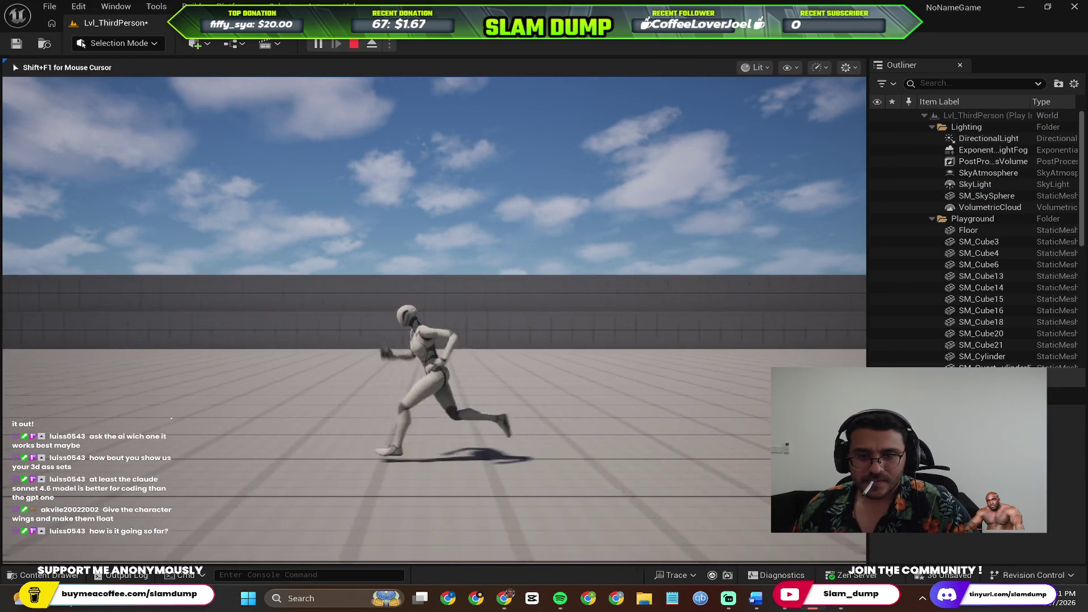
key("Escape")
mouse_move(434, 320)
left_mouse_down()
mouse_move(368, 294)
mouse_move(408, 272)
left_mouse_up()
mouse_move(337, 283)
left_mouse_down()
mouse_move(344, 313)
mouse_move(333, 289)
mouse_move(666, 248)
left_mouse_up()
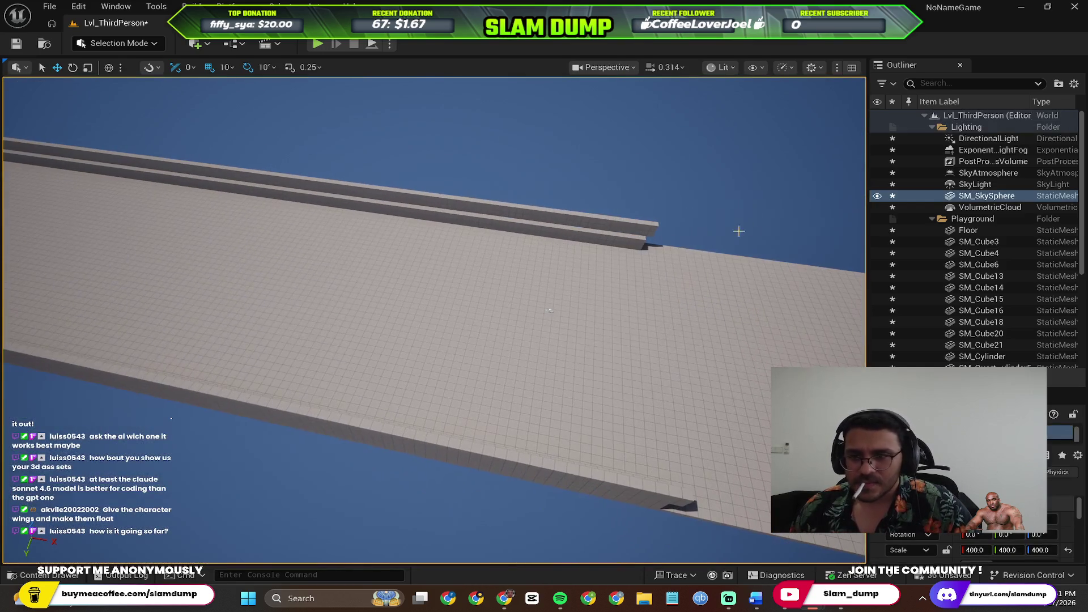
double_click(972, 219)
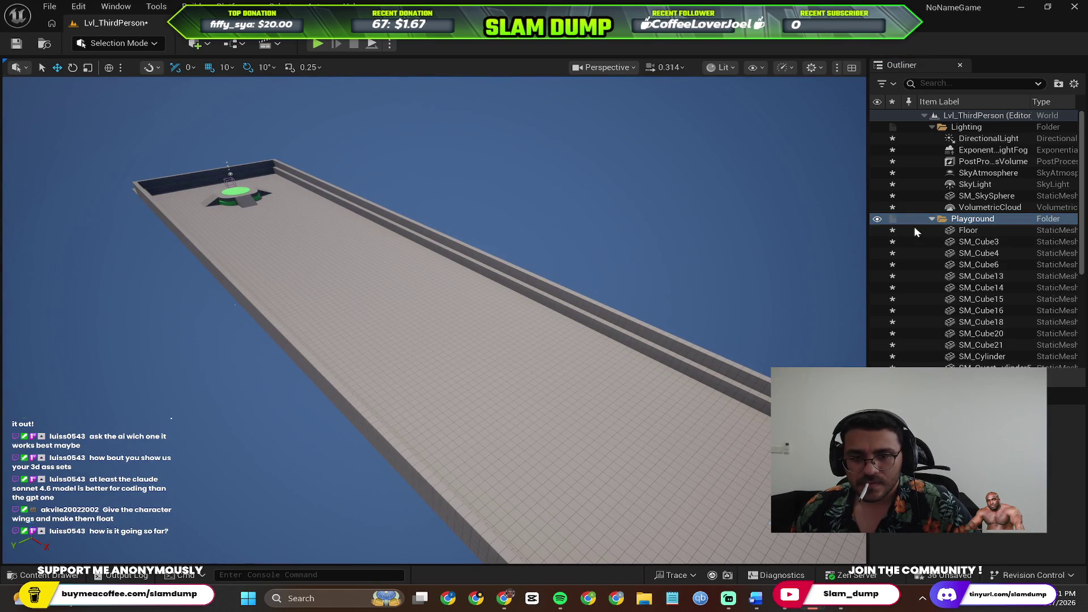
left_click(964, 226)
scroll(966, 246, "down", 5)
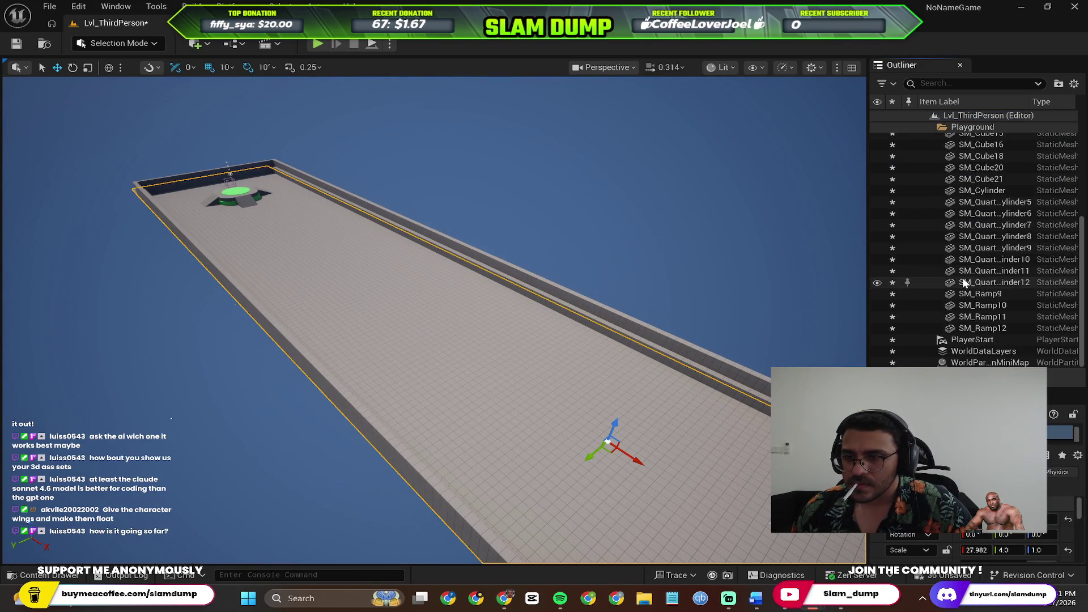
left_click(986, 363, "shift")
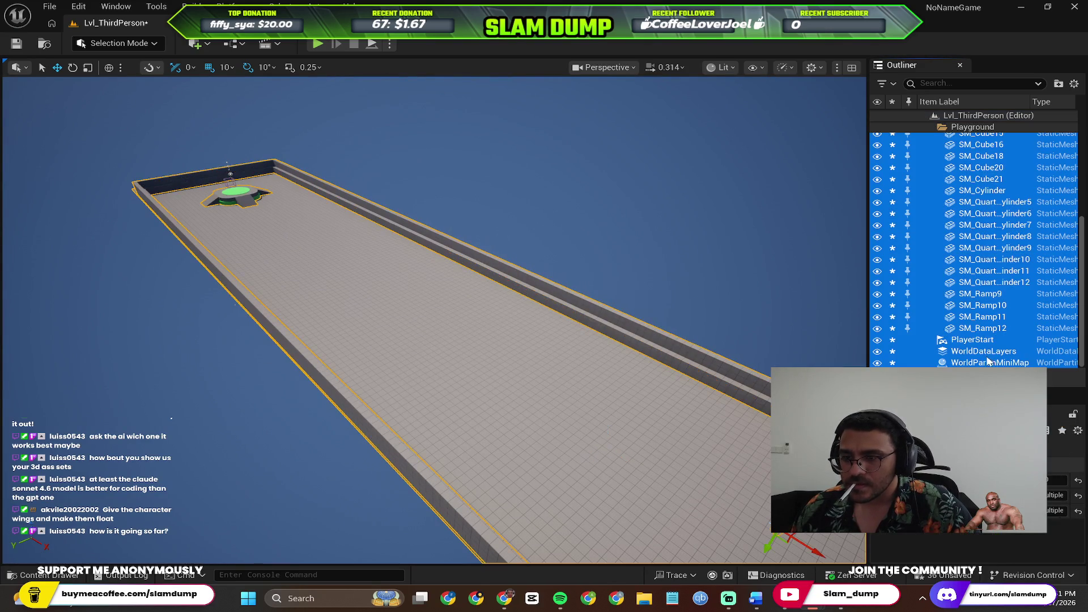
scroll(664, 258, "down", 3)
key("e")
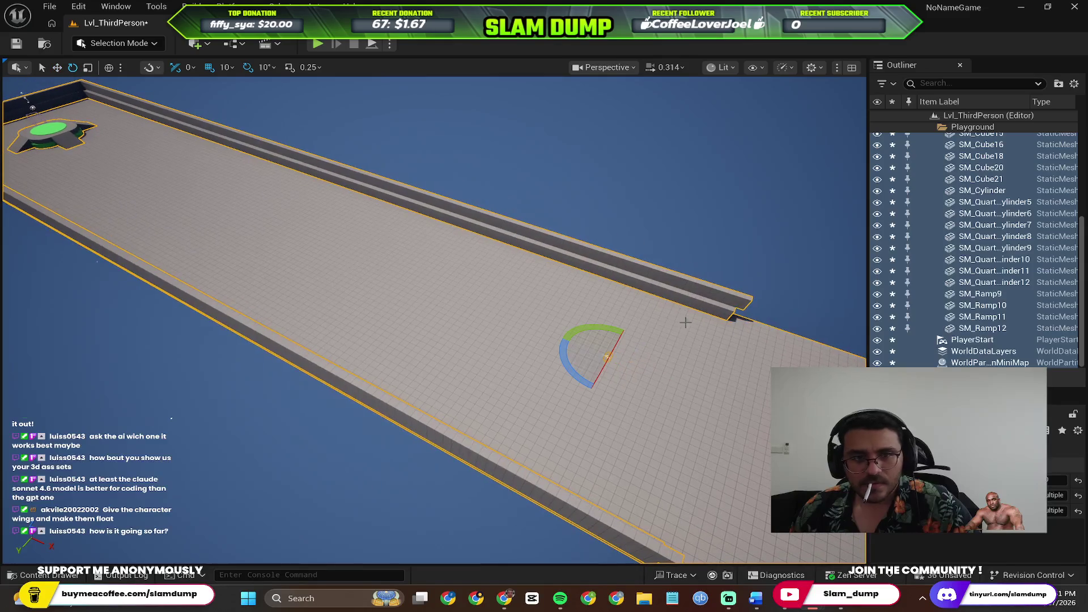
left_click_drag(573, 368, 658, 377)
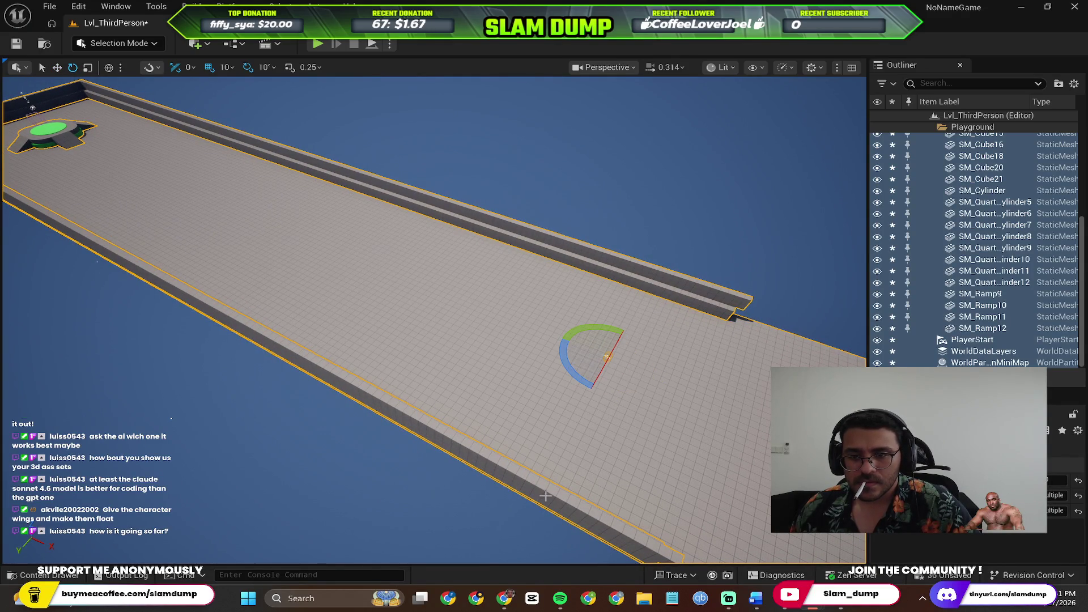
key("ctrl+z")
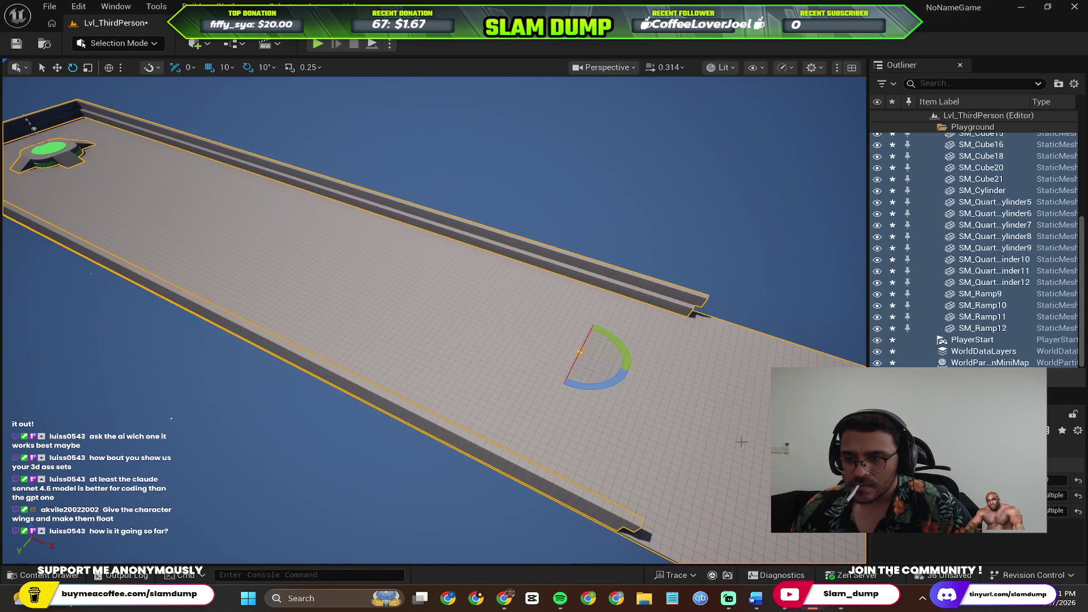
left_click(579, 351)
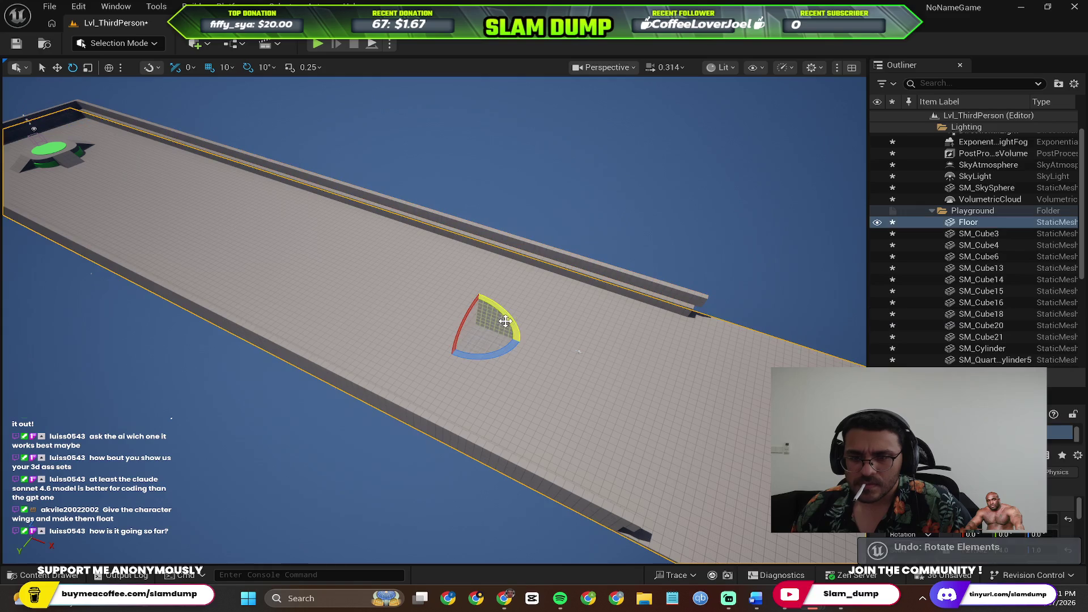
left_click_drag(499, 350, 476, 377)
key("ctrl+z")
left_click(535, 258, "ctrl")
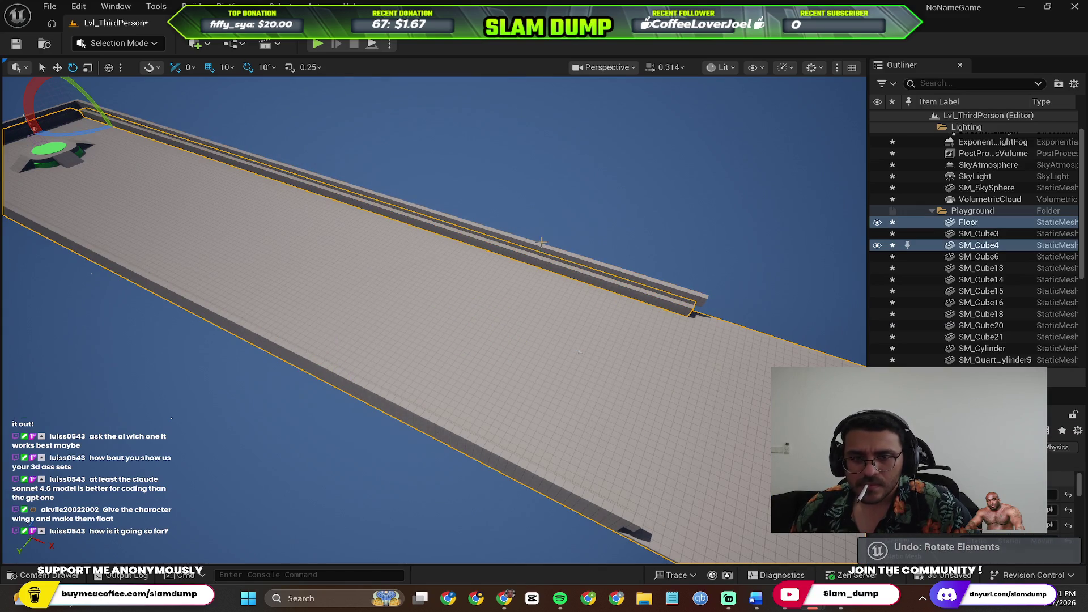
left_click(541, 242, "ctrl")
scroll(372, 391, "up", 2)
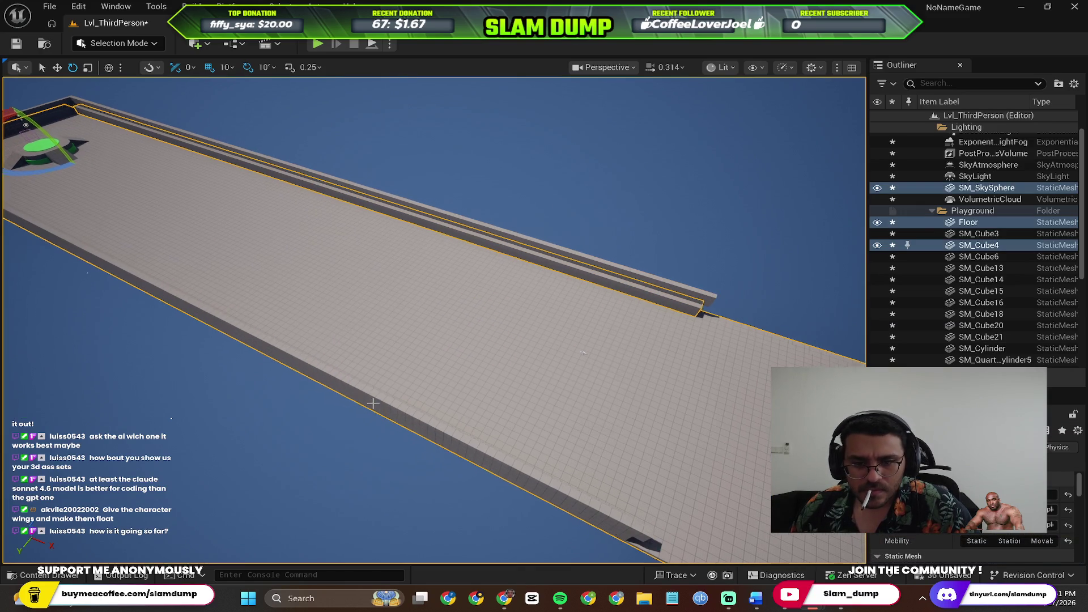
left_click(374, 418, "ctrl")
left_click(379, 417, "ctrl")
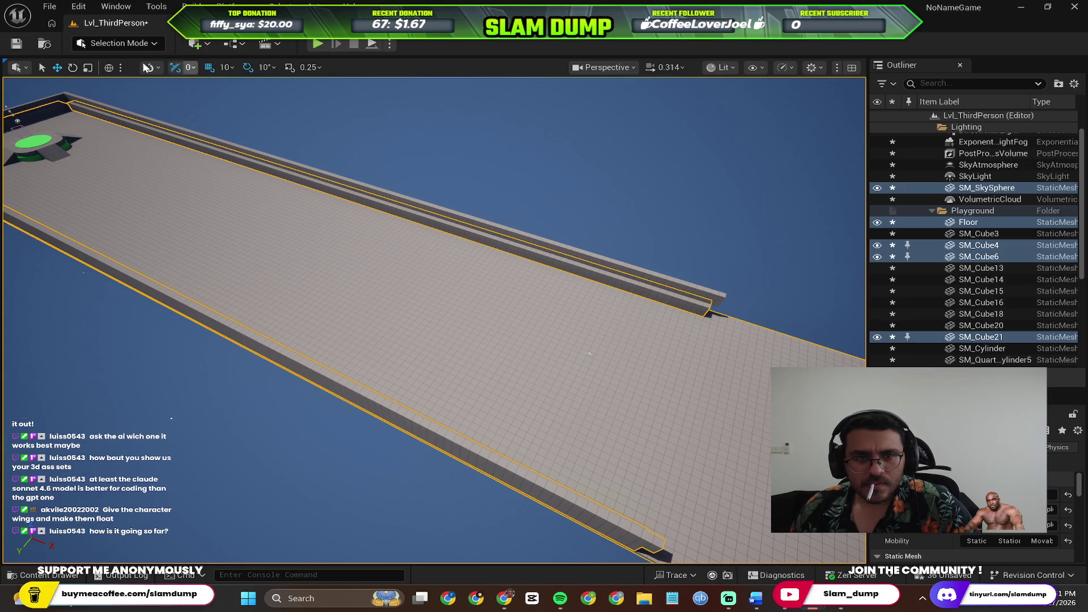
key("f")
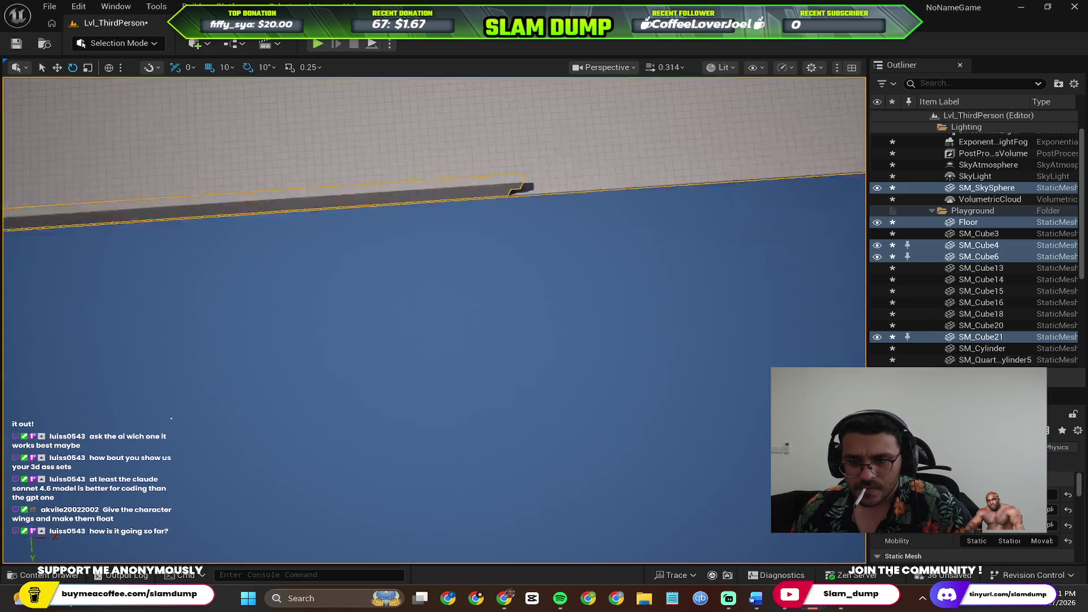
left_click_drag(363, 306, 464, 311)
key("ctrl+z")
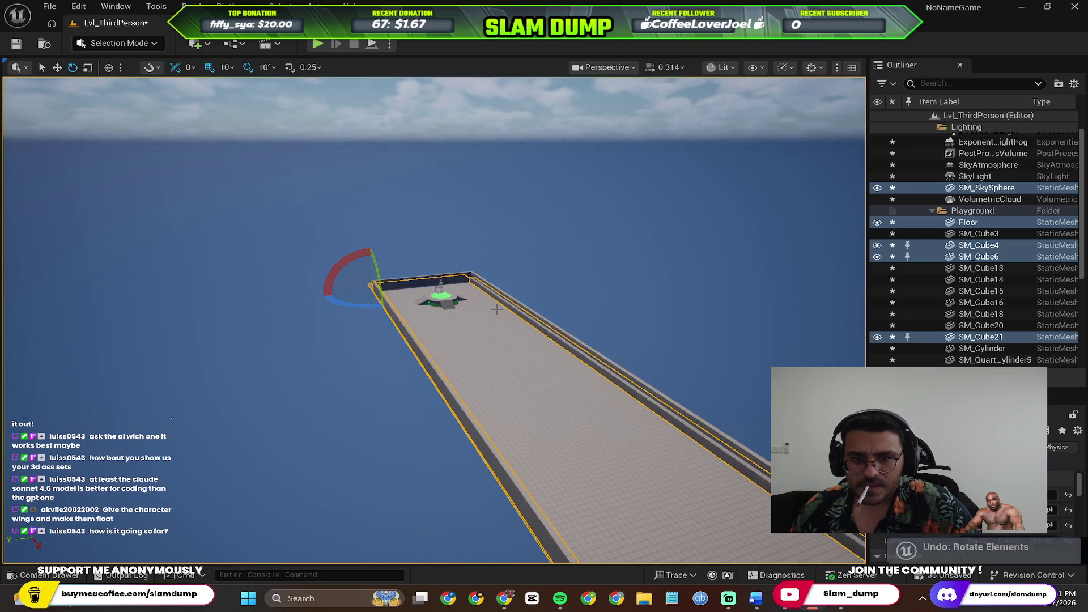
scroll(442, 301, "up", 2)
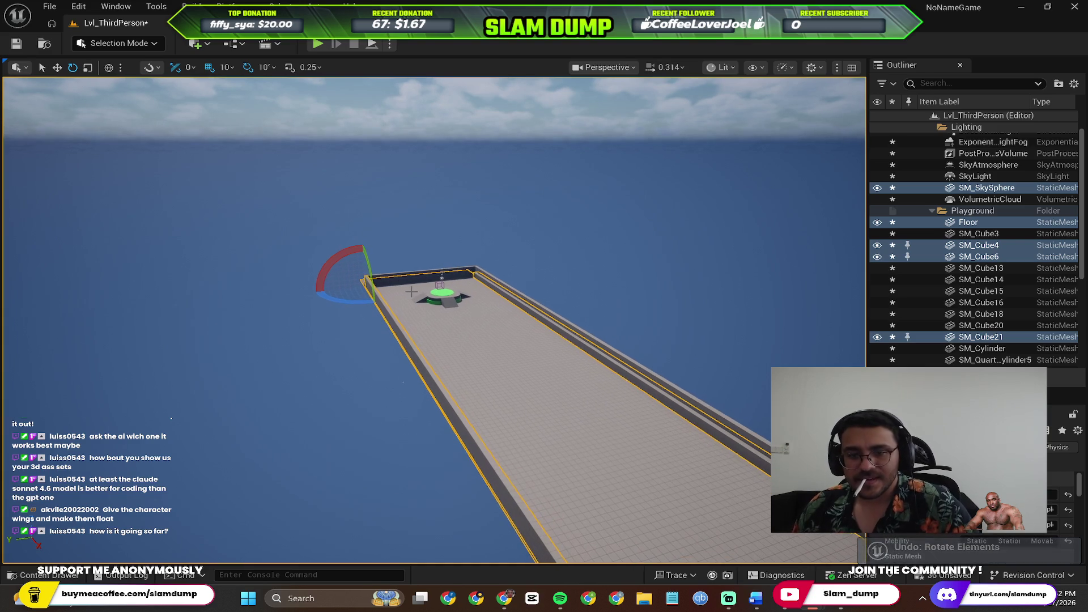
left_click(394, 278, "ctrl")
left_click(390, 275, "ctrl")
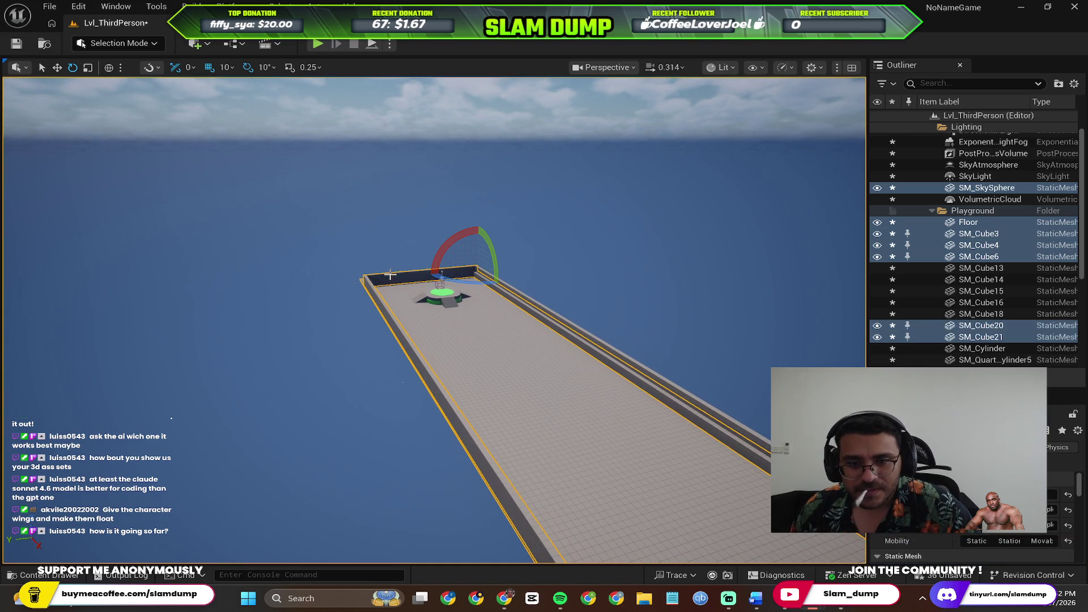
left_click_drag(470, 283, 561, 314)
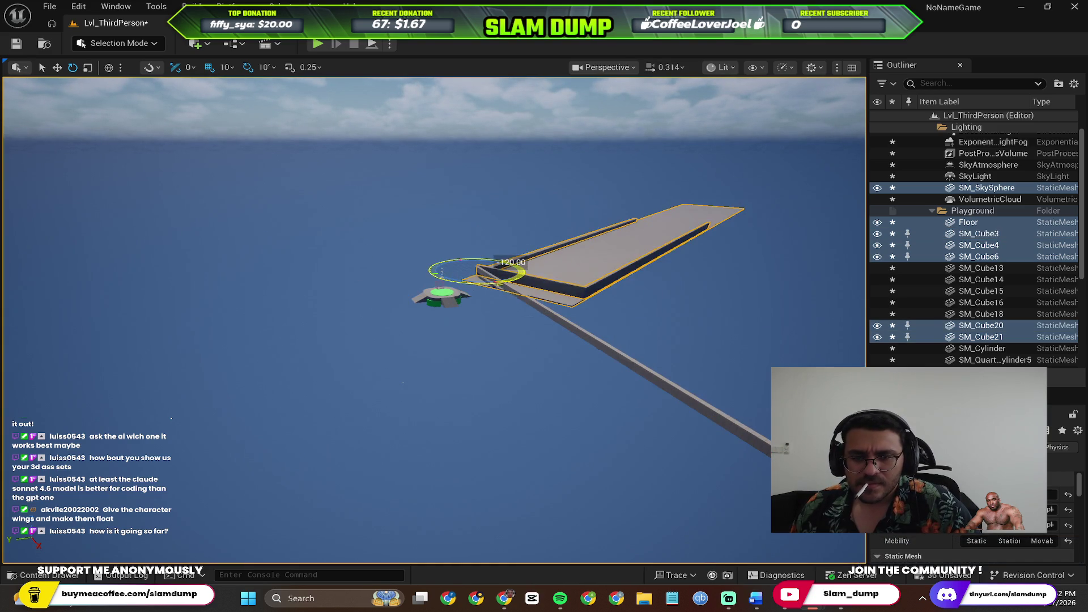
key("ctrl+z")
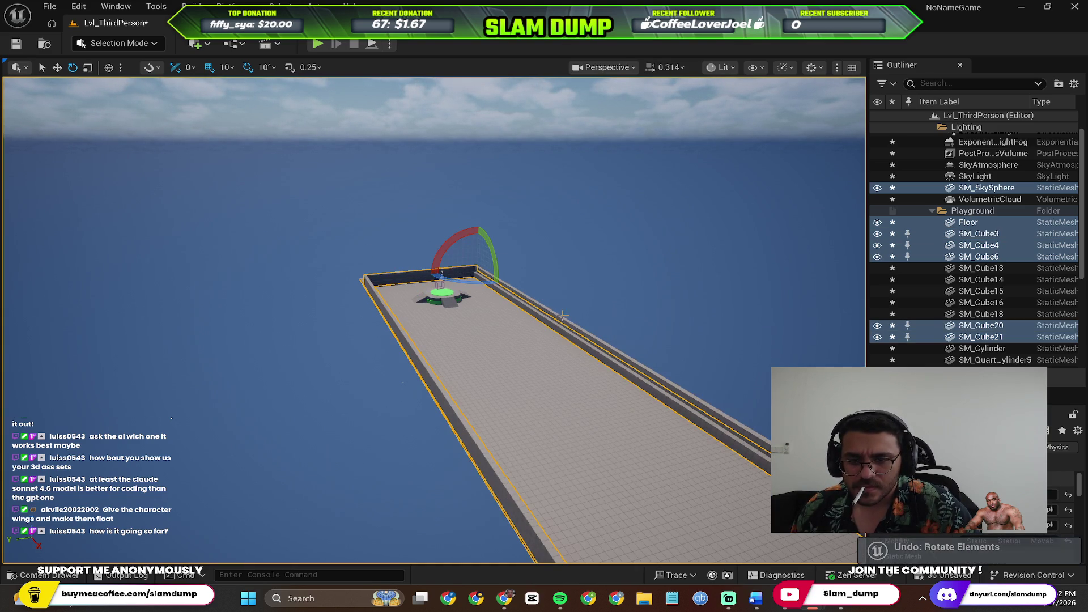
left_click(563, 321, "ctrl")
mouse_move(473, 285)
left_mouse_down()
mouse_move(561, 308)
mouse_move(544, 303)
left_mouse_up()
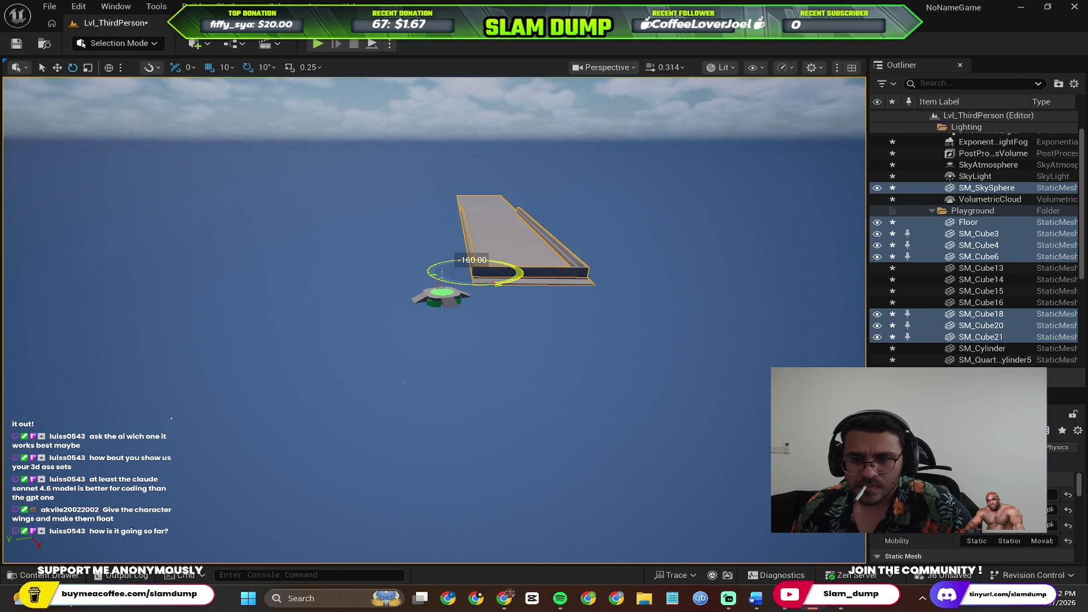
key("ctrl+z")
left_click(453, 300)
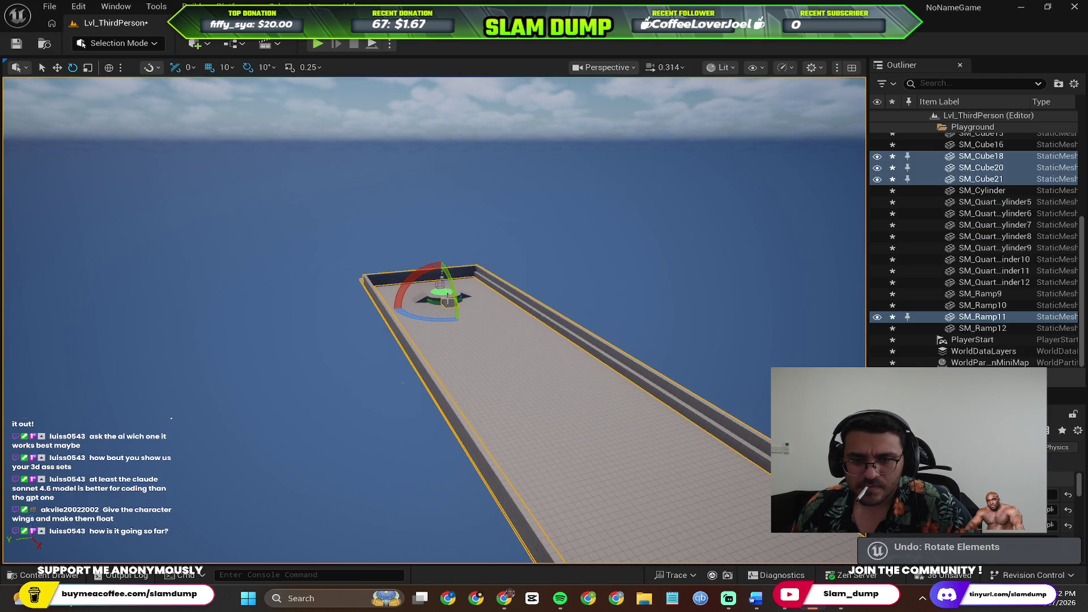
key("f")
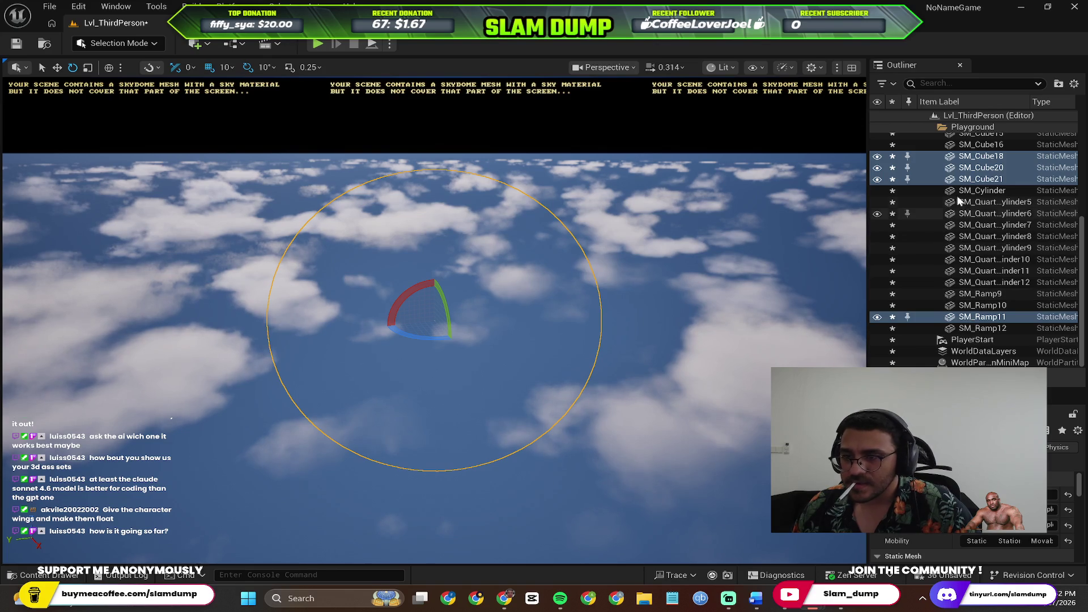
left_click(989, 156)
double_click(983, 339)
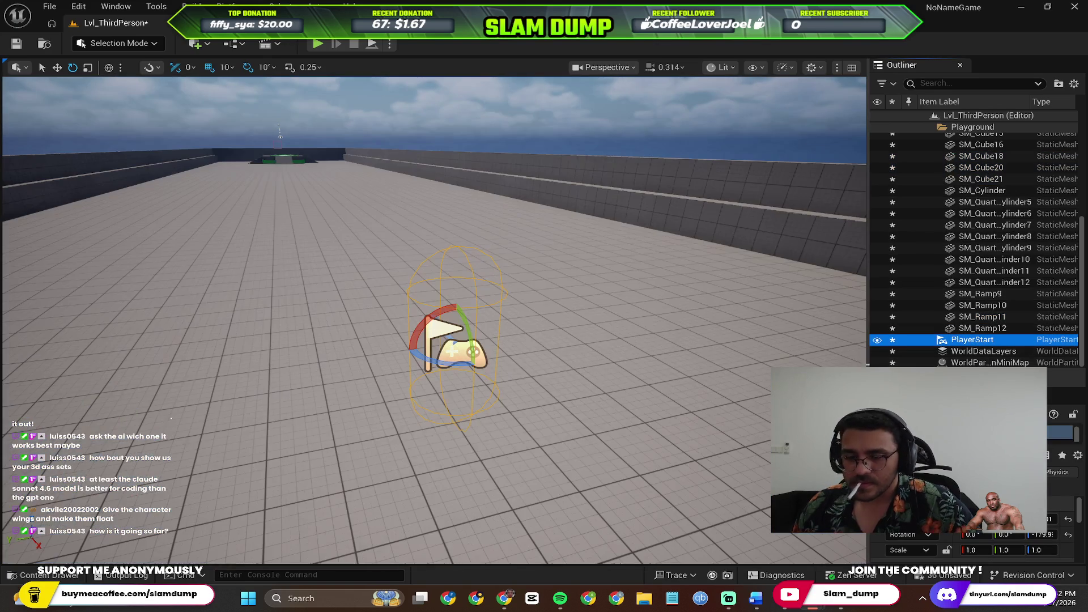
left_click_drag(346, 247, 300, 306)
mouse_move(397, 295)
left_mouse_down()
mouse_move(408, 274)
mouse_move(413, 306)
mouse_move(476, 374)
mouse_move(451, 359)
left_mouse_up()
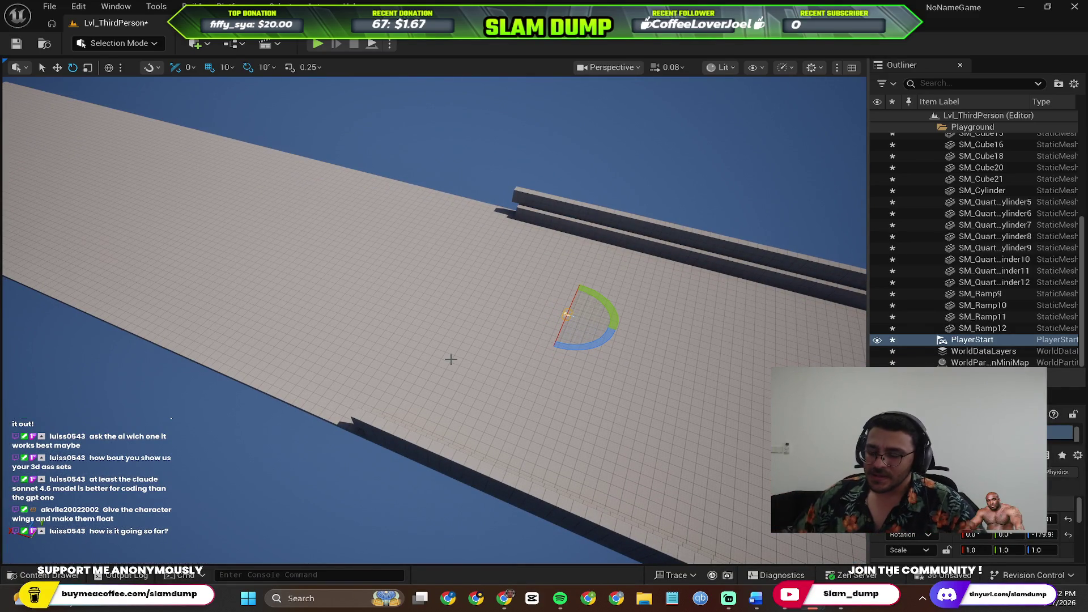
mouse_move(398, 315)
left_mouse_down()
mouse_move(397, 340)
mouse_move(368, 346)
mouse_move(396, 340)
mouse_move(397, 397)
mouse_move(379, 414)
left_mouse_up()
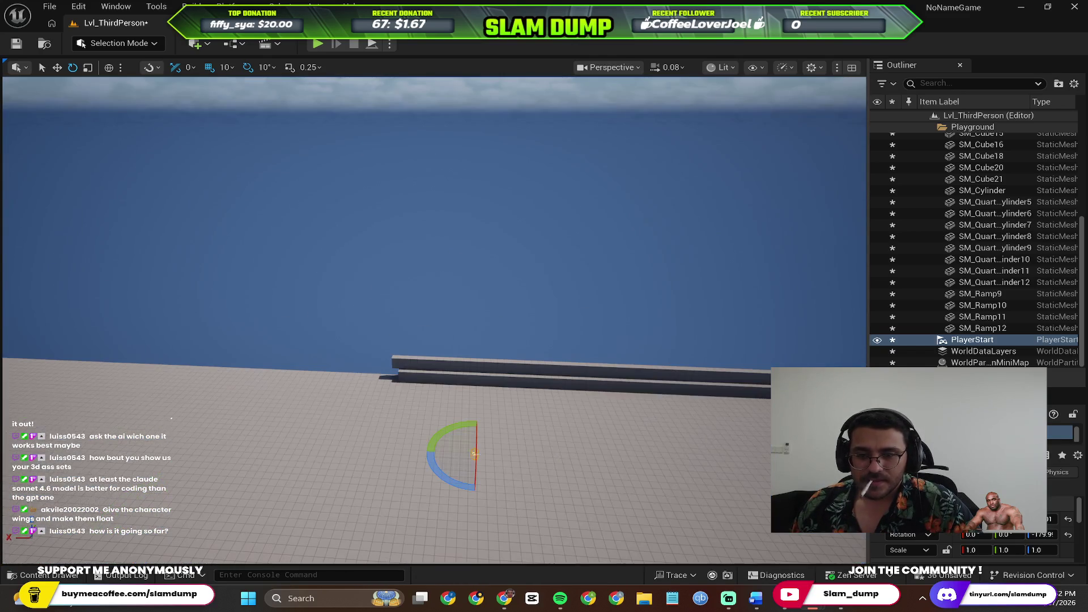
scroll(936, 301, "up", 5)
left_click(981, 211)
scroll(995, 274, "down", 5)
left_click(998, 328, "shift")
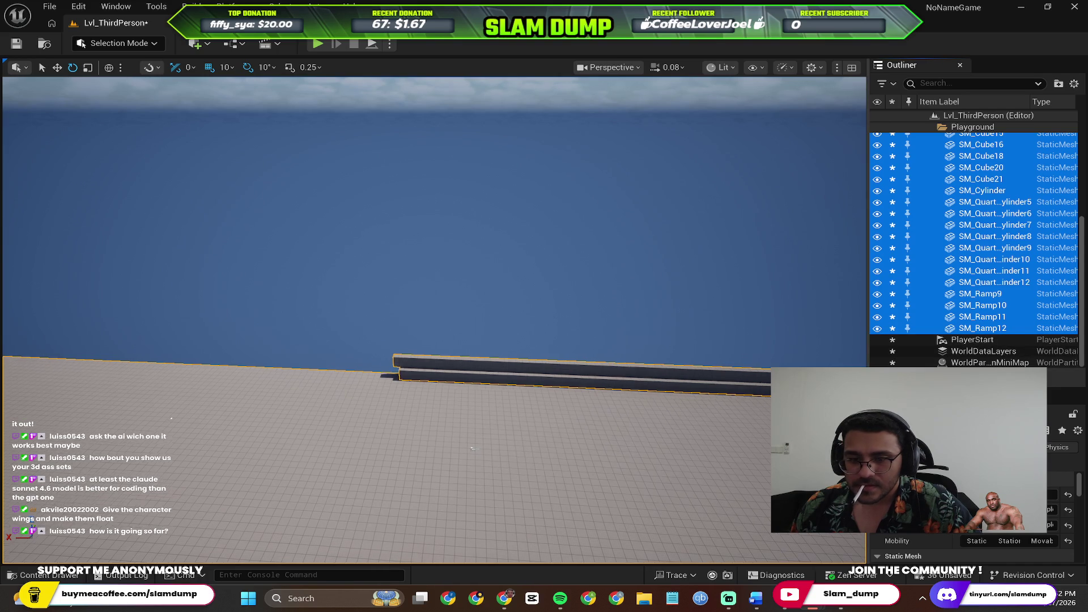
key("f")
mouse_move(718, 258)
left_mouse_down()
mouse_move(702, 244)
mouse_move(719, 235)
left_mouse_up()
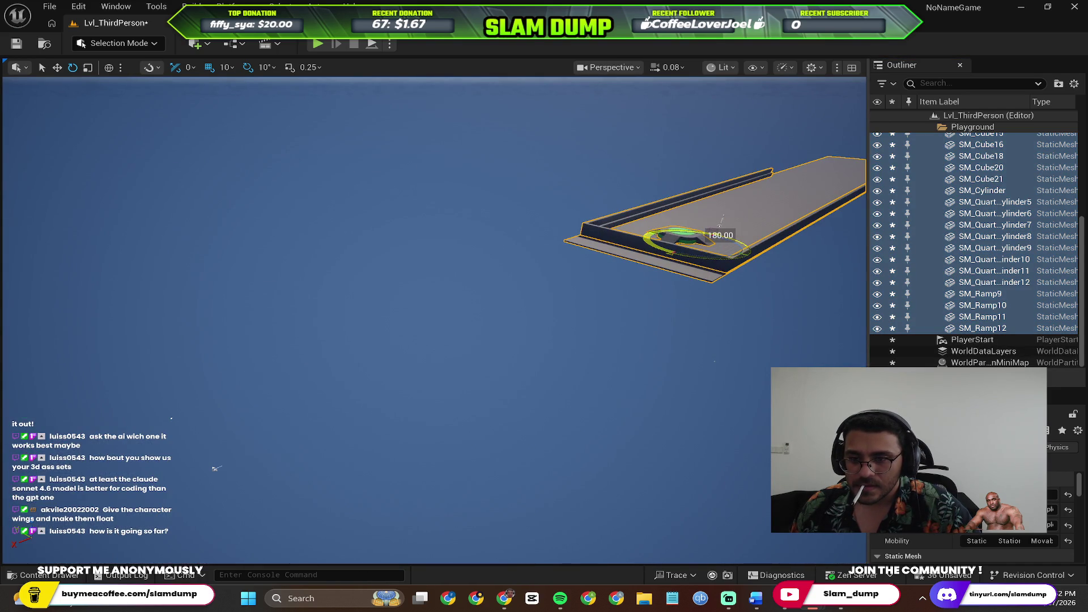
key("ctrl+z")
Apply Transform > Mirror X to the selected floor, walls and ramps.
right_click(564, 315)
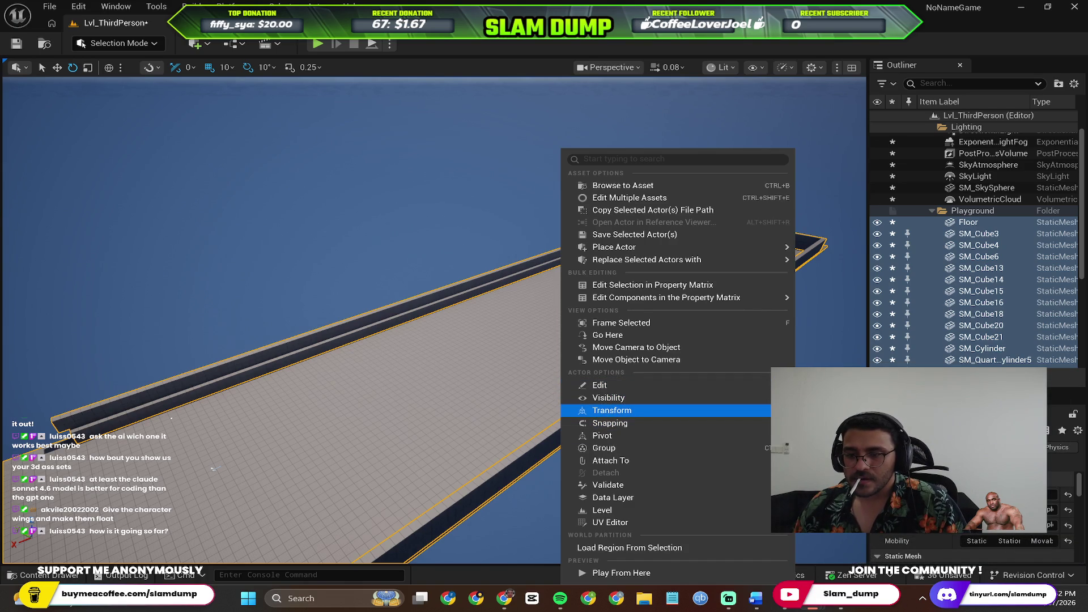
key("Escape")
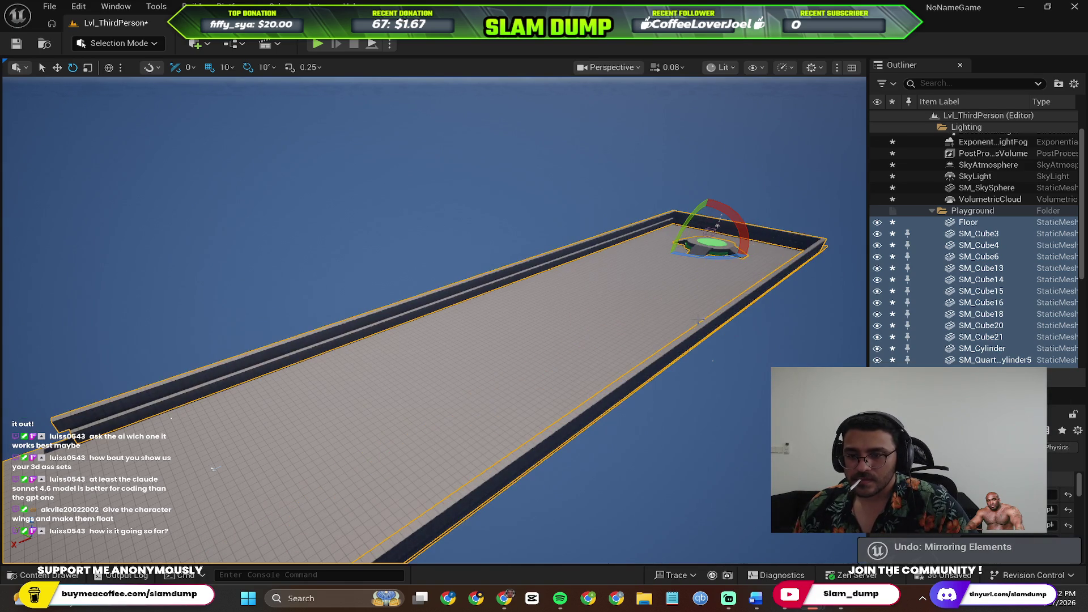
right_click(700, 362)
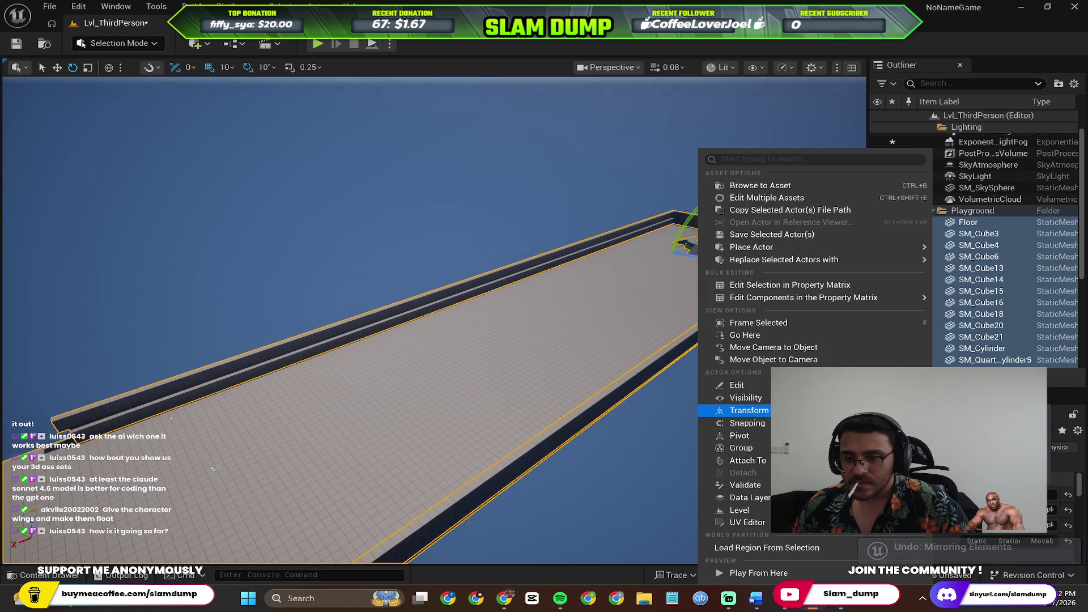
mouse_move(793, 435)
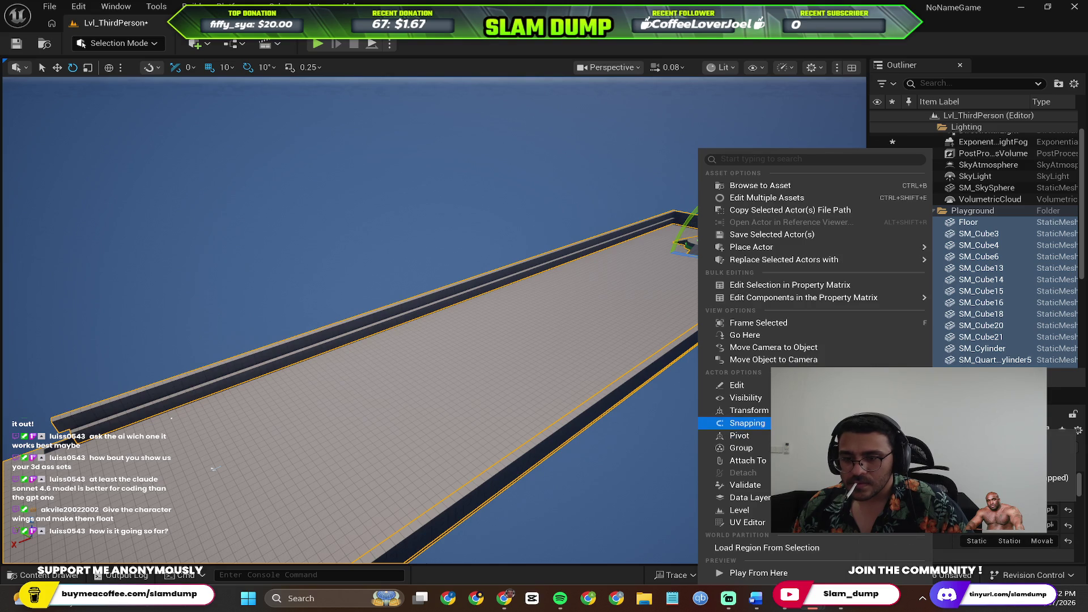
mouse_move(770, 410)
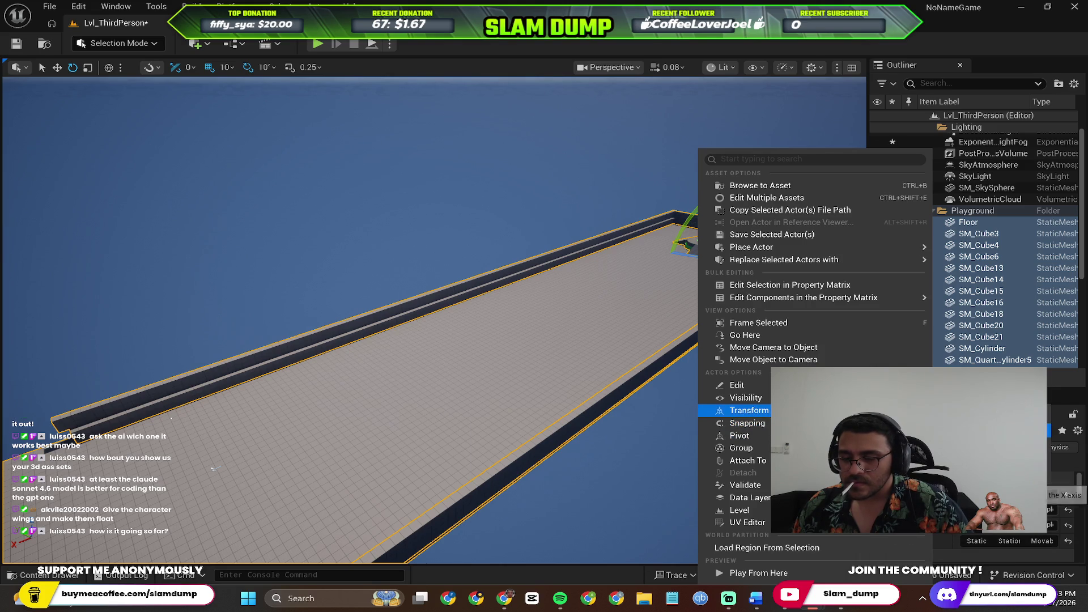
scroll(214, 469, "down", 5)
Orbit to check the mirrored platform, then select the Floor and the right-edge wall.
mouse_move(214, 469)
left_mouse_down()
mouse_move(238, 465)
mouse_move(258, 420)
left_mouse_up()
mouse_move(623, 311)
left_mouse_down()
mouse_move(671, 306)
mouse_move(401, 272)
mouse_move(646, 396)
left_mouse_up()
left_click(670, 307)
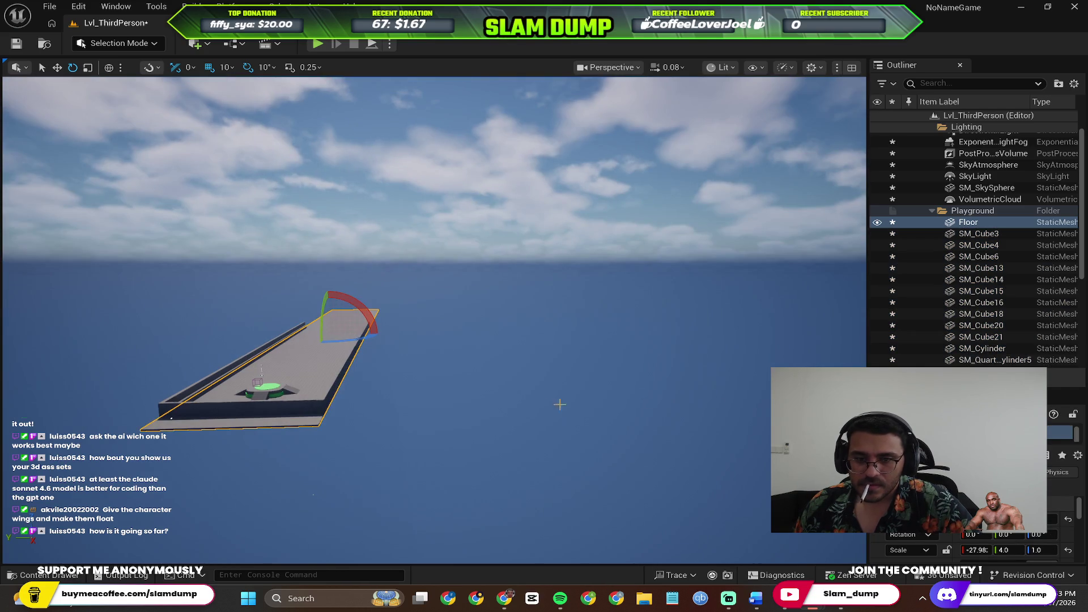
key("w")
left_click(278, 388)
left_click(363, 352)
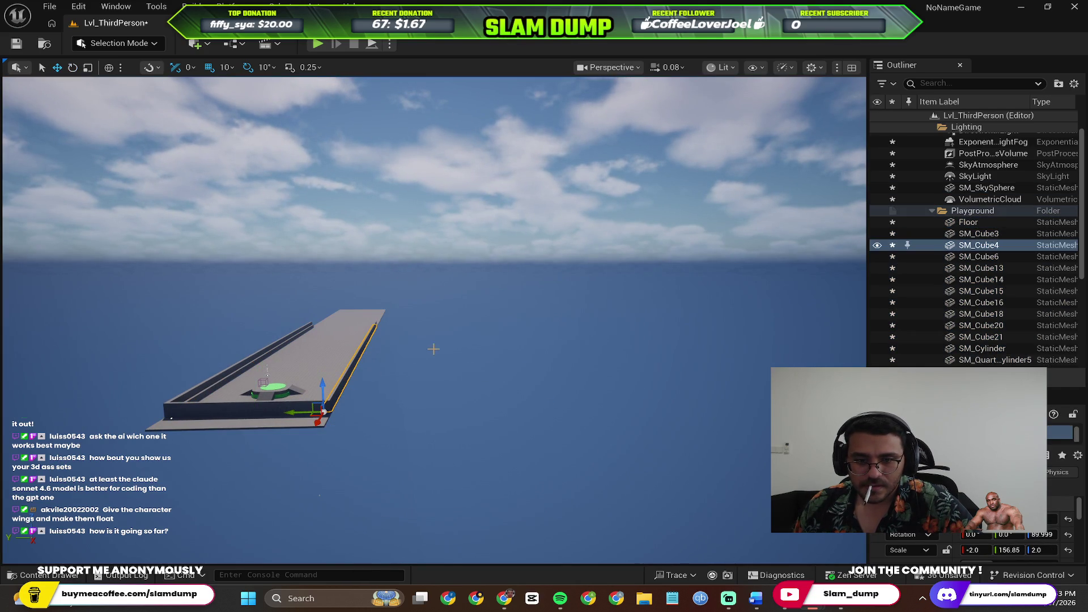
Look over the mirrored platform and save the level with Ctrl+S.
left_click_drag(430, 340, 430, 295)
left_click(397, 317)
left_click_drag(567, 283, 560, 297)
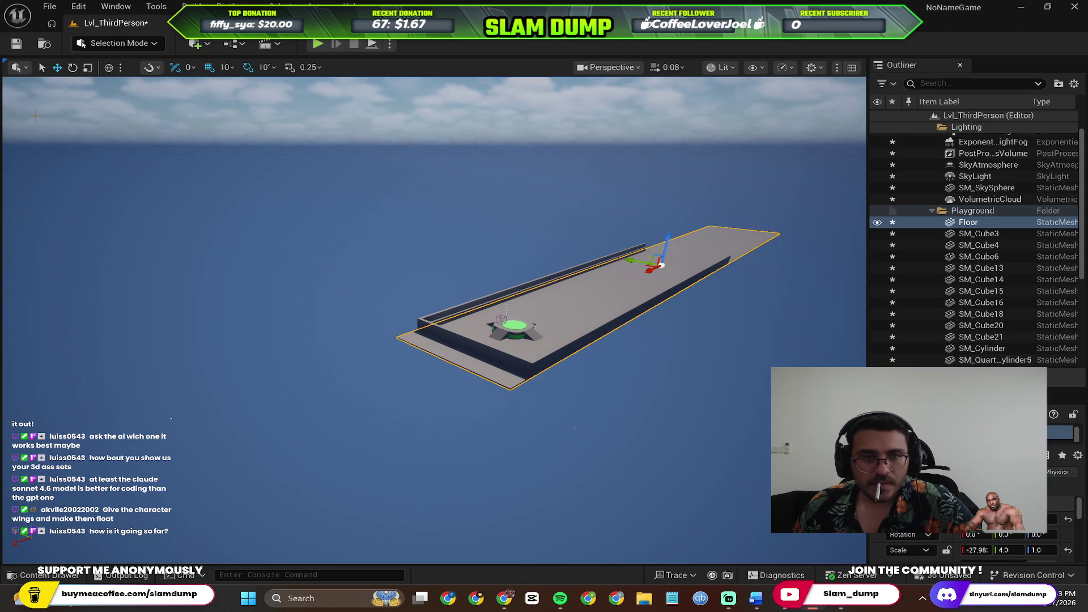
left_click(551, 233)
mouse_move(551, 232)
left_mouse_down()
mouse_move(481, 238)
mouse_move(614, 291)
mouse_move(510, 292)
left_mouse_up()
scroll(967, 152, "up", 1)
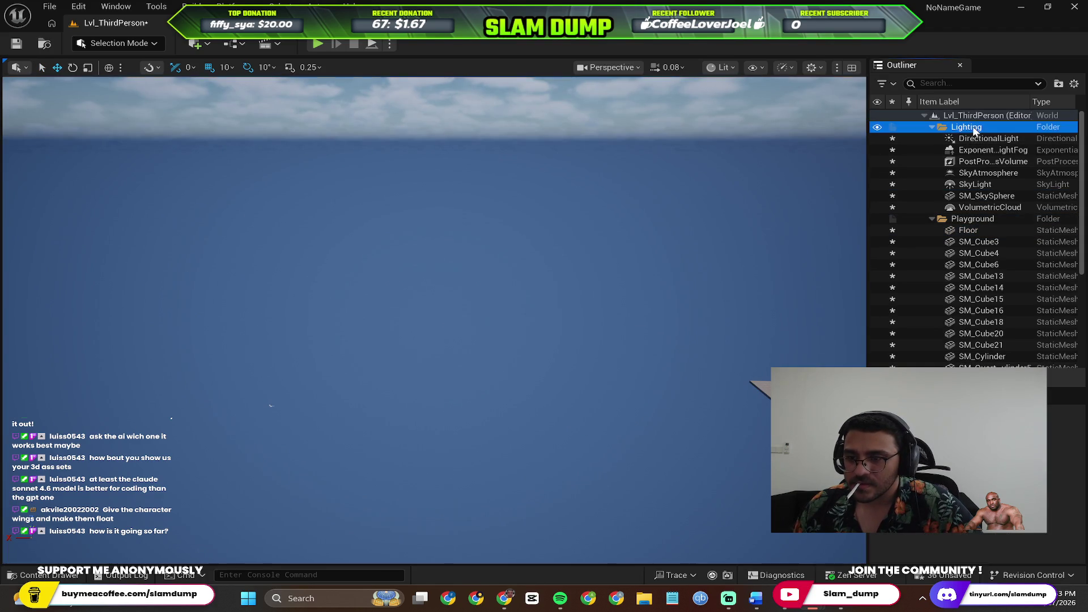
key("ctrl+s")
Switch to the rotate tool, reselect the Floor, and frame PlayerStart in the view.
mouse_move(610, 377)
left_mouse_down()
mouse_move(616, 391)
mouse_move(572, 470)
left_mouse_up()
key("e")
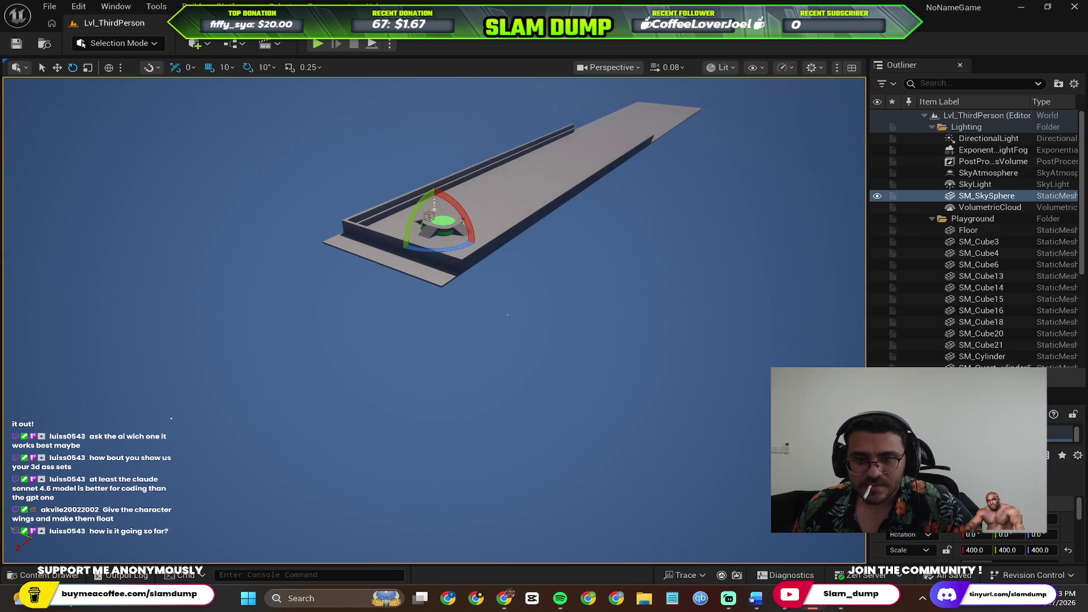
left_click(527, 208)
left_click(614, 244)
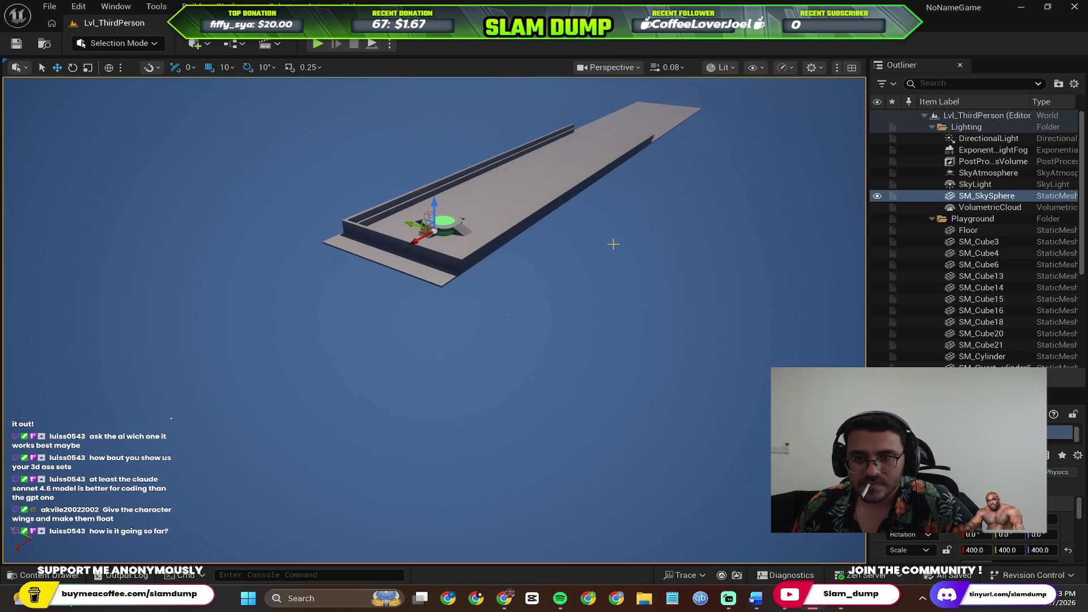
left_click(482, 205)
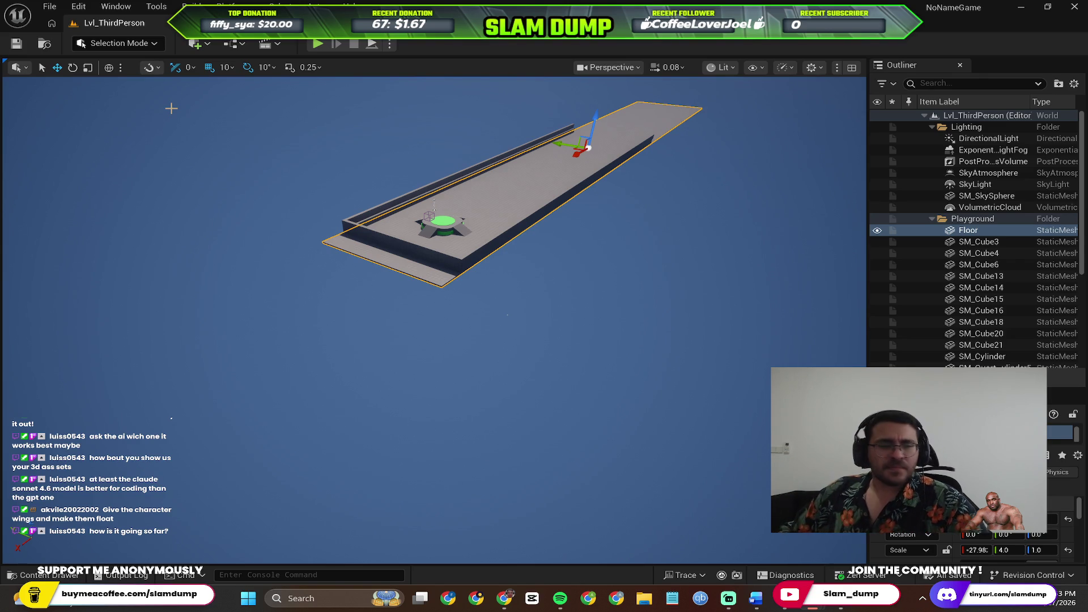
left_click_drag(187, 216, 206, 391)
mouse_move(272, 372)
left_mouse_down()
mouse_move(249, 340)
mouse_move(294, 405)
left_mouse_up()
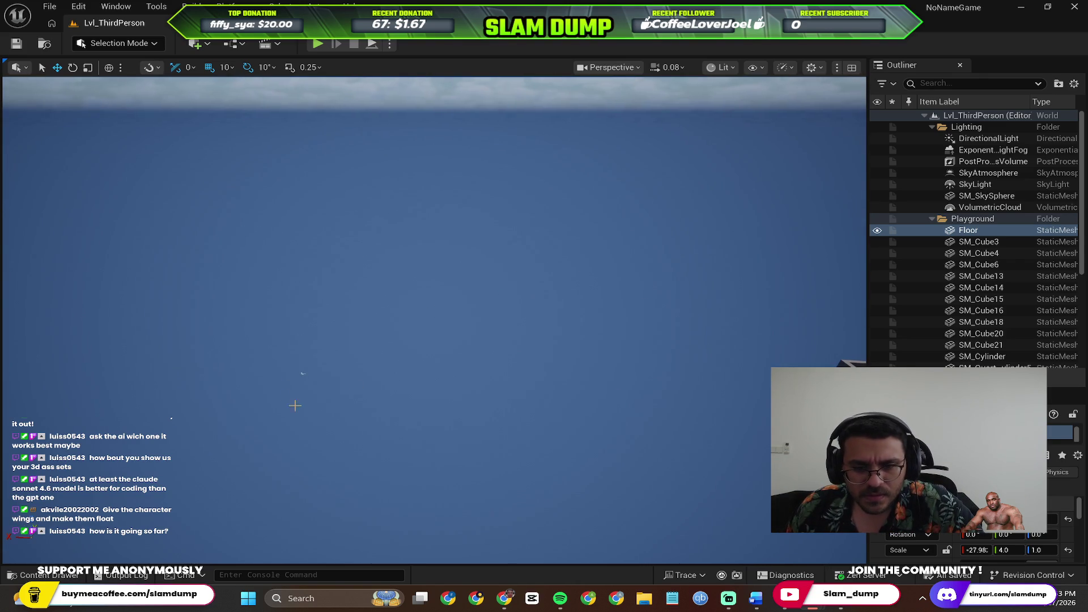
left_click(302, 373)
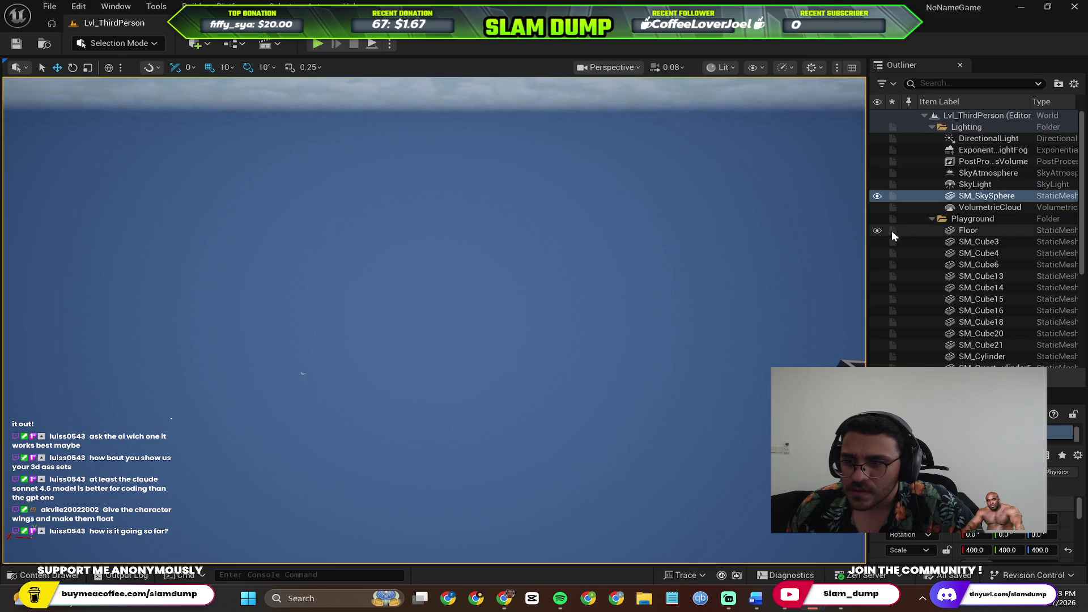
scroll(967, 267, "down", 5)
left_click(973, 340)
left_click_drag(270, 372, 57, 374)
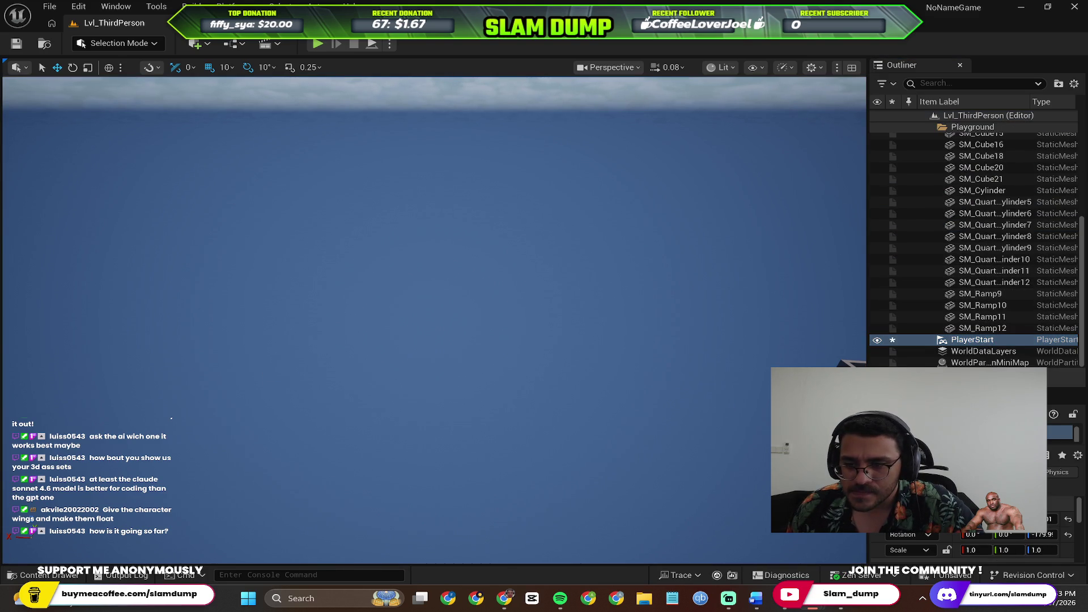
key("f")
Select one of the quarter-cylinder pieces and frame it for a close look.
left_click(546, 335)
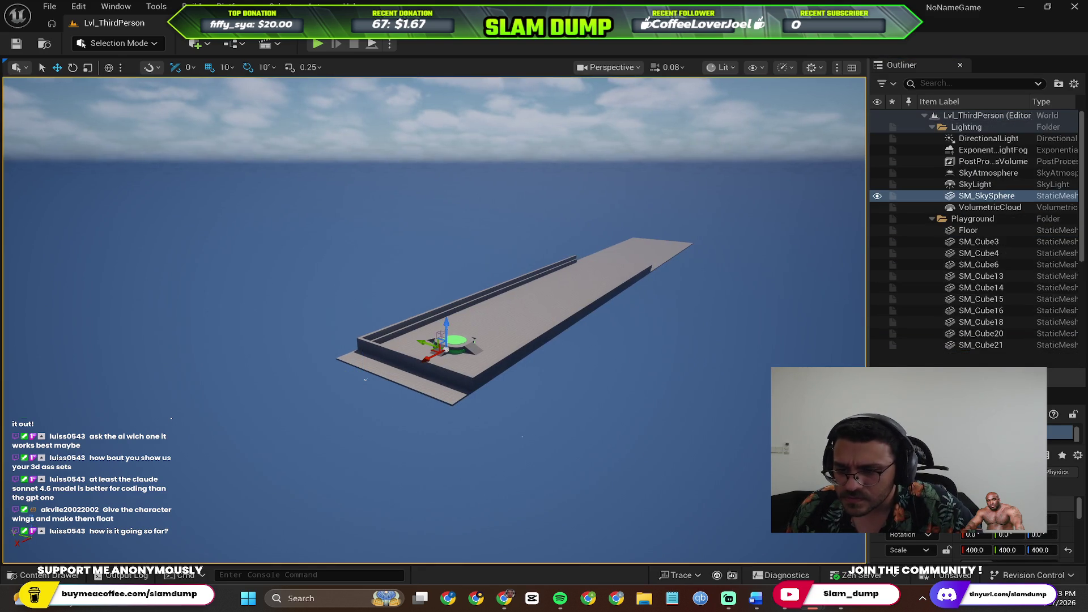
key("Escape")
left_click(609, 67)
left_click(414, 287)
left_click(414, 288)
mouse_move(414, 287)
left_mouse_down()
mouse_move(374, 340)
mouse_move(318, 318)
mouse_move(351, 326)
left_mouse_up()
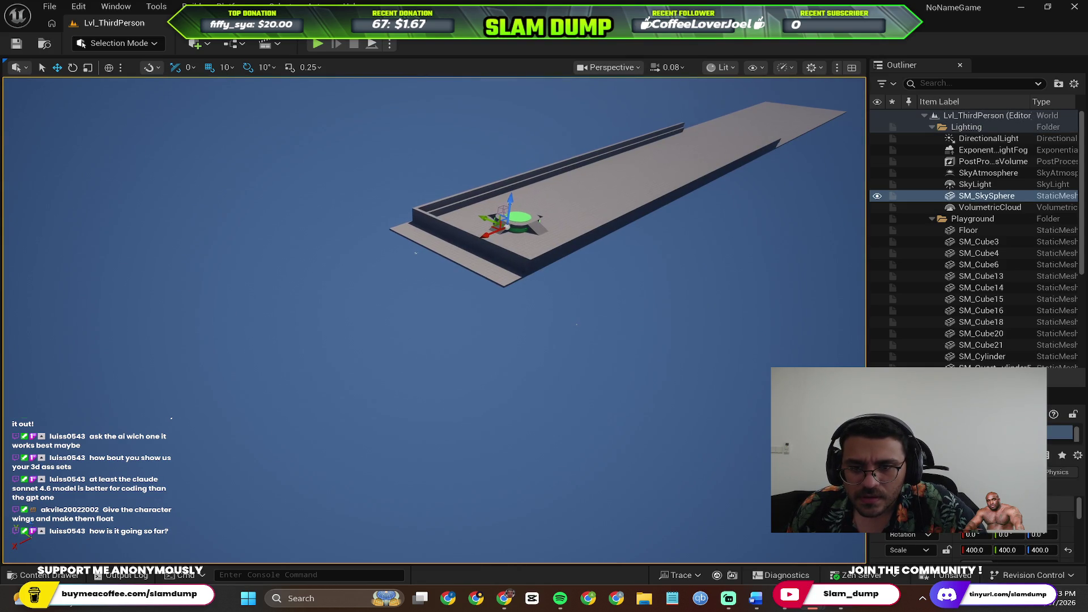
left_click(519, 220)
key("f")
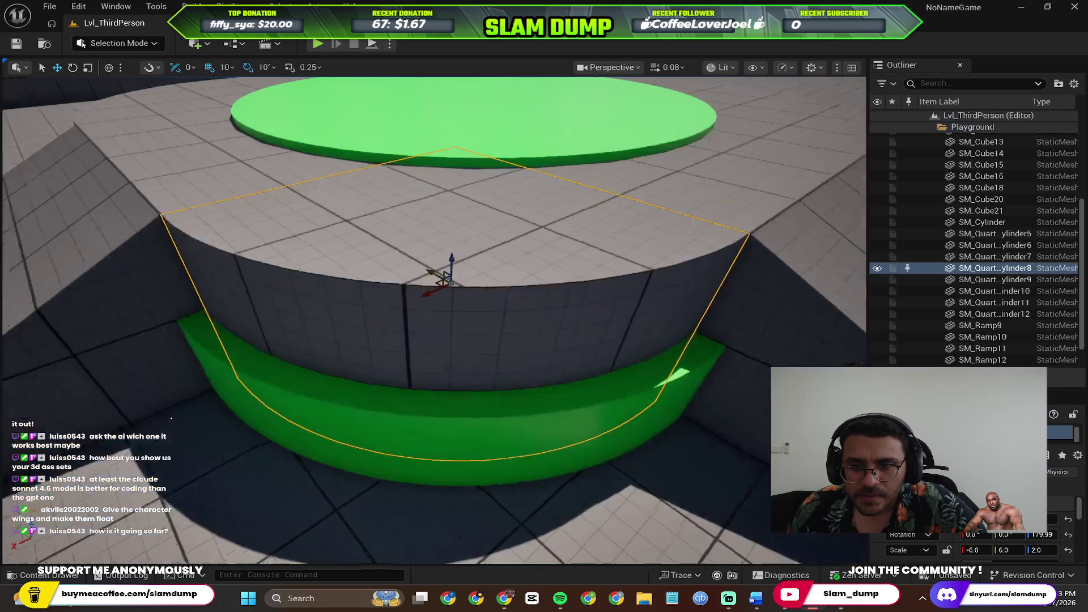
Orbit around the cylinder, then select and frame the whole Floor strip.
mouse_move(430, 284)
left_mouse_down()
mouse_move(396, 317)
mouse_move(397, 260)
mouse_move(396, 294)
mouse_move(397, 283)
left_mouse_up()
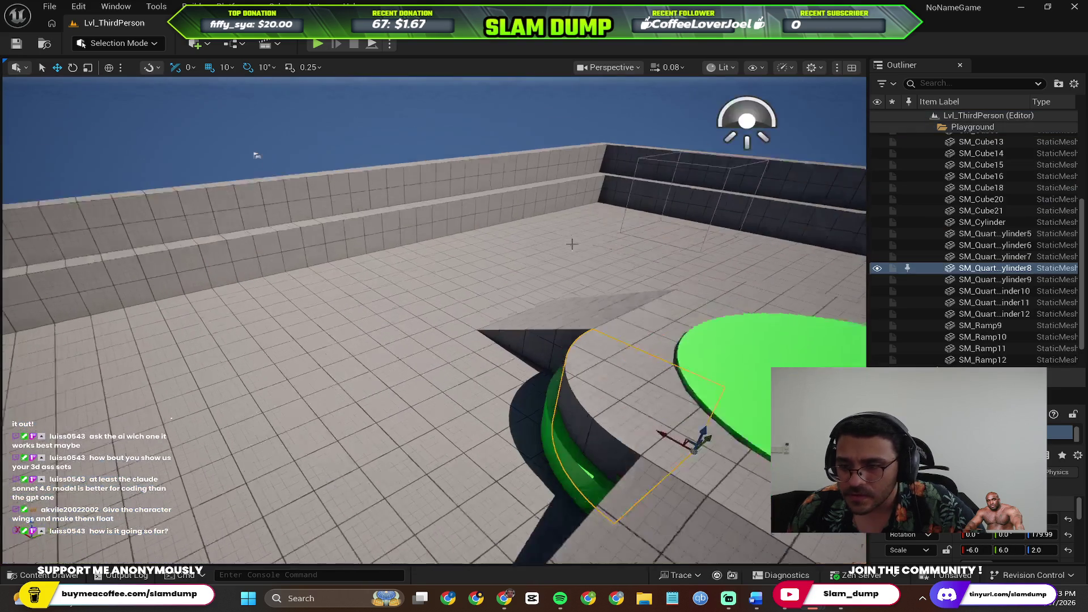
scroll(570, 241, "down", 10)
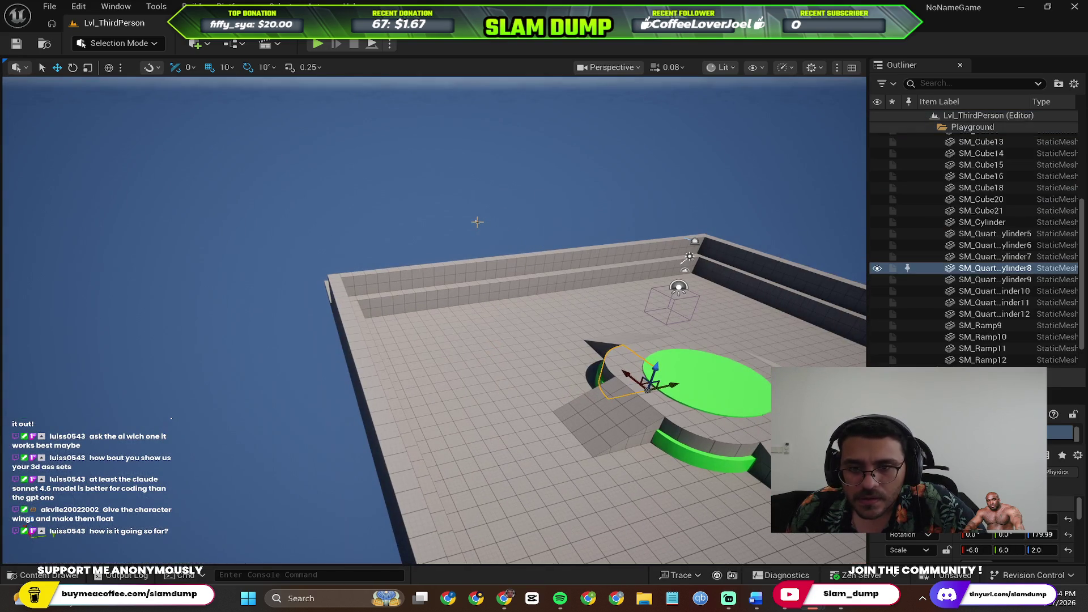
left_click(478, 223)
left_click_drag(600, 294, 620, 307)
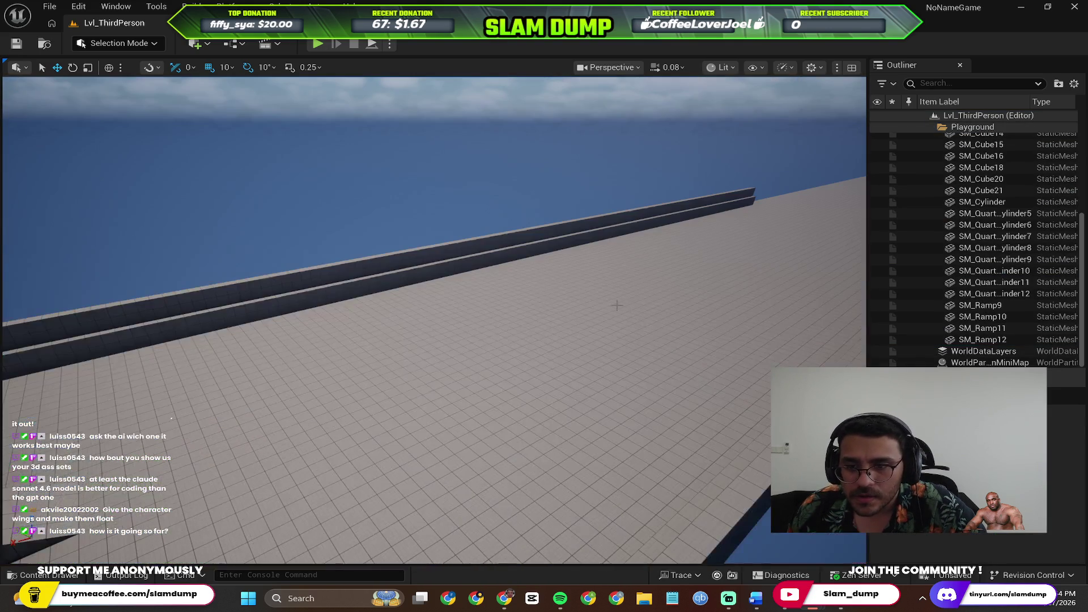
left_click(620, 307)
key("f")
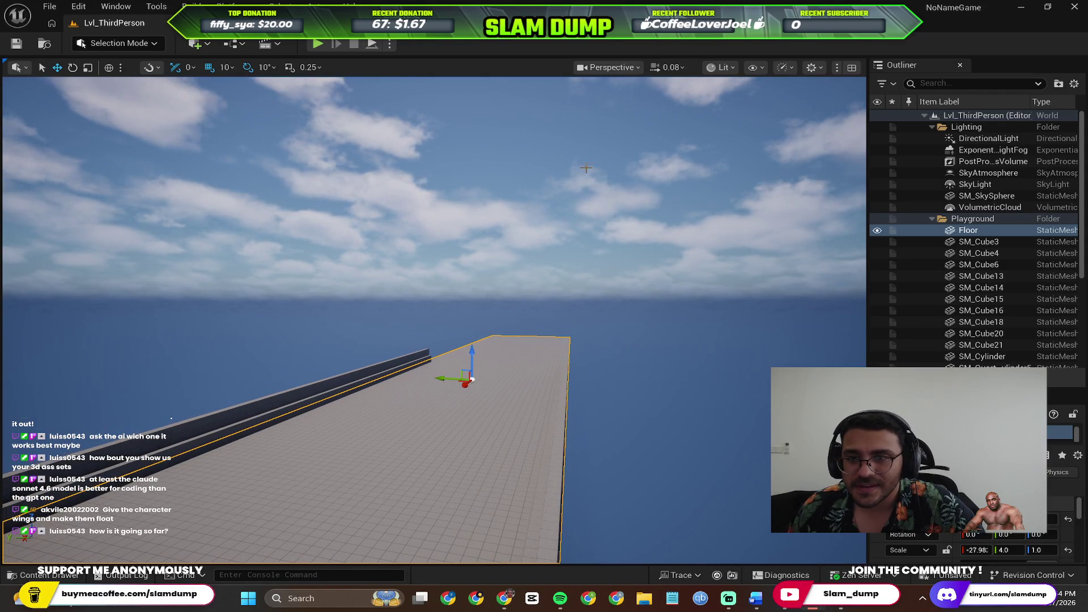
left_click(666, 67)
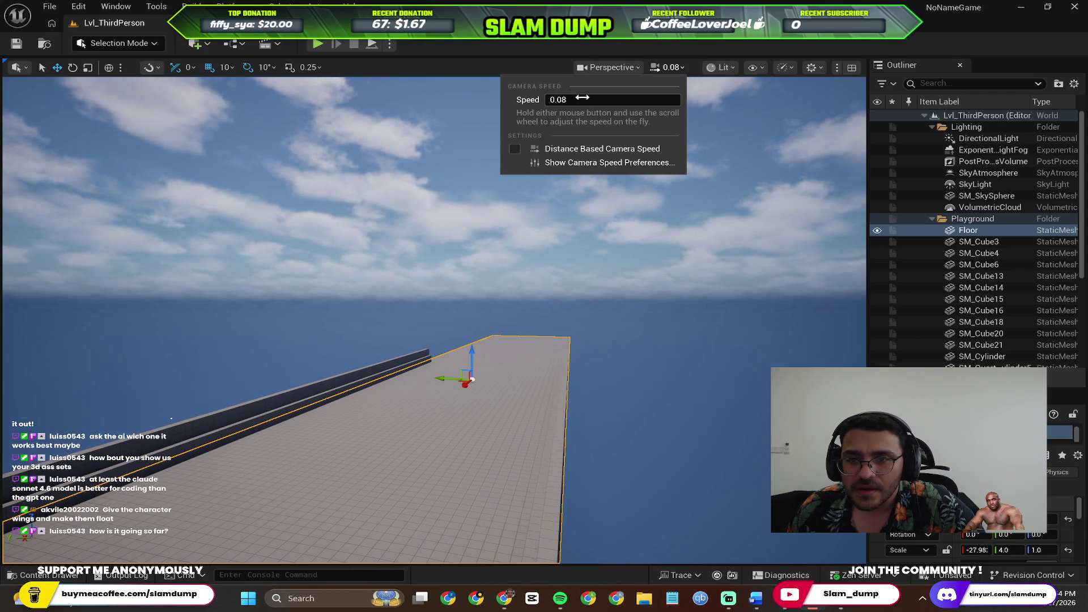
Set the viewport camera speed to 10 and filter the Outliner by 'pla' to find PlayerStart.
left_click(565, 100)
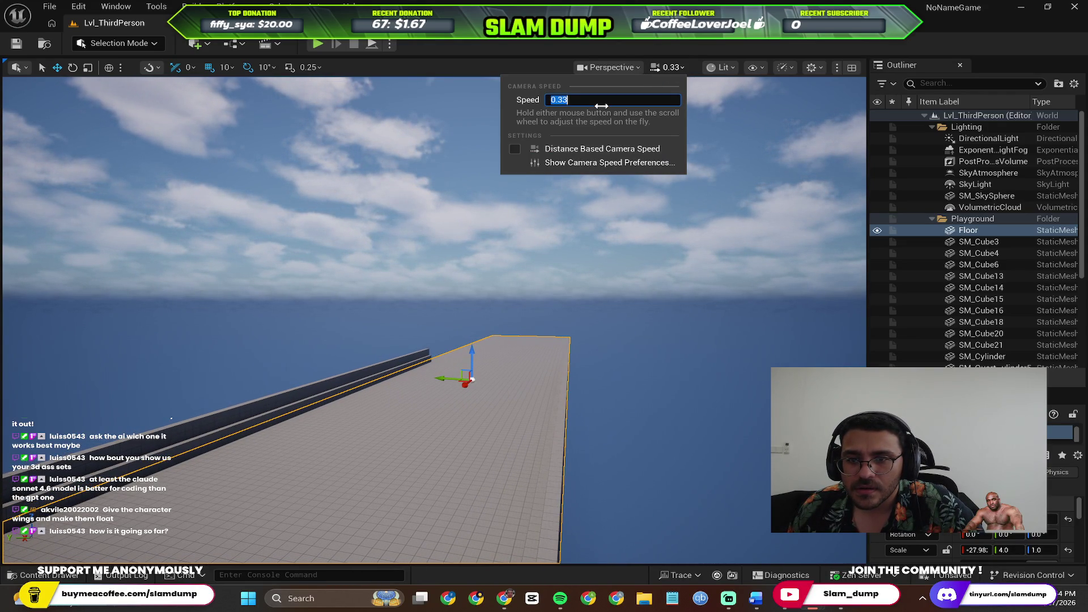
left_click(625, 177)
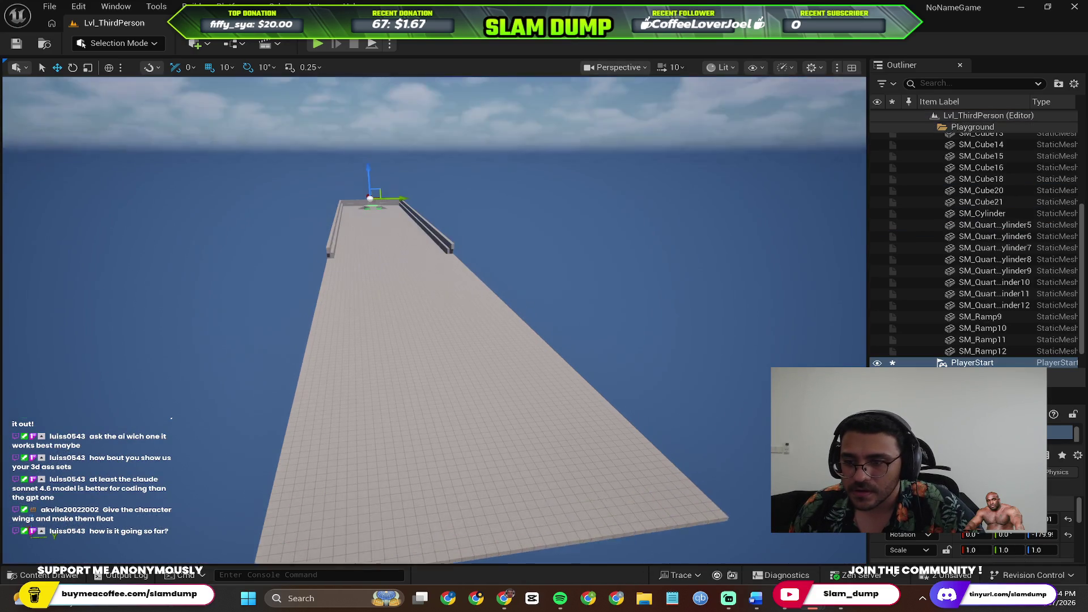
scroll(958, 306, "down", 1)
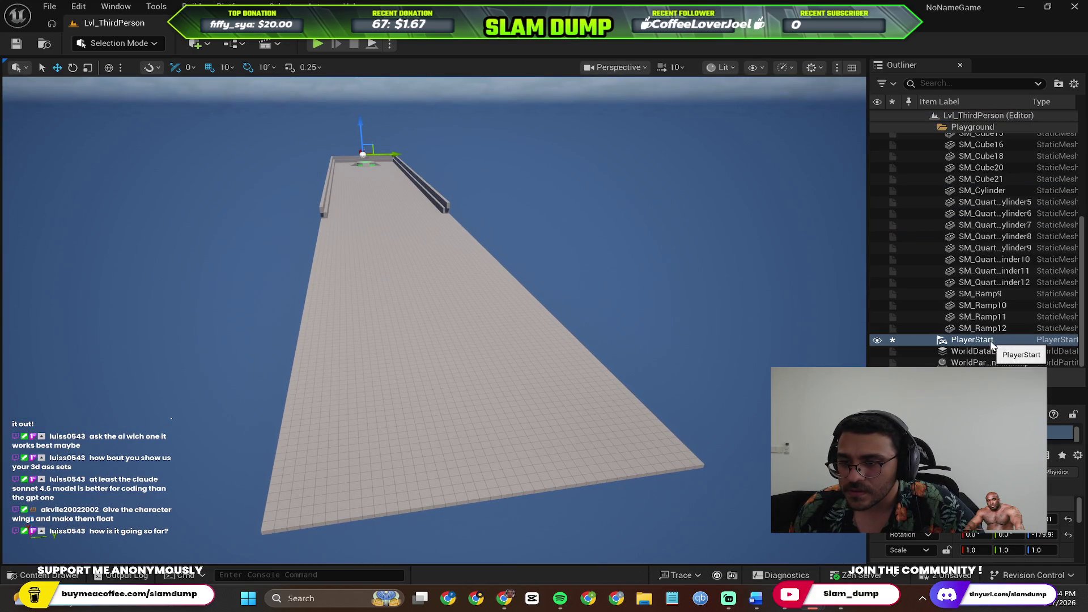
type("pla")
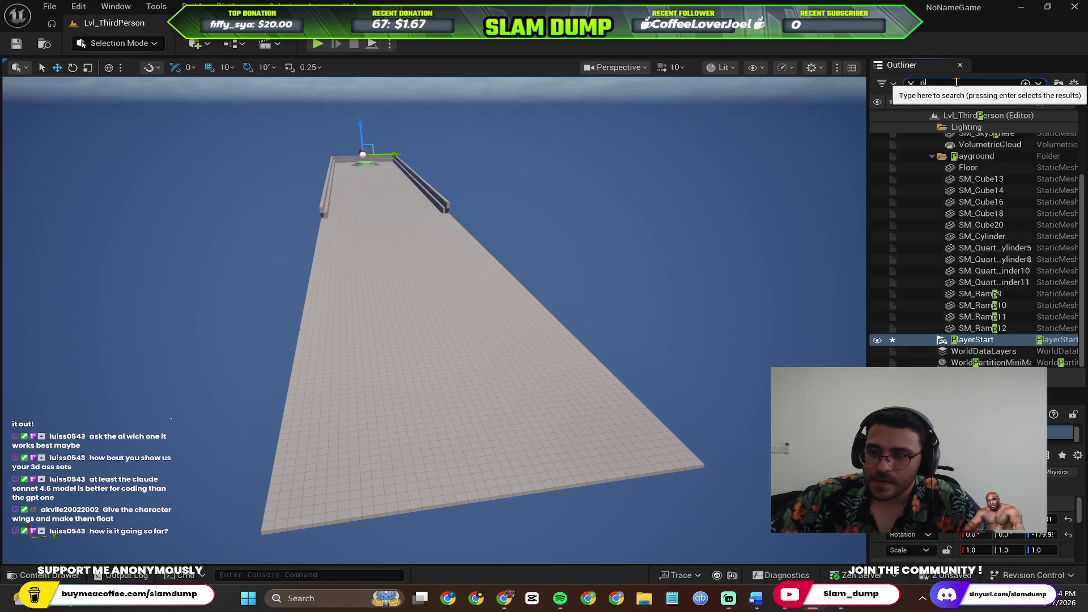
left_click(1004, 139)
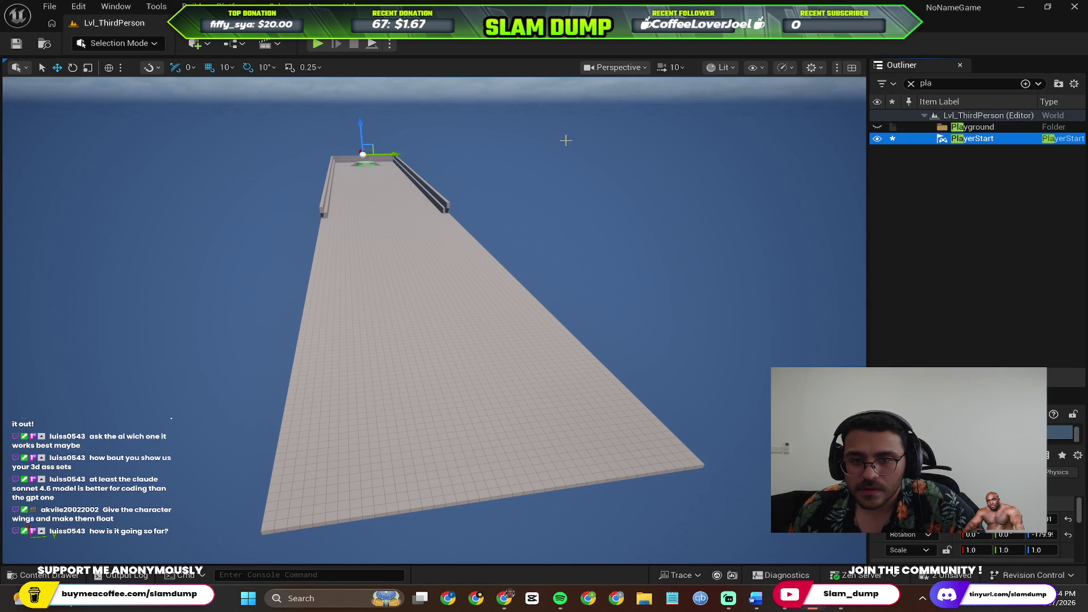
Try moving the Floor to the camera position, then undo it.
right_click(445, 401)
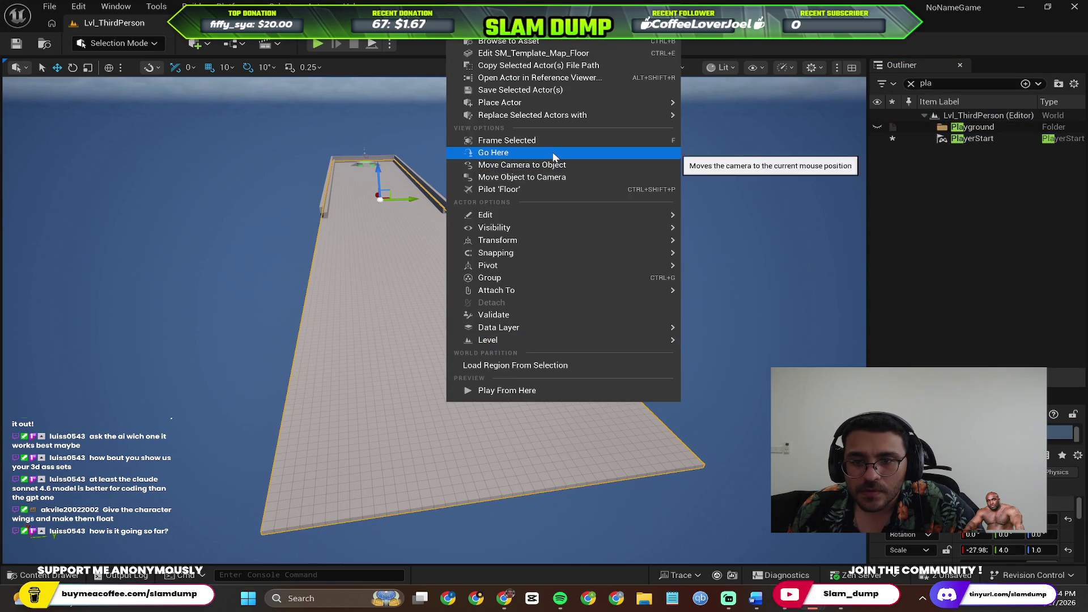
left_click(572, 177)
left_click_drag(573, 178, 478, 251)
key("ctrl+z")
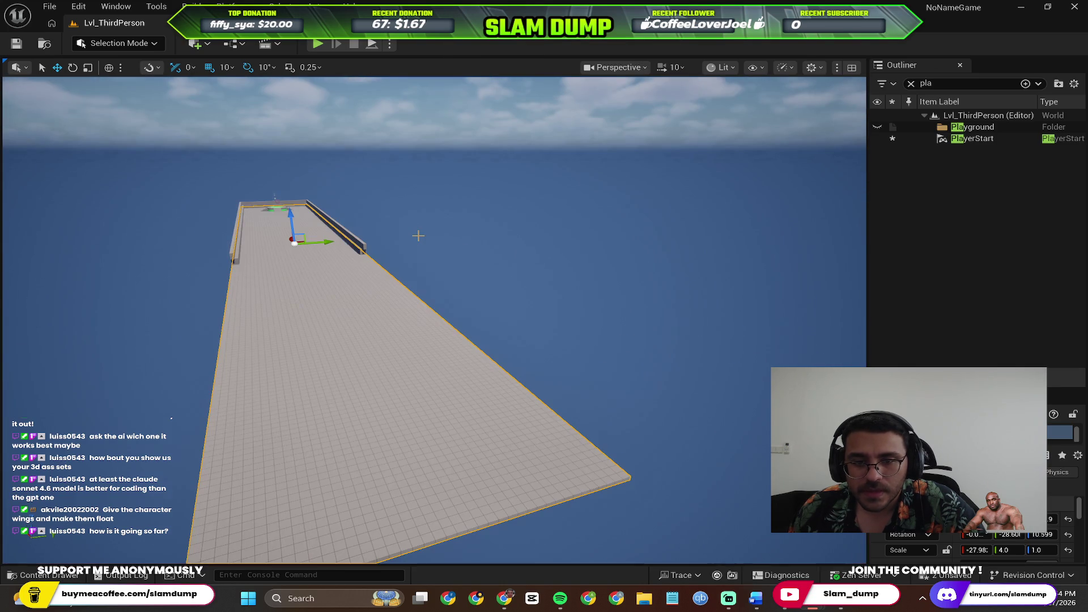
Frame PlayerStart and use Move Object to Camera to place it above the floor.
left_click(964, 139)
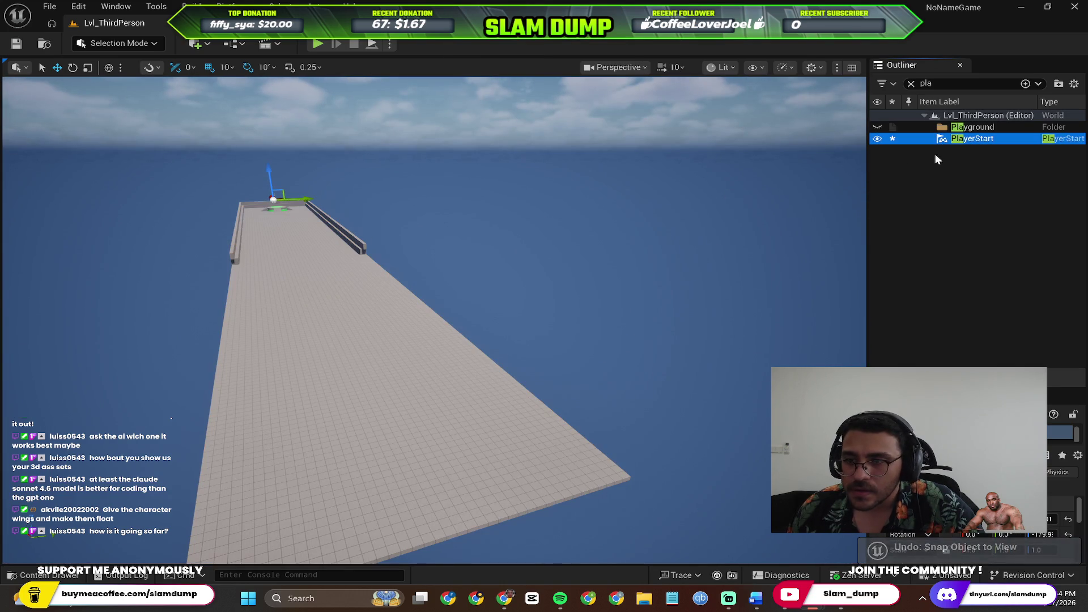
key("f")
mouse_move(434, 320)
left_mouse_down()
mouse_move(434, 238)
mouse_move(434, 340)
mouse_move(673, 316)
mouse_move(521, 283)
mouse_move(442, 309)
left_mouse_up()
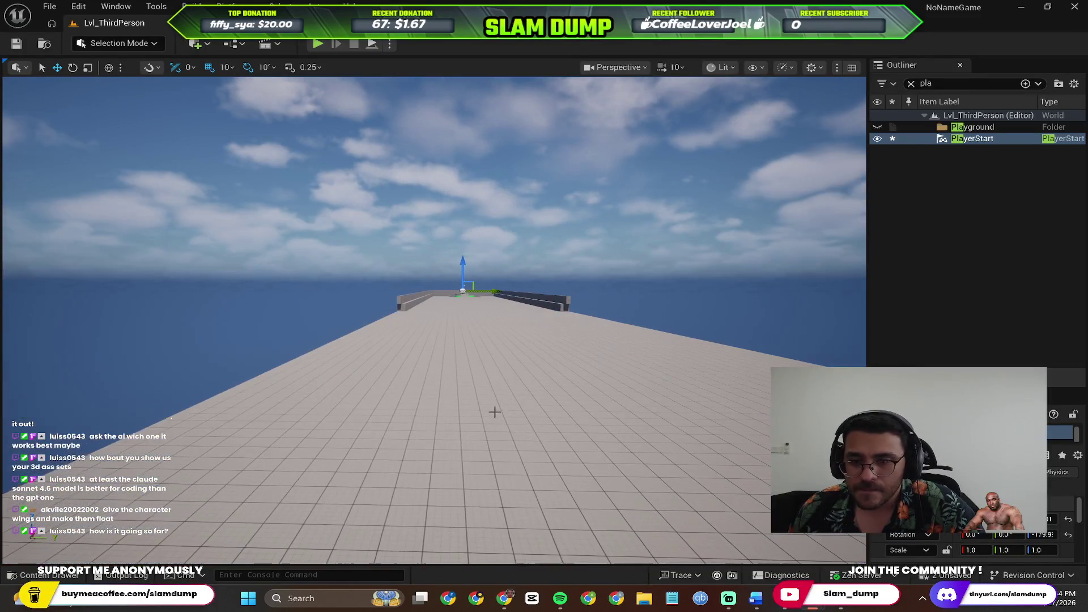
right_click(978, 140)
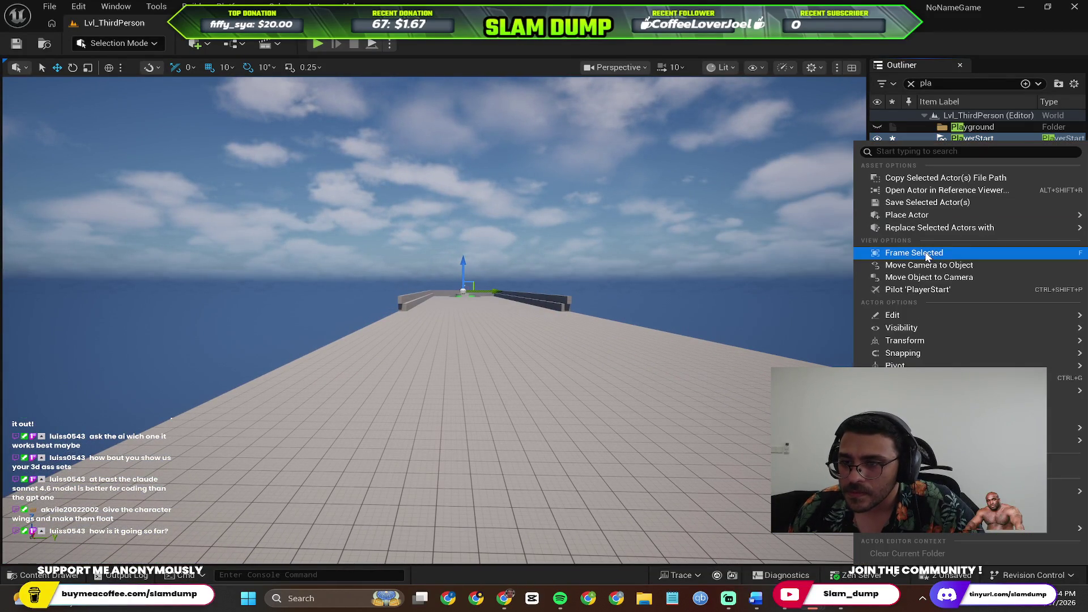
left_click(945, 285)
mouse_move(510, 340)
left_mouse_down()
mouse_move(487, 335)
mouse_move(527, 351)
mouse_move(630, 303)
mouse_move(561, 325)
mouse_move(618, 323)
mouse_move(573, 317)
mouse_move(596, 89)
left_mouse_up()
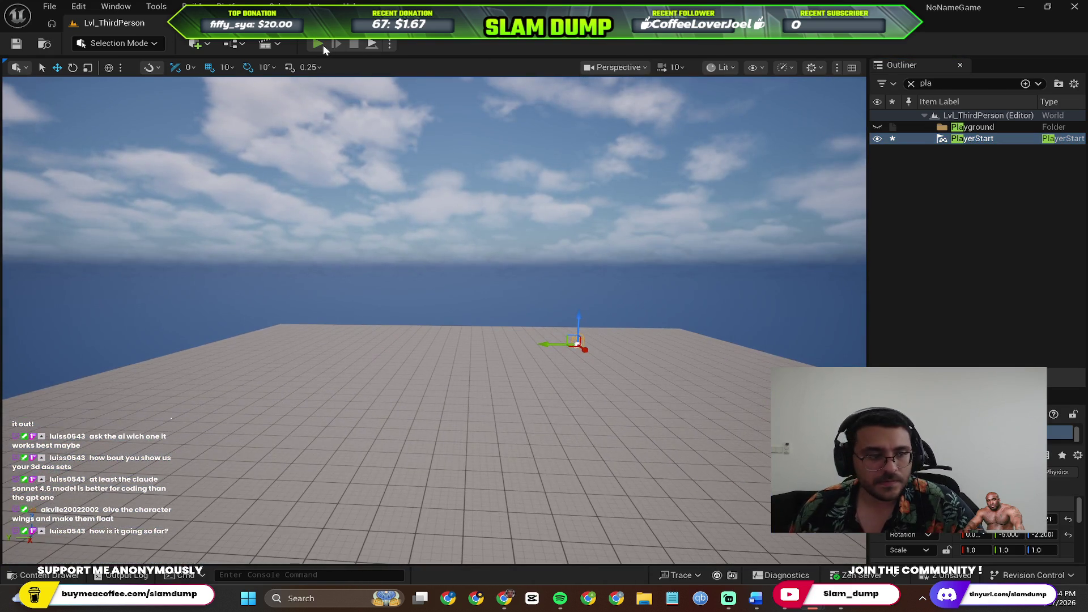
Play-test the level running left with A, then stop and fly the camera above the platform.
left_click(323, 46)
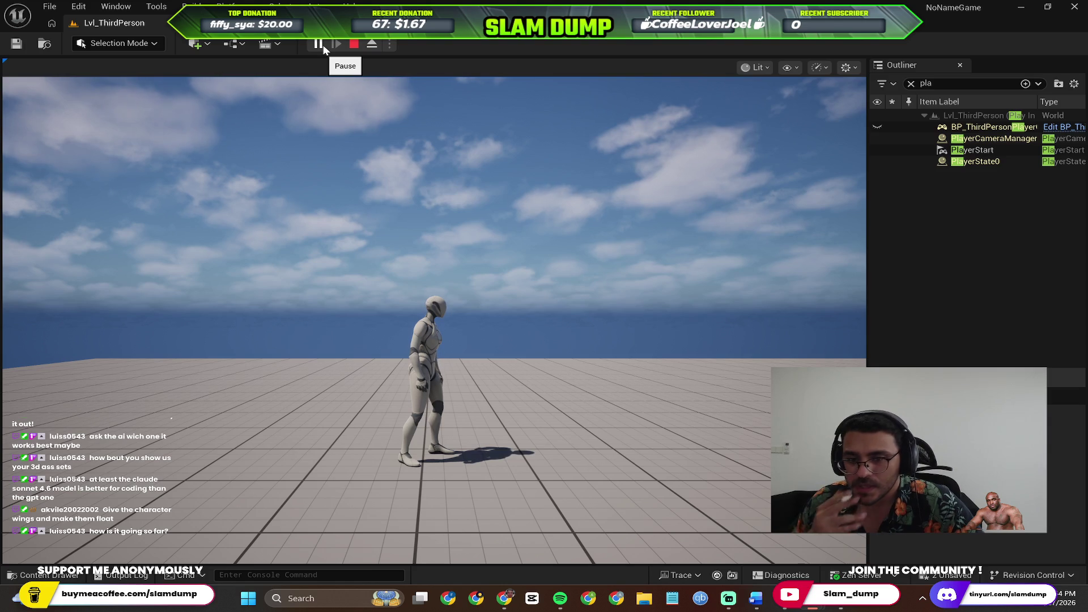
key("a")
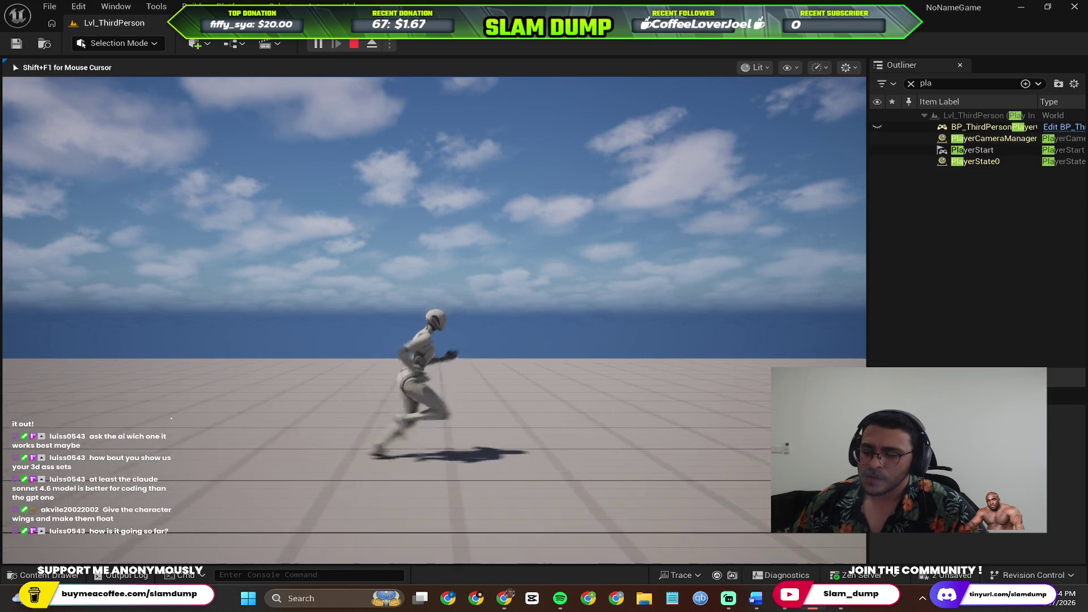
key("Escape")
mouse_move(434, 320)
left_mouse_down()
mouse_move(408, 295)
mouse_move(416, 320)
left_mouse_up()
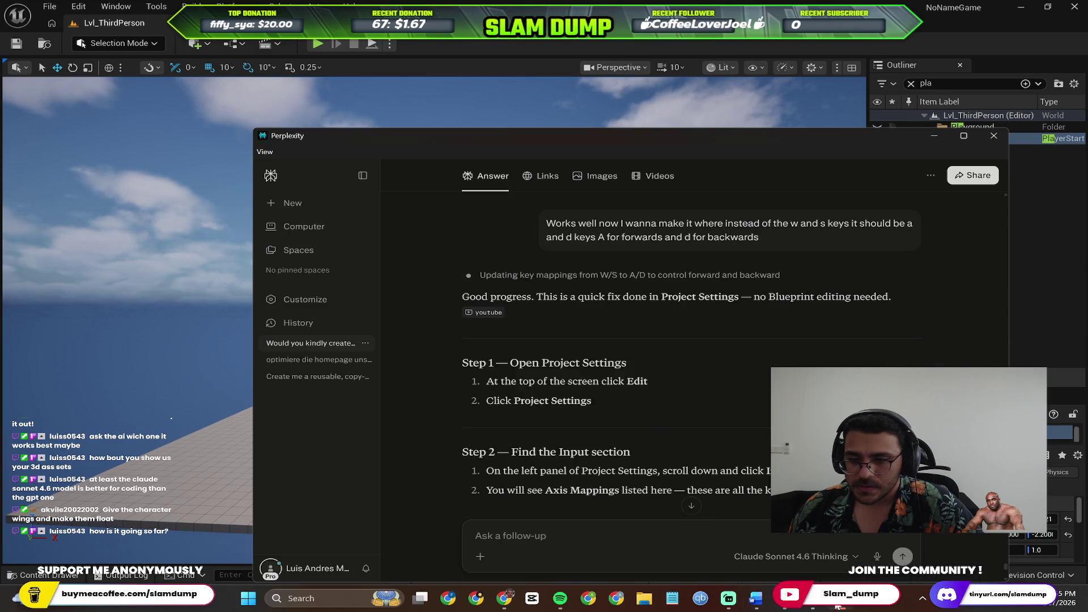
left_click(783, 597)
Ask Perplexity whether the keybinds can be changed from W to A and S to D.
scroll(620, 512, "down", 10)
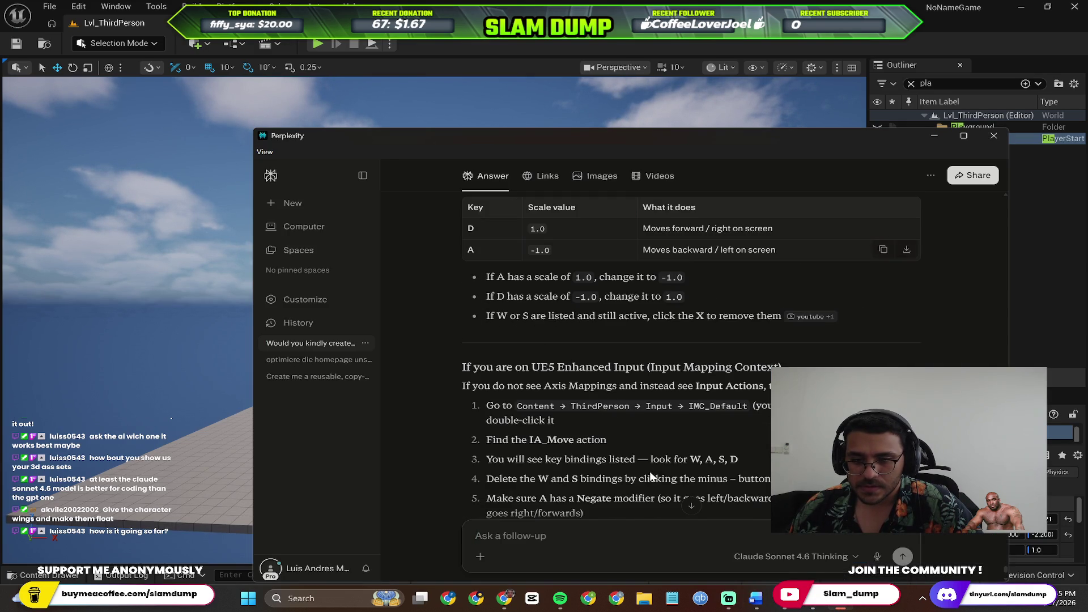
scroll(679, 369, "down", 8)
scroll(680, 369, "up", 4)
type("is there another way to just")
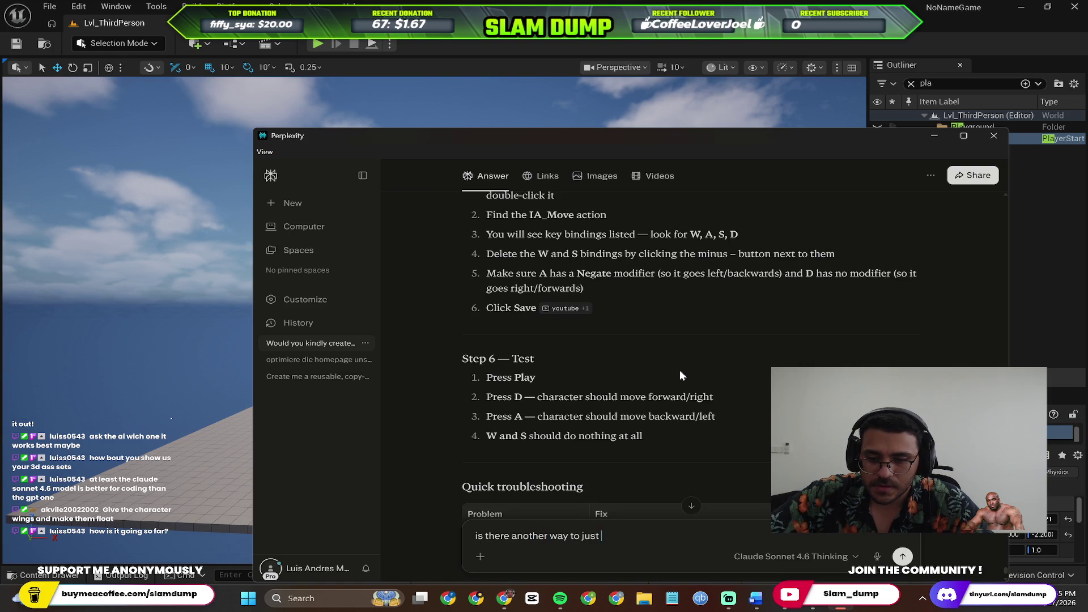
type("change keybinds")
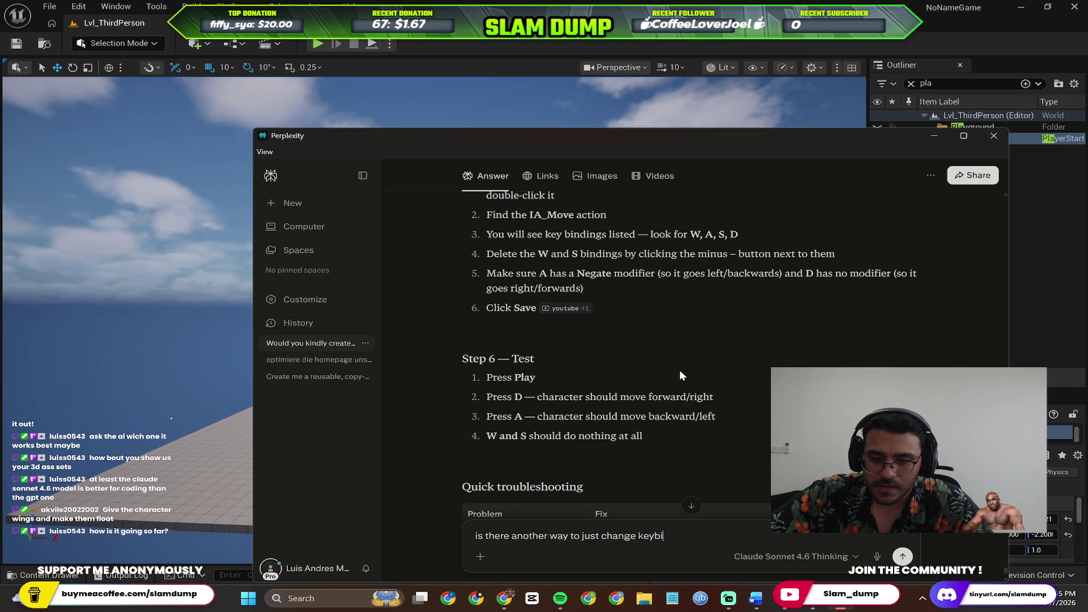
type(" from ")
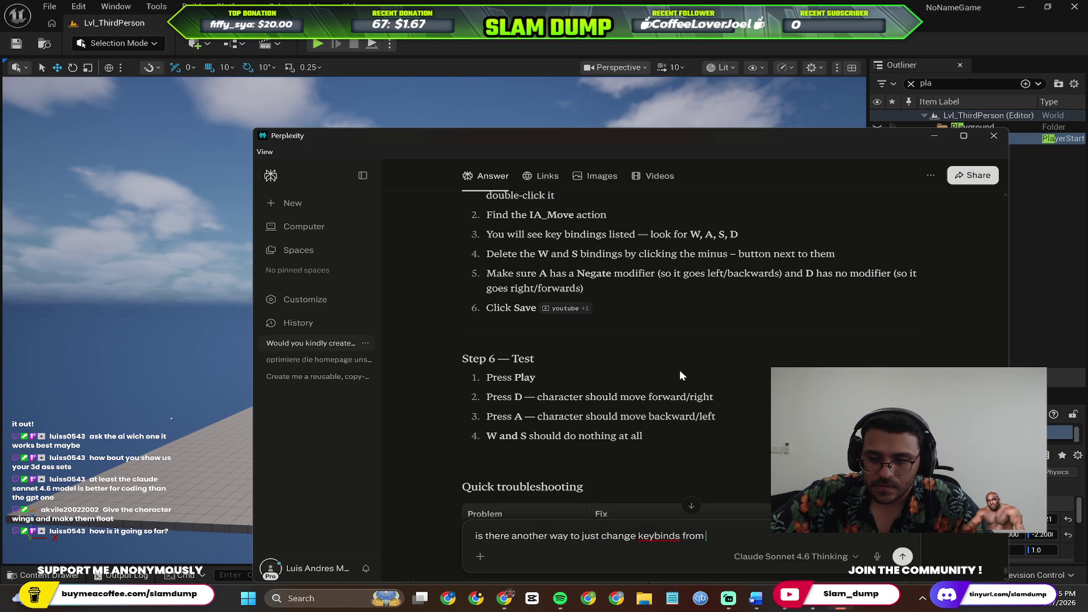
type("w to a and from s to d")
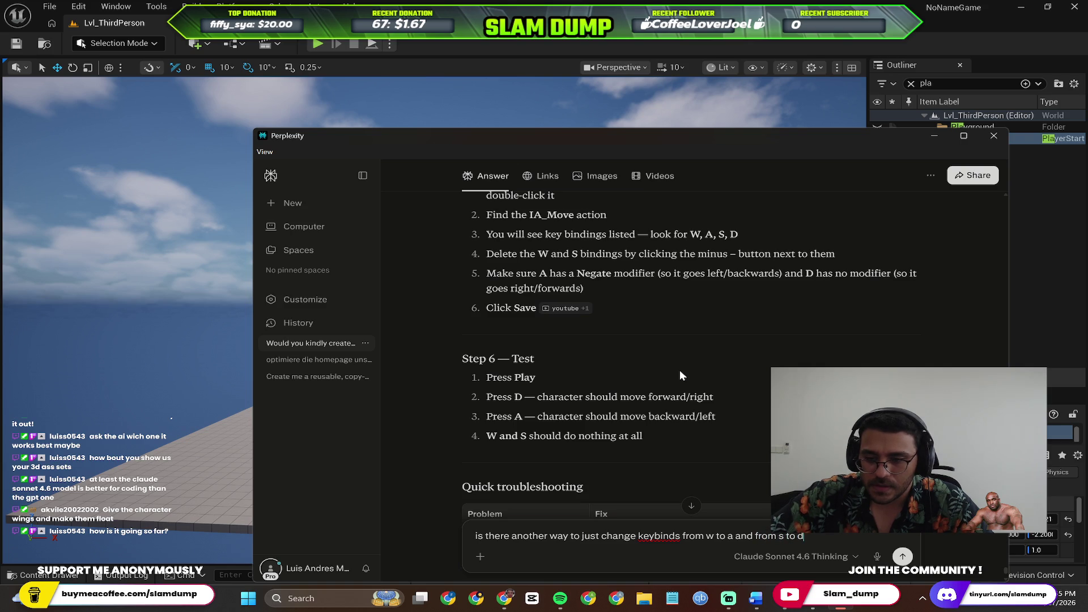
key("Return")
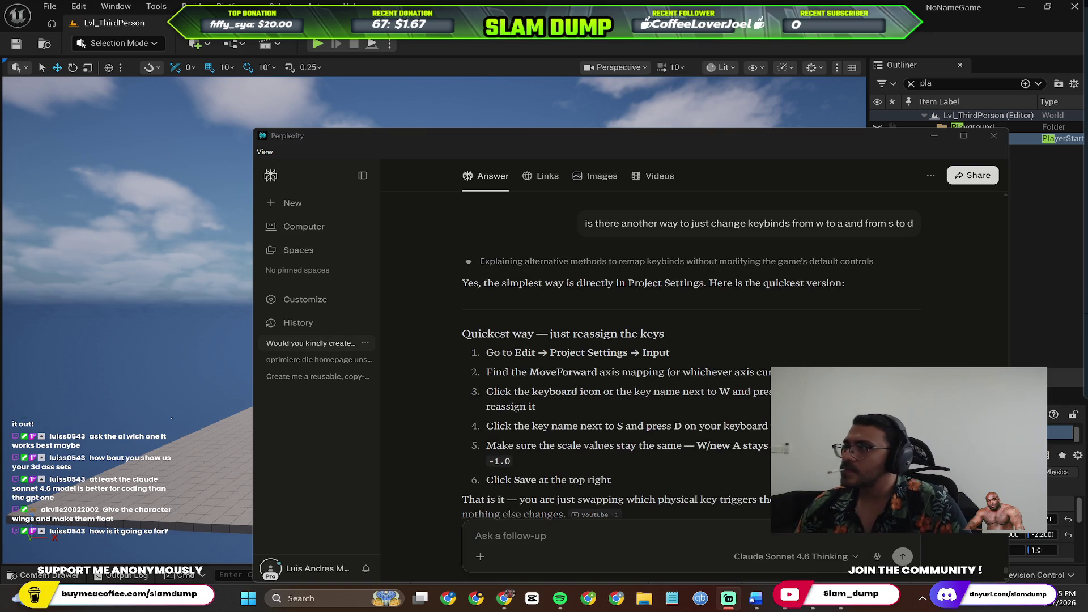
Reposition the Perplexity window to read its Project Settings instructions, then return to Unreal.
left_click_drag(719, 142, 618, 112)
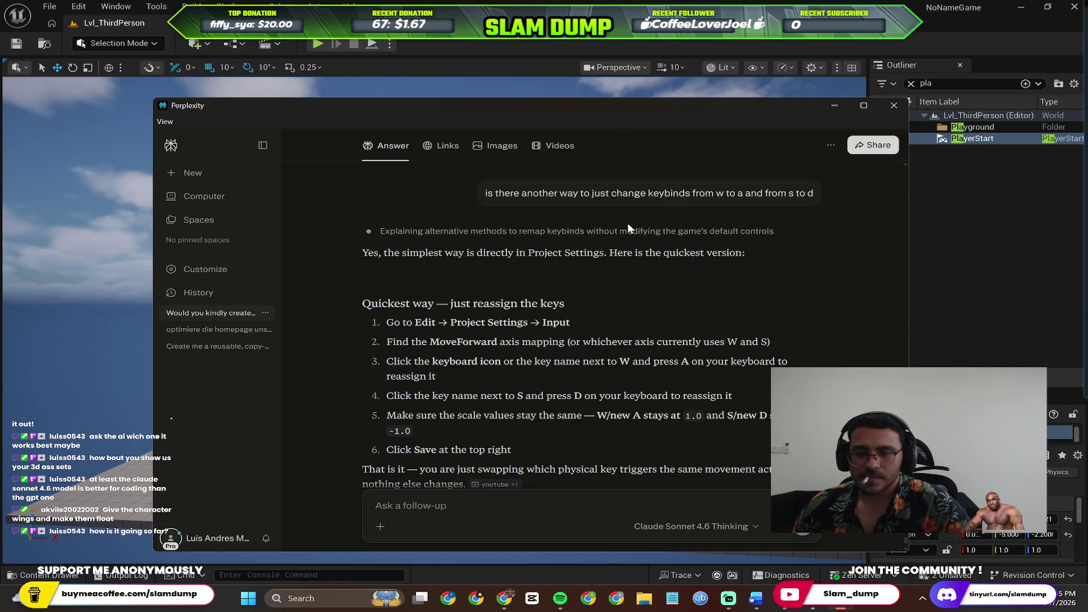
scroll(549, 347, "down", 3)
scroll(551, 344, "up", 2)
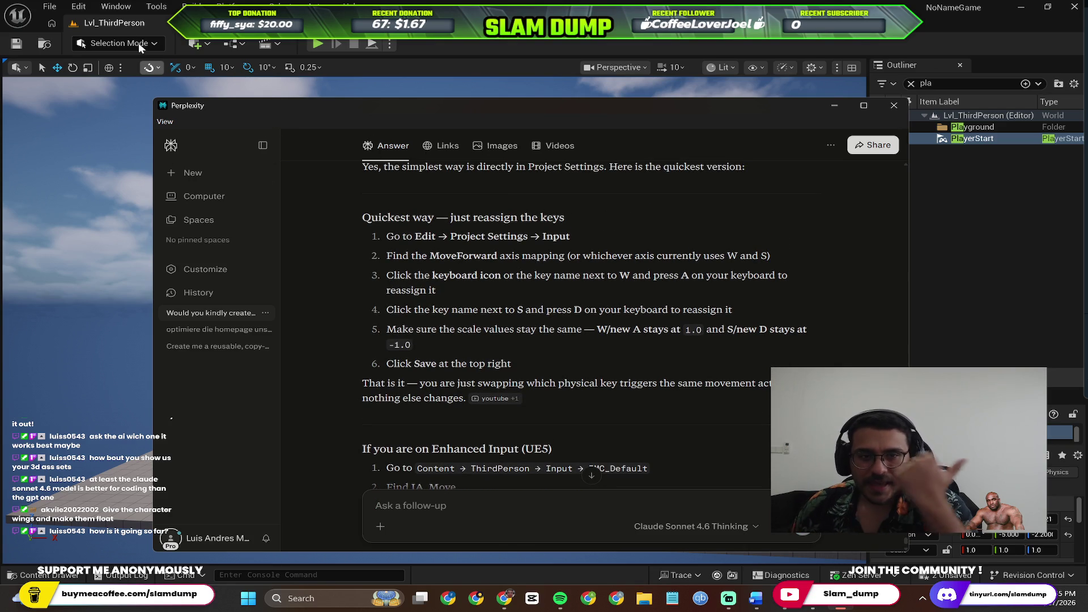
left_click(109, 17)
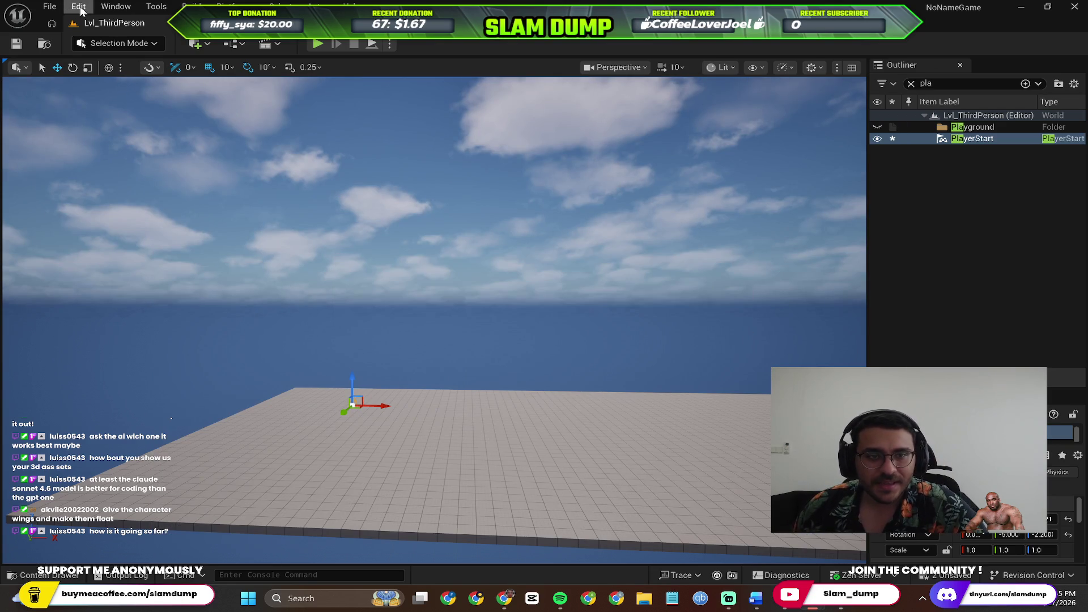
Open Project Settings at the Input page, comparing against the Perplexity steps.
left_click(83, 7)
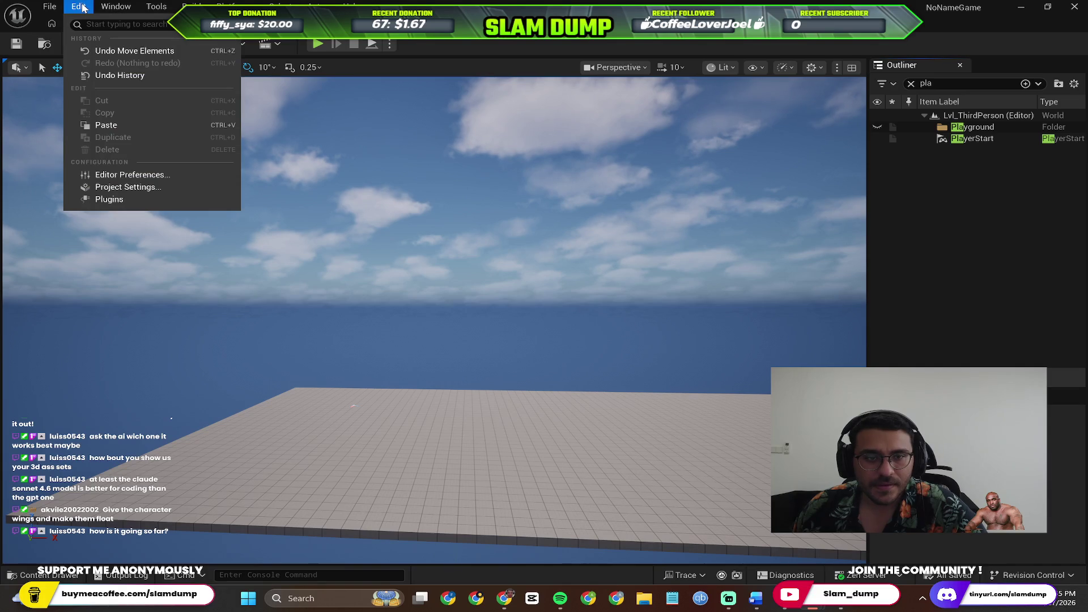
left_click(128, 187)
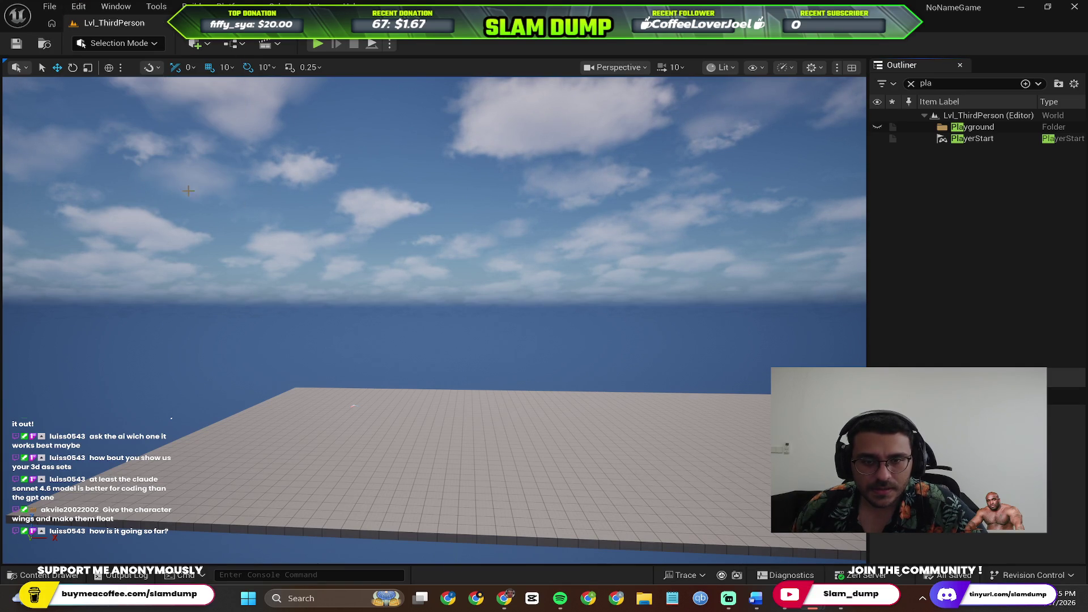
scroll(296, 309, "down", 15)
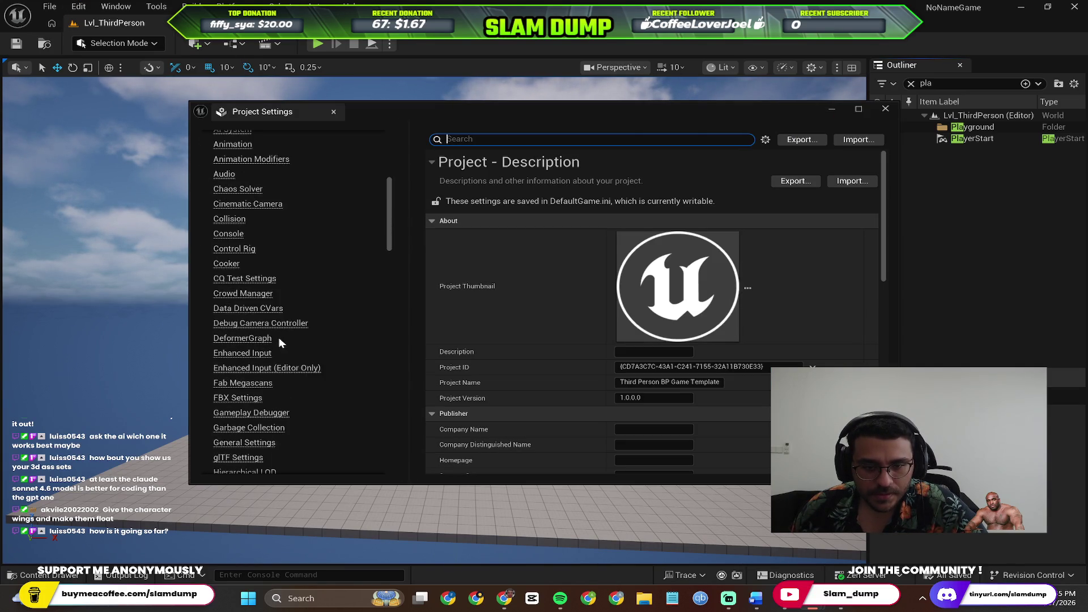
scroll(216, 269, "up", 3)
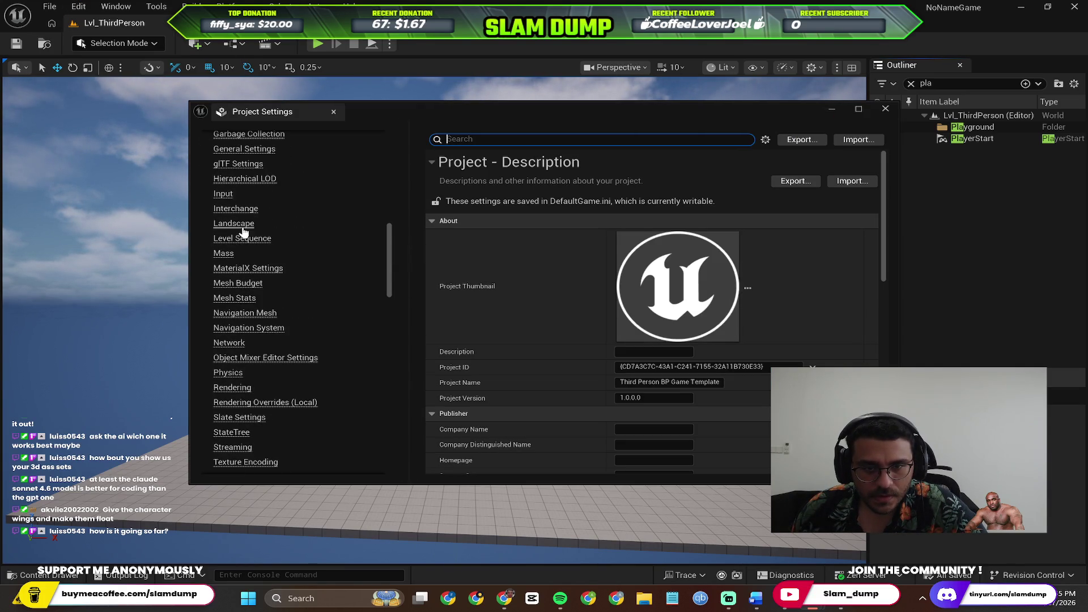
left_click(223, 193)
scroll(623, 284, "down", 4)
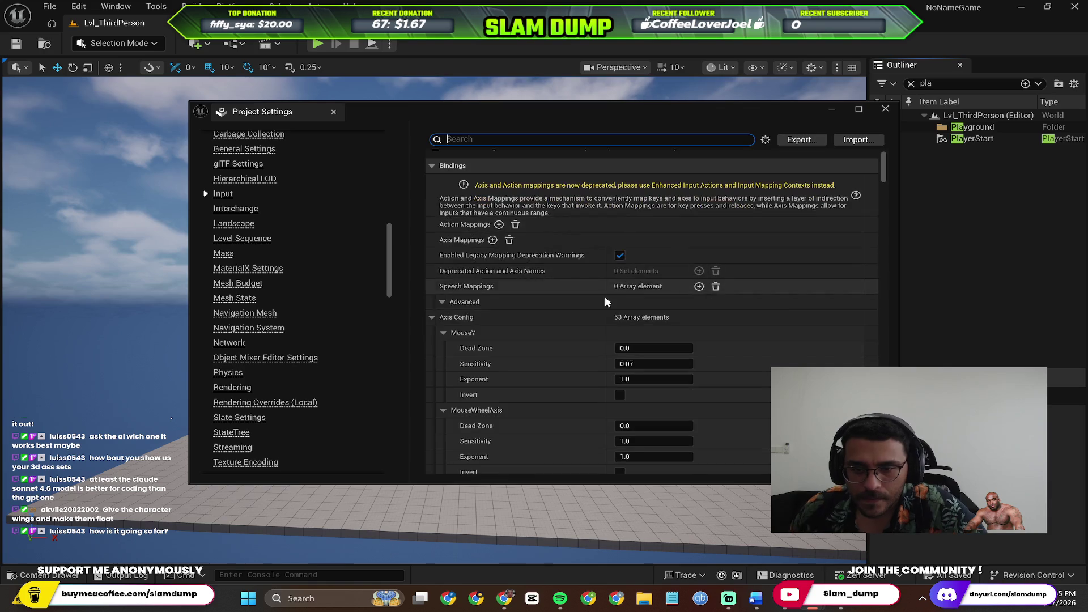
key("alt+Tab")
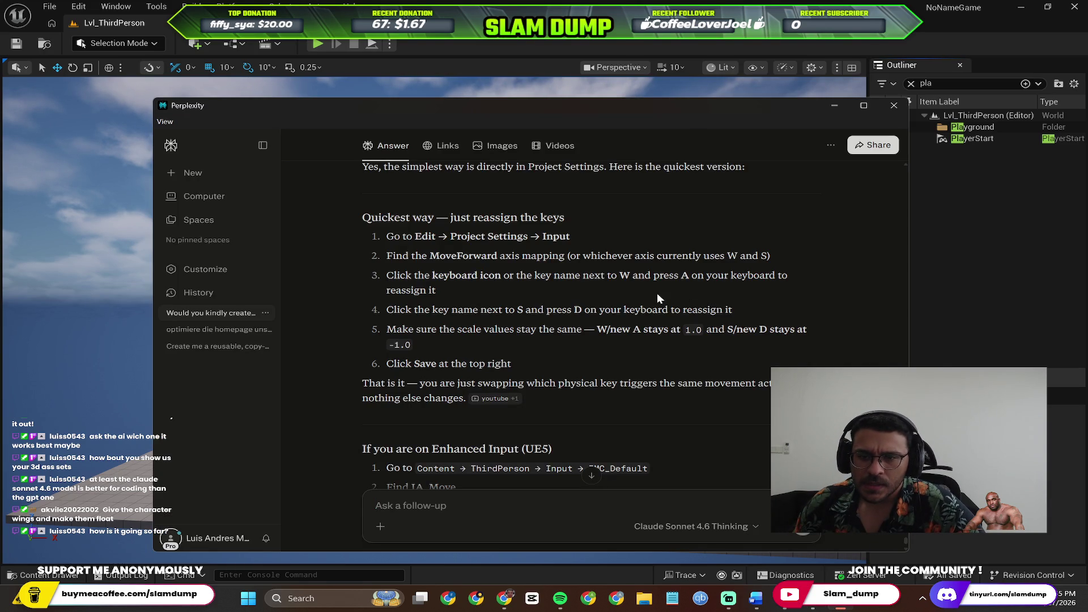
key("alt+Tab")
scroll(637, 270, "up", 4)
Search the project settings for the 'move' mapping and recheck the Perplexity instructions.
type("moveforwards")
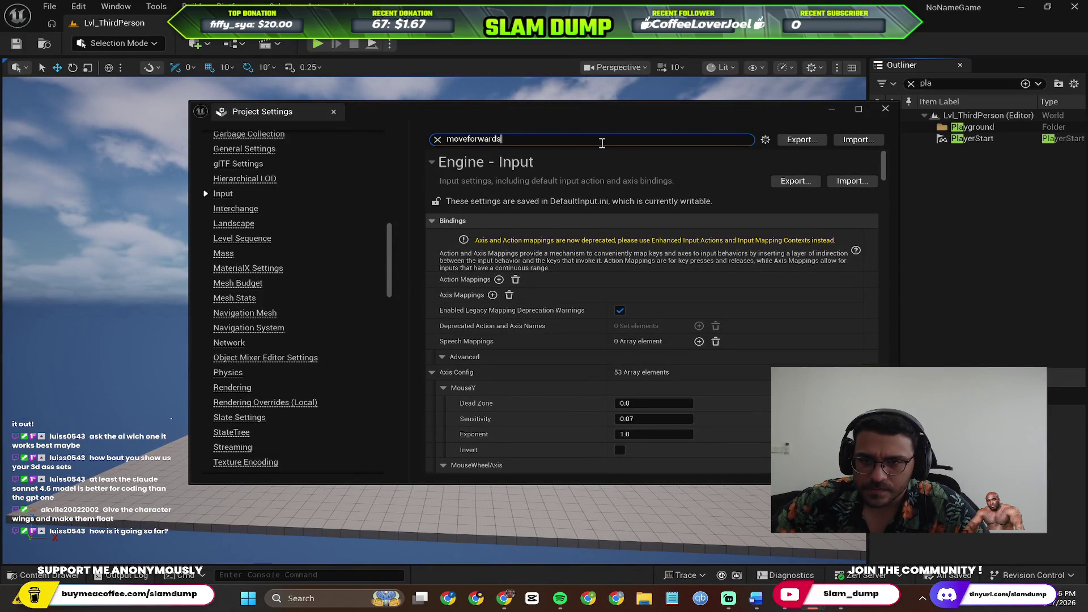
key("BackSpace")
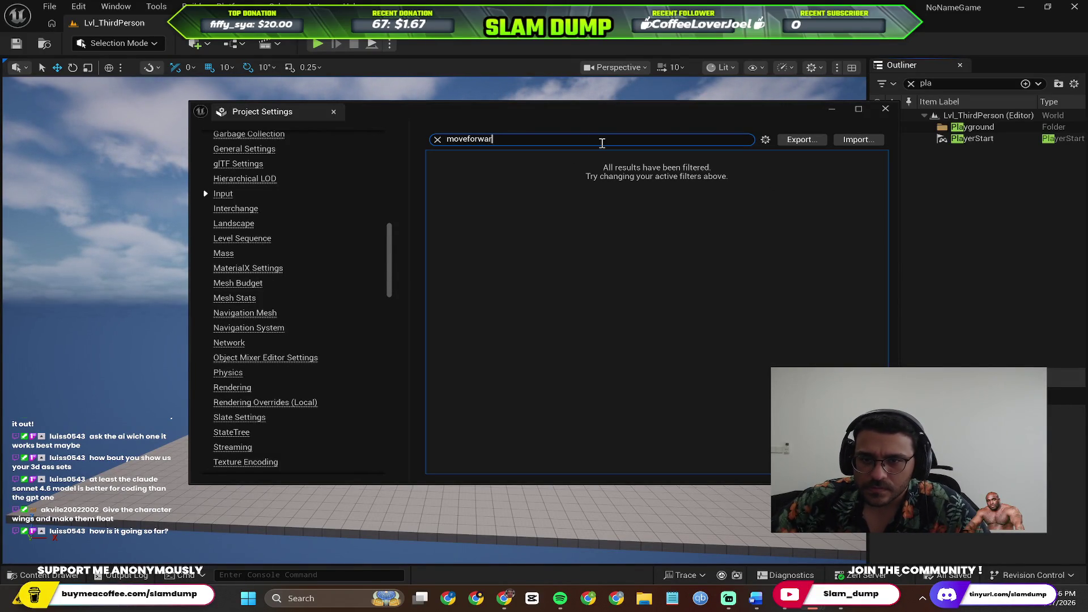
key("BackSpace")
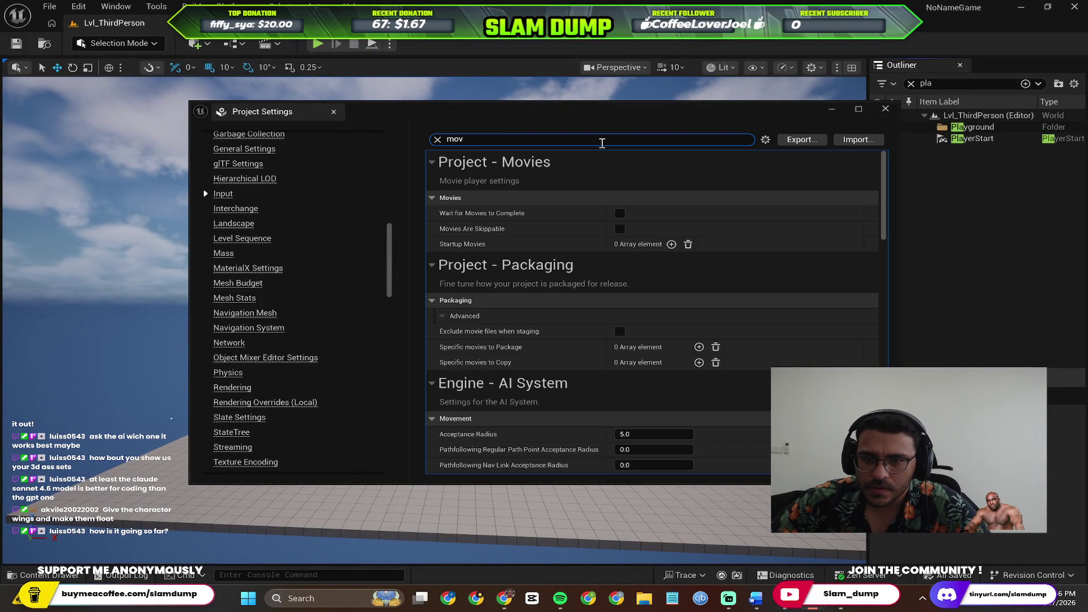
type("e")
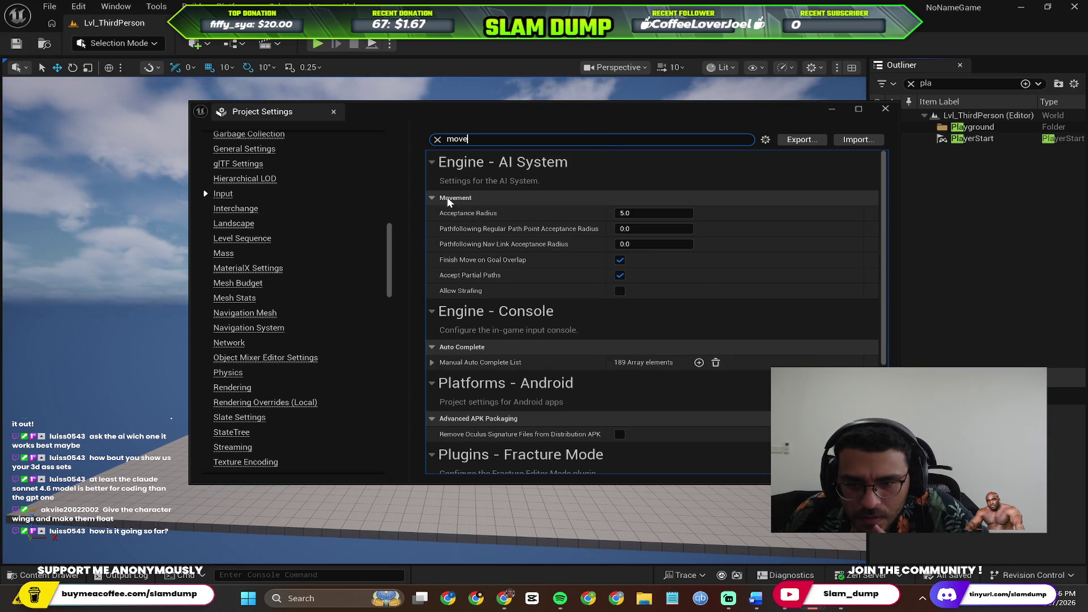
scroll(519, 321, "down", 5)
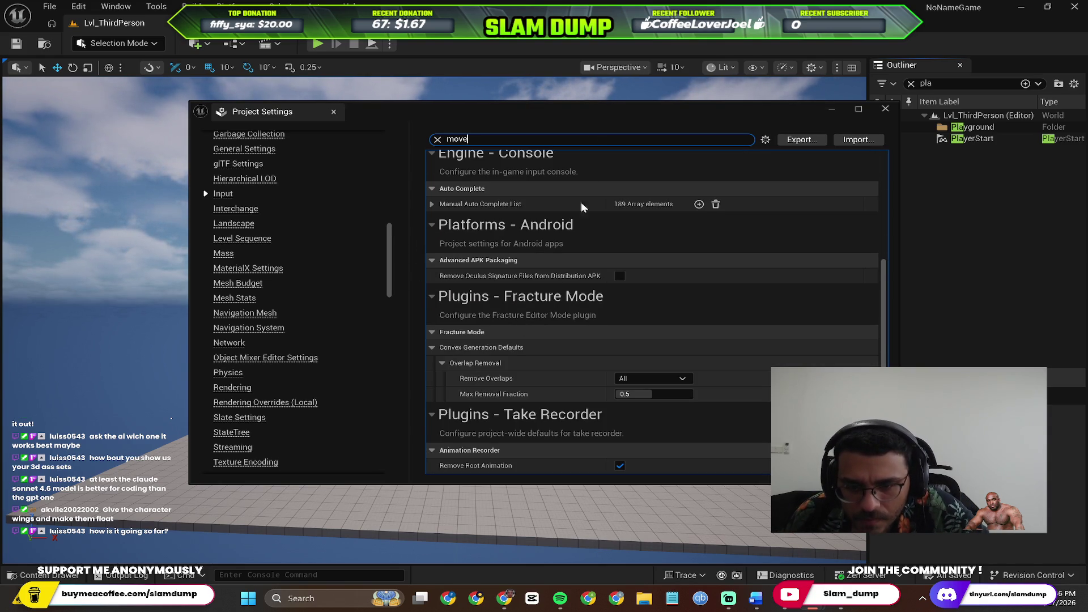
key("alt+Tab")
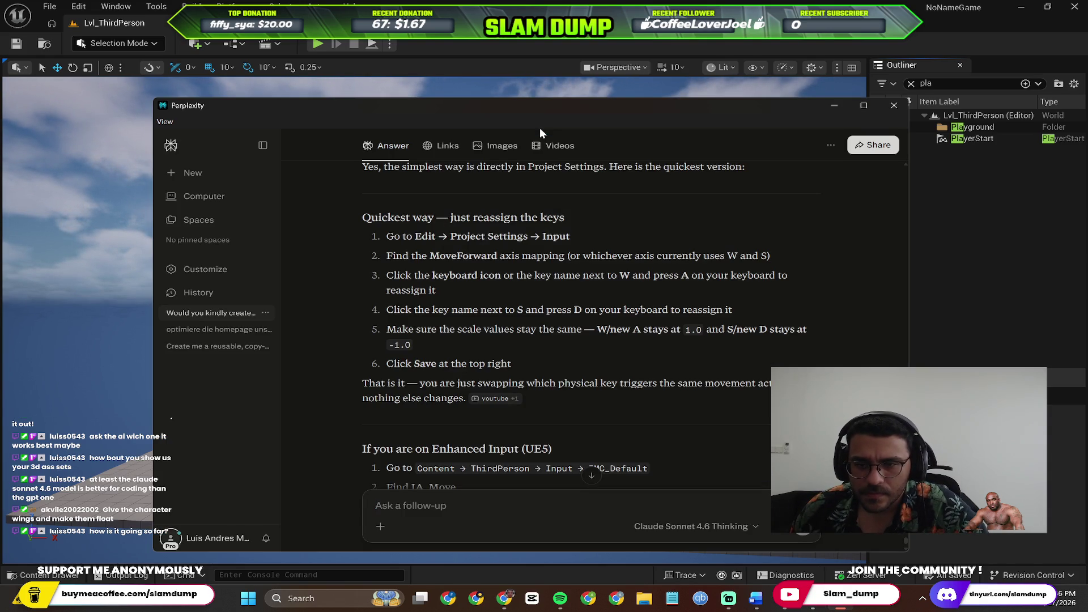
key("alt+Tab")
Filter the settings by 'keyboard' and inspect Device Mapping Policy choices without changing them.
type("keyboard")
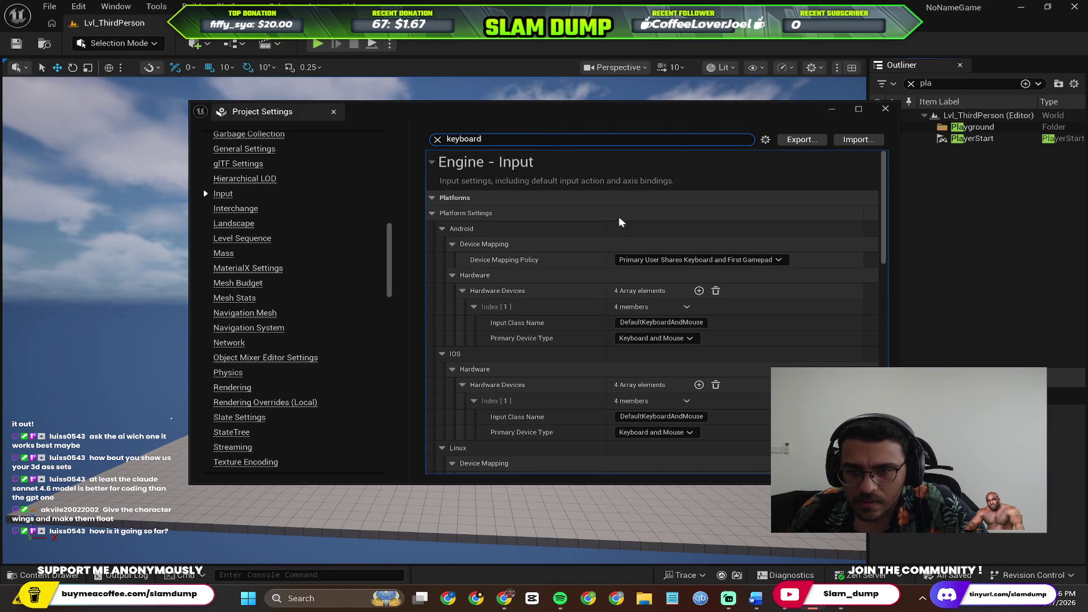
left_click(640, 260)
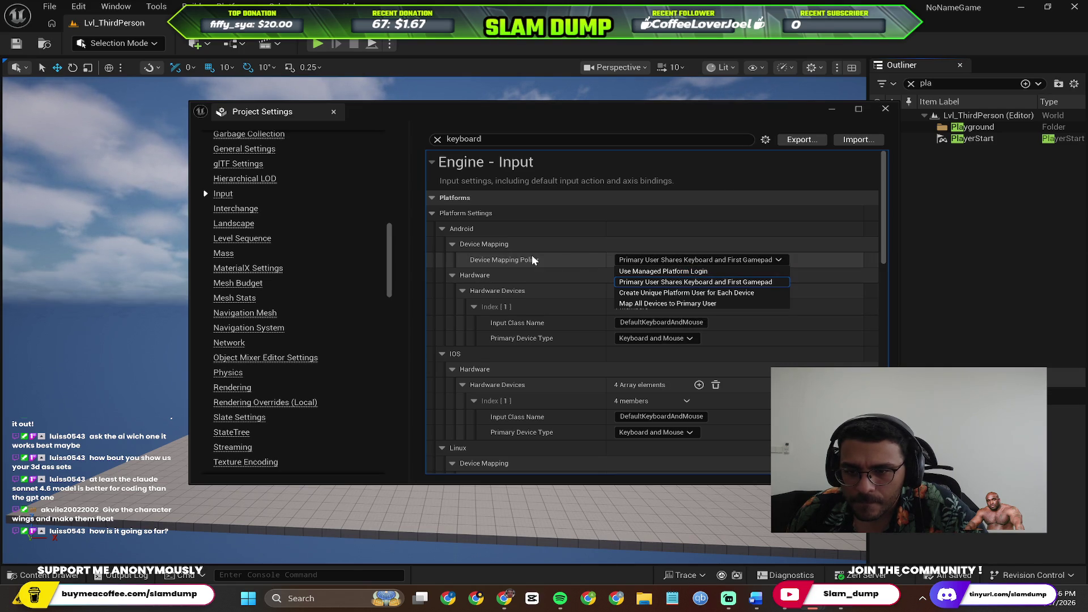
left_click(508, 239)
left_click(482, 277)
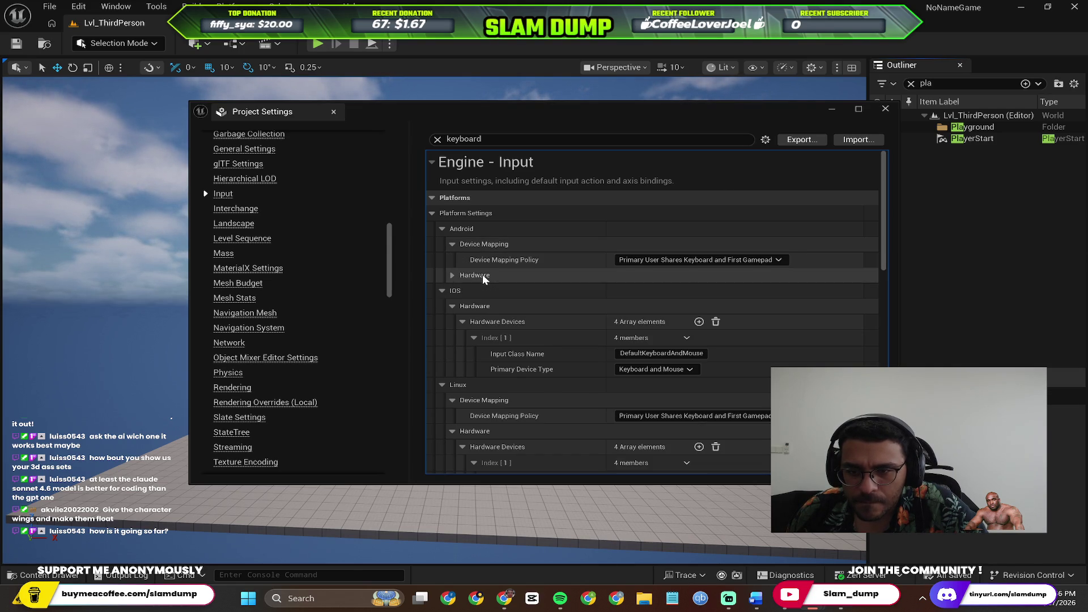
scroll(498, 300, "down", 5)
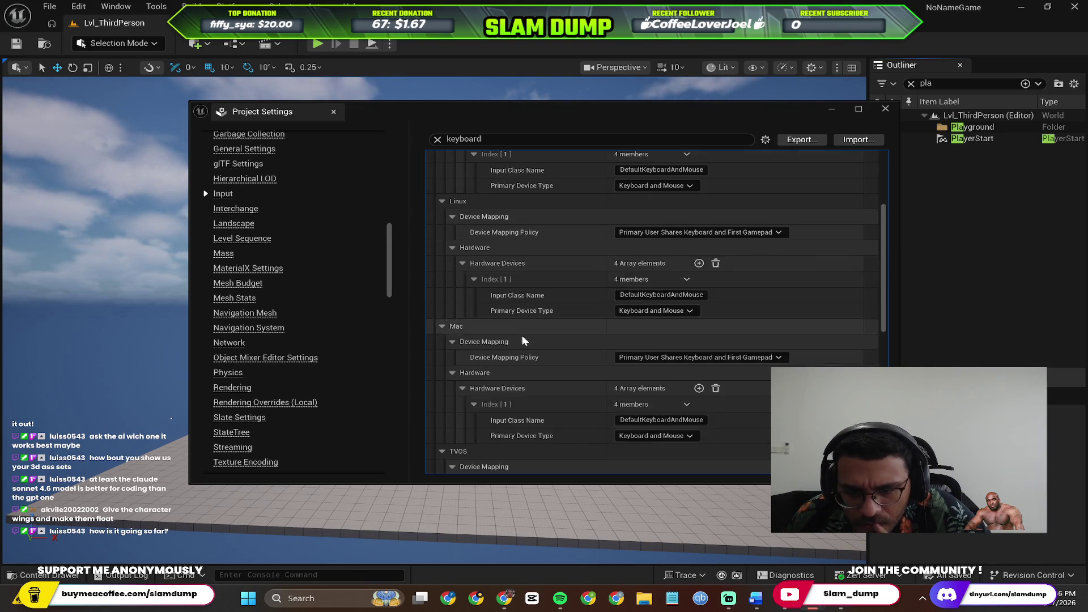
scroll(510, 391, "down", 2)
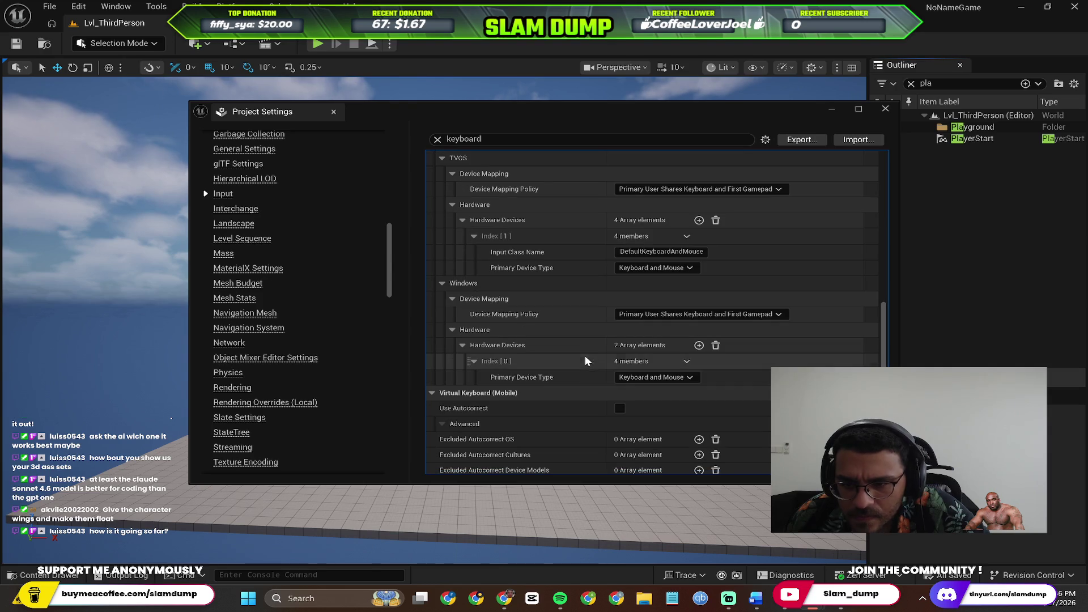
scroll(542, 383, "down", 1)
Review the Primary Device Type choices and the remaining keyboard settings.
right_click(676, 325)
left_click(657, 322)
left_click(657, 322)
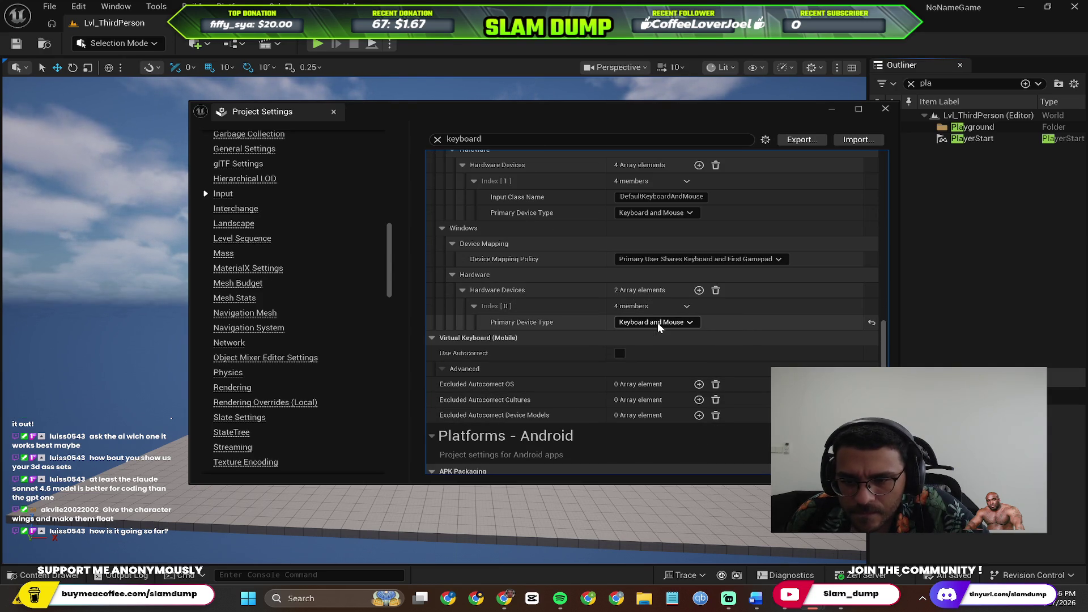
scroll(577, 337, "down", 1)
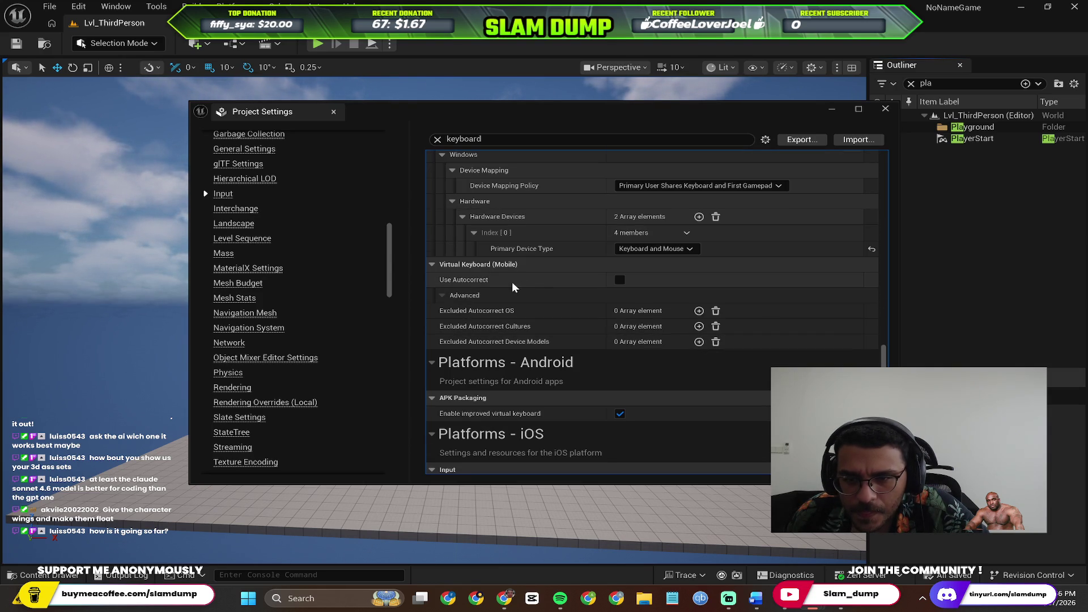
scroll(520, 283, "down", 1)
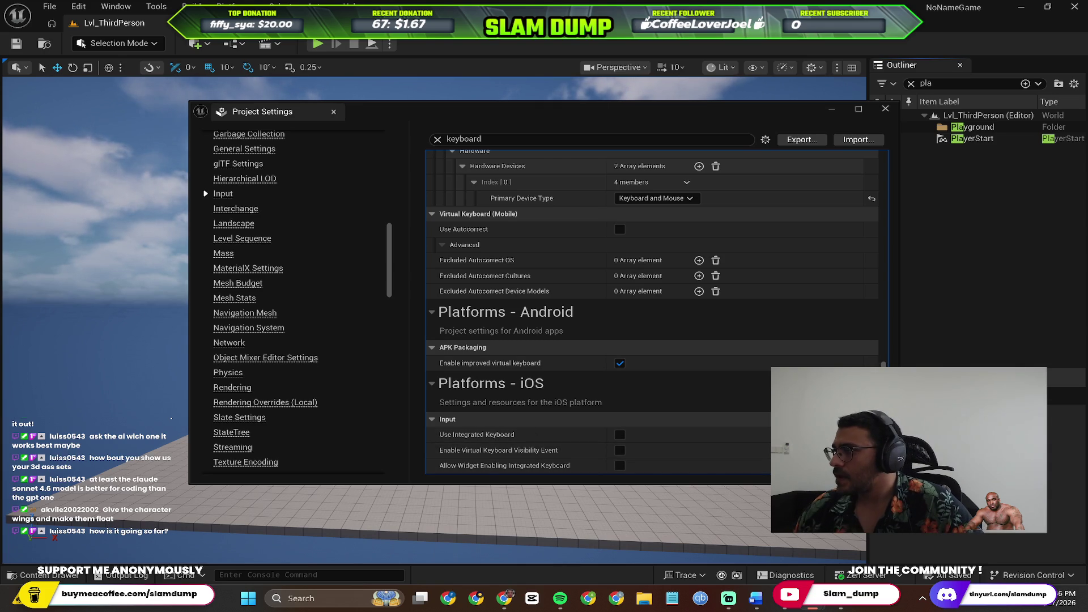
Bring the YouTube platformer tutorial in Chrome back and start a new web search.
key("alt+Tab")
left_click(416, 178)
key("ctrl+l")
Search Google for 'how to change input key for movement in unreal engine'.
type("how to ")
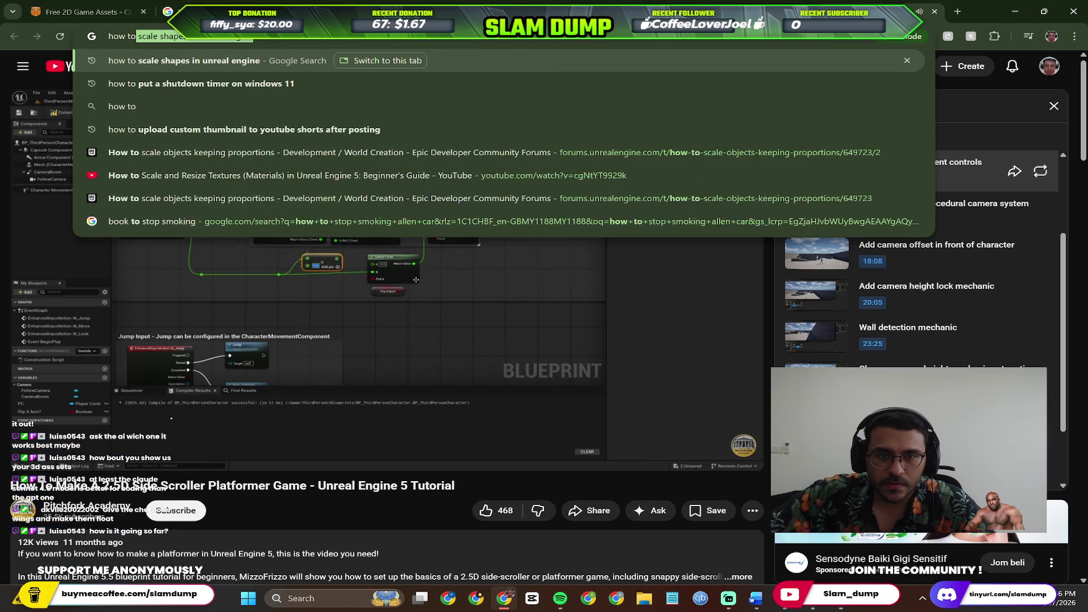
type("change")
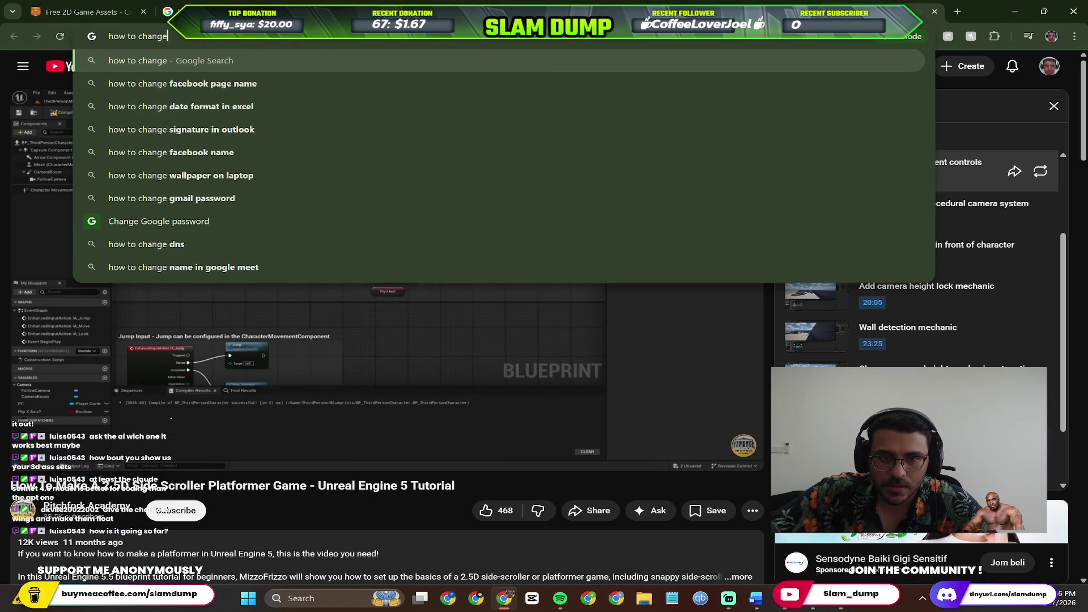
type(" ke")
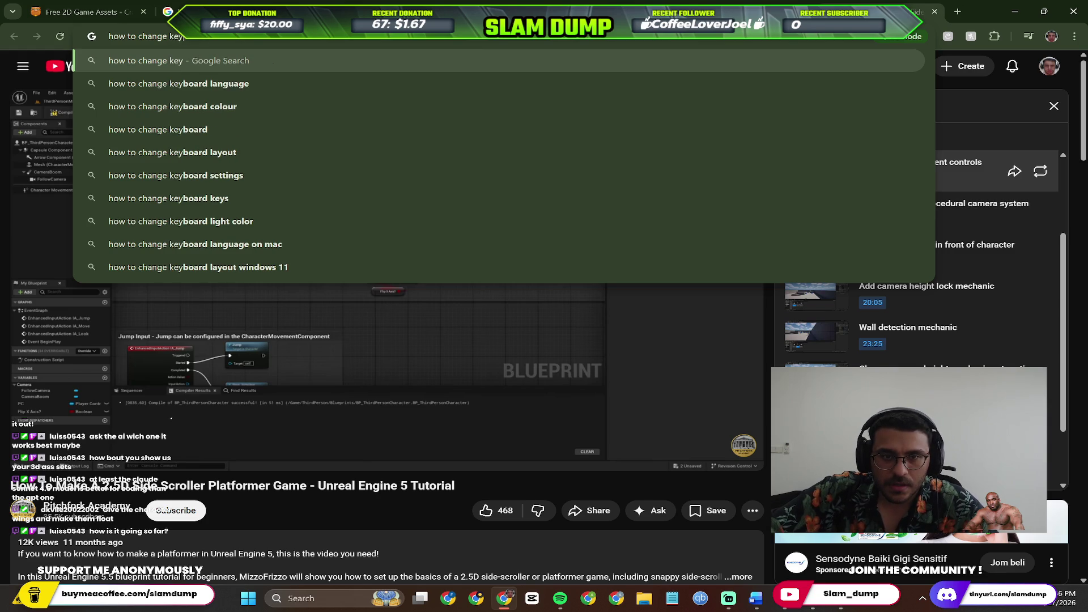
key("BackSpace")
type("input key fo")
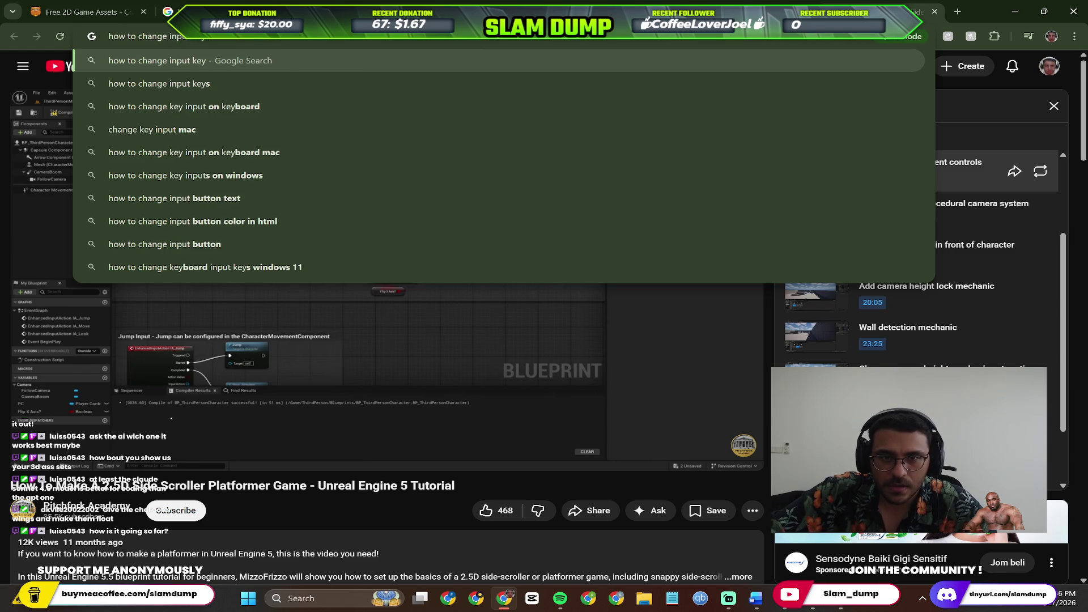
type("r movement on unre")
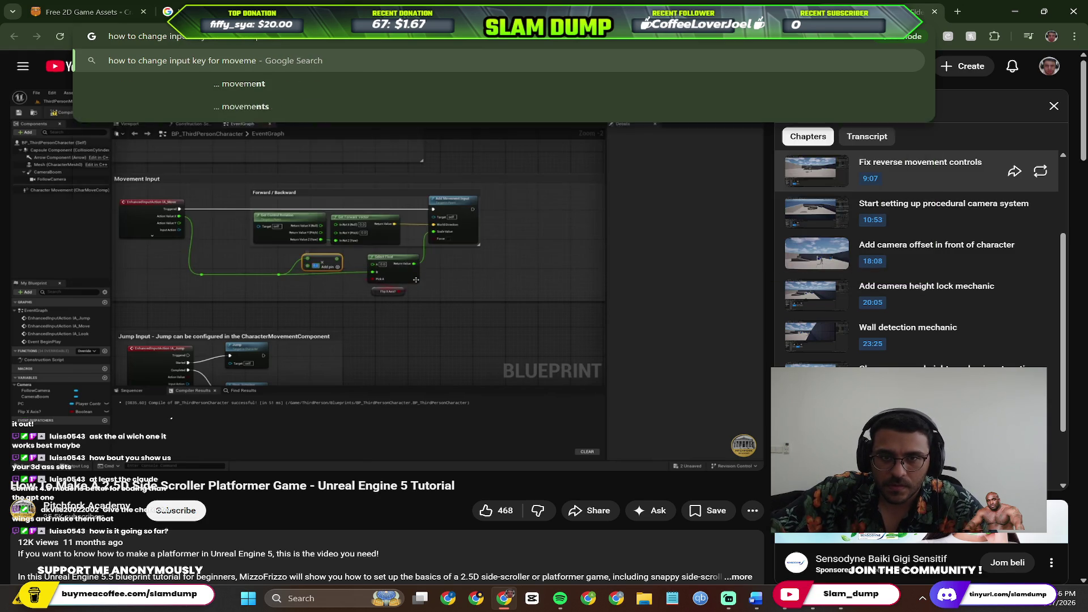
type("al engine")
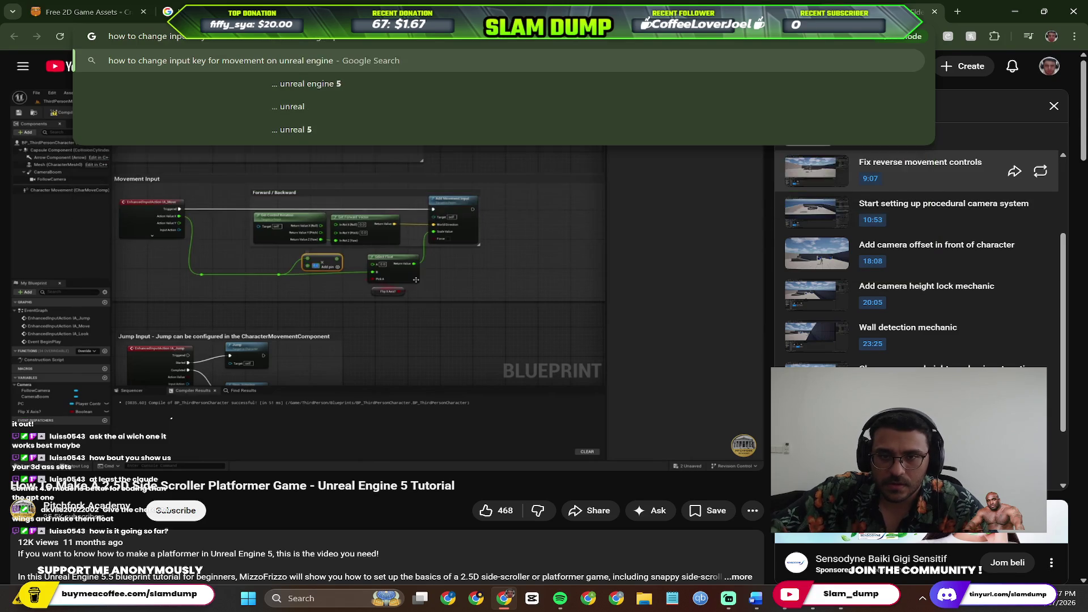
key("Return")
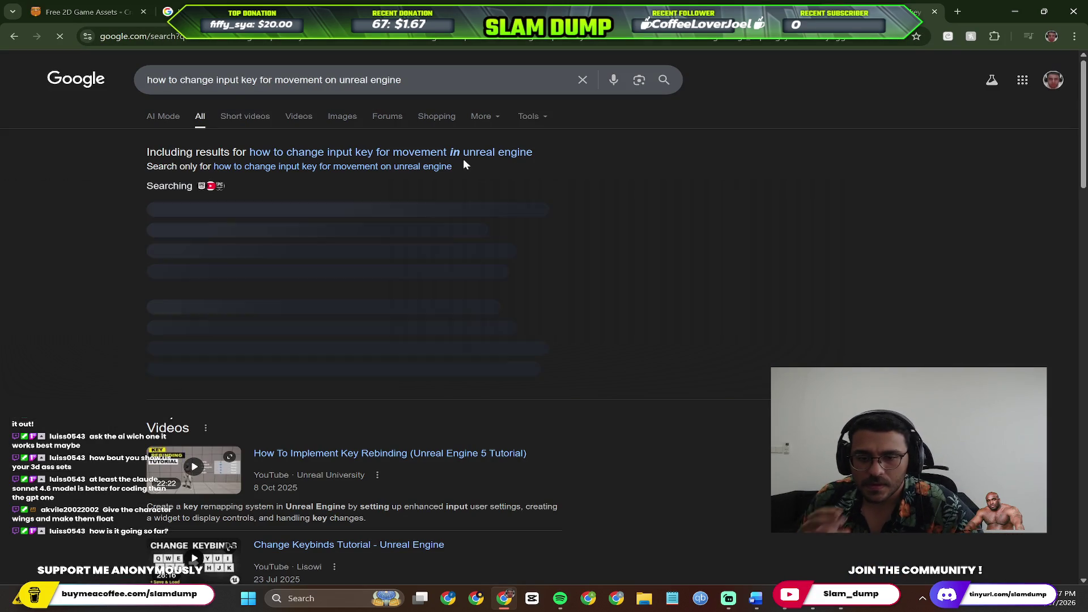
left_click(433, 151)
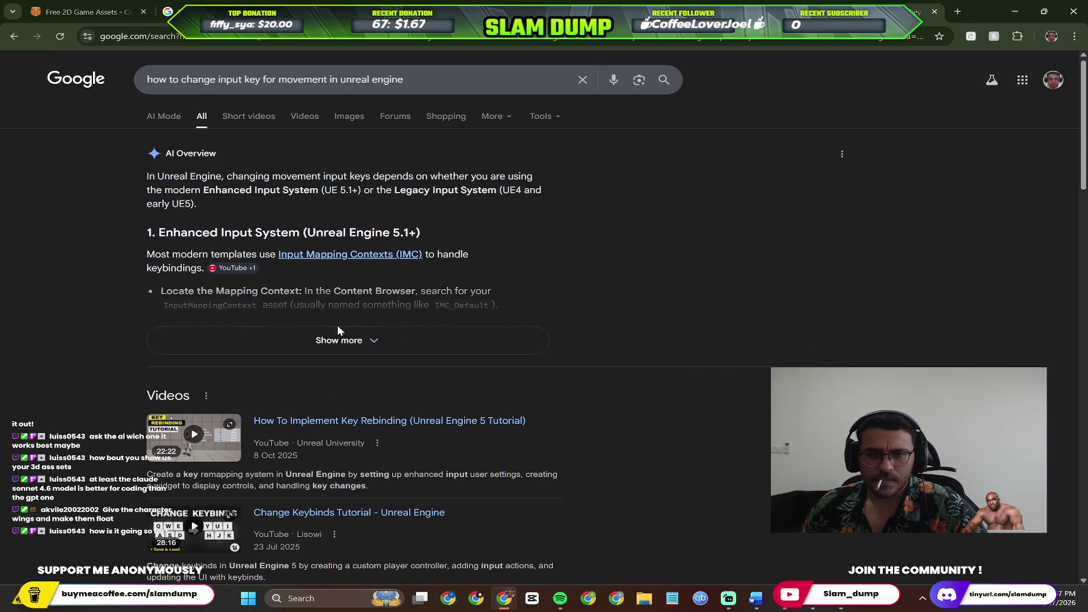
Expand and read the full AI Overview answer on changing movement keys.
left_click(334, 349)
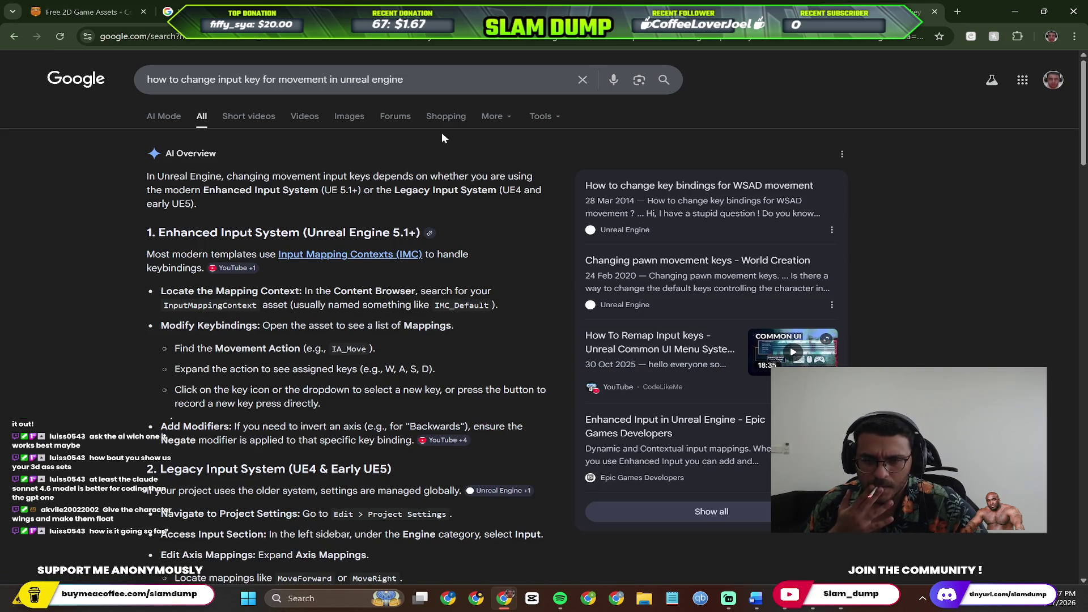
scroll(442, 137, "down", 1)
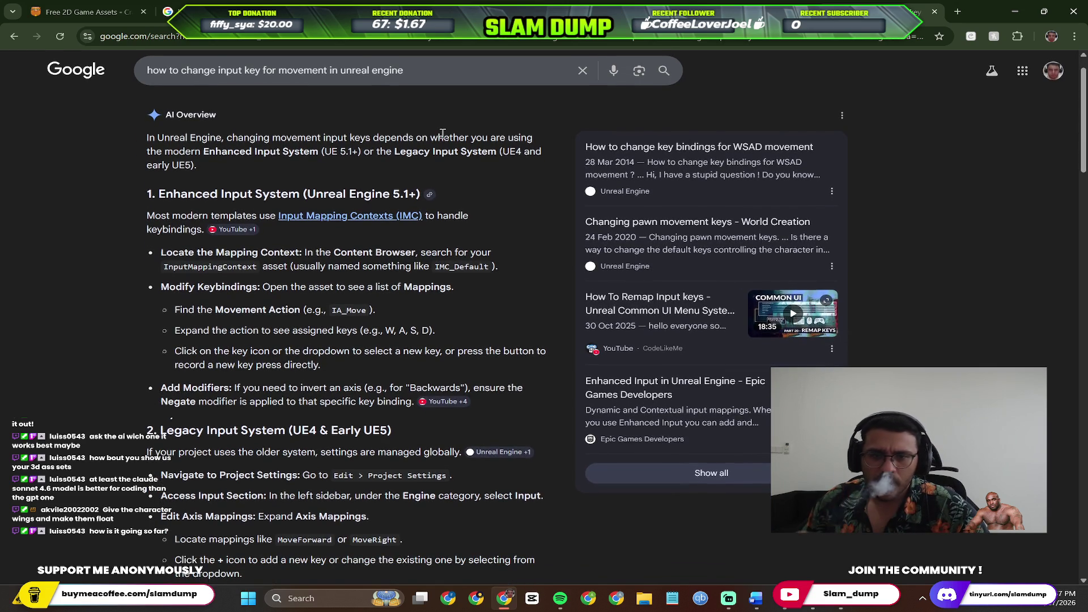
scroll(442, 133, "up", 1)
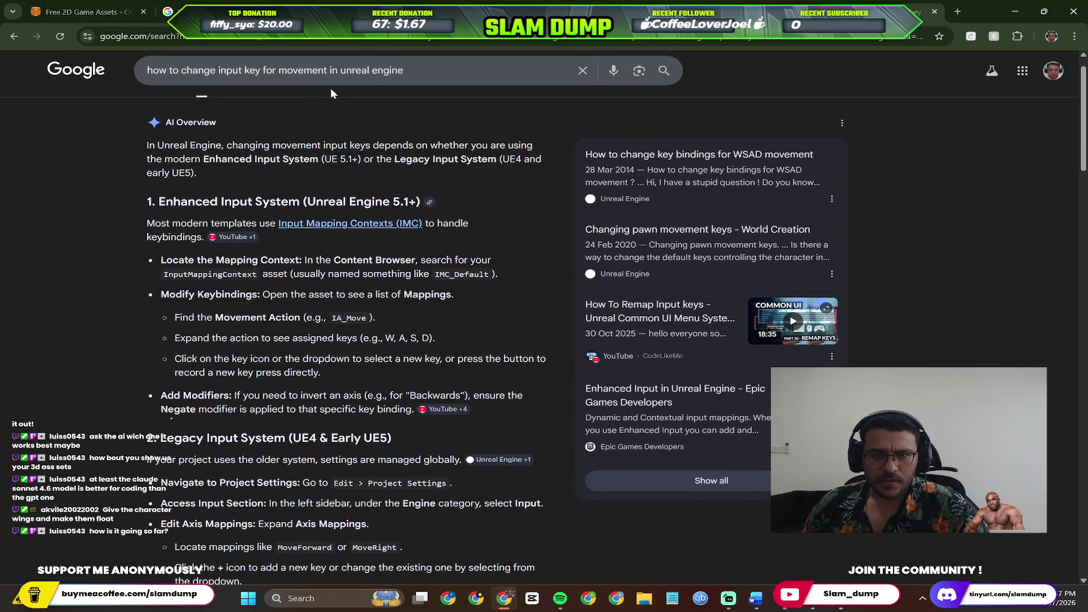
left_click(440, 70)
left_click(3, 369)
scroll(307, 371, "up", 1)
scroll(218, 351, "down", 2)
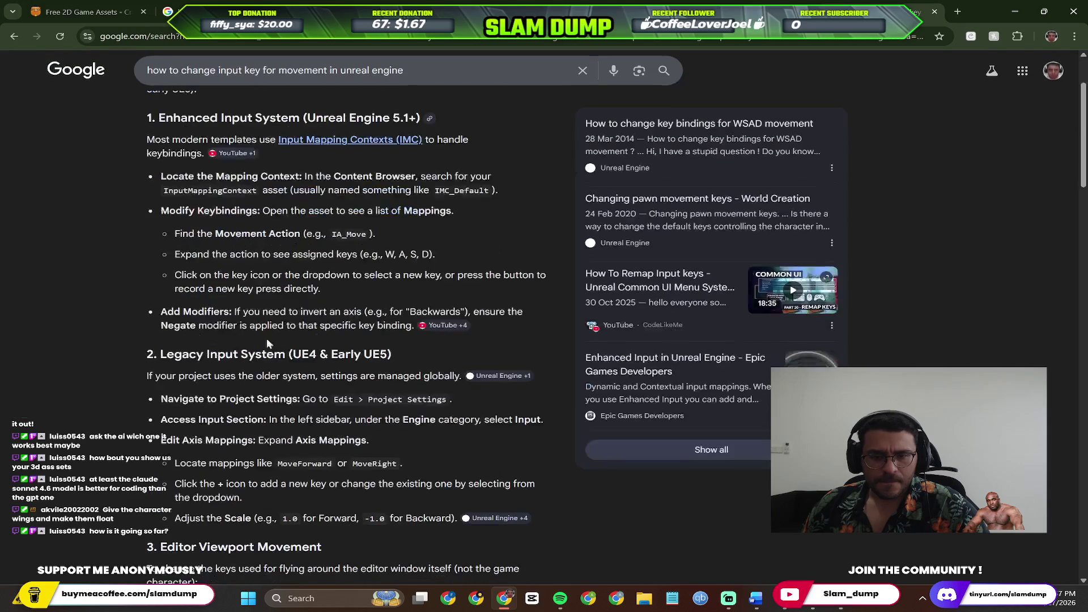
scroll(369, 368, "up", 2)
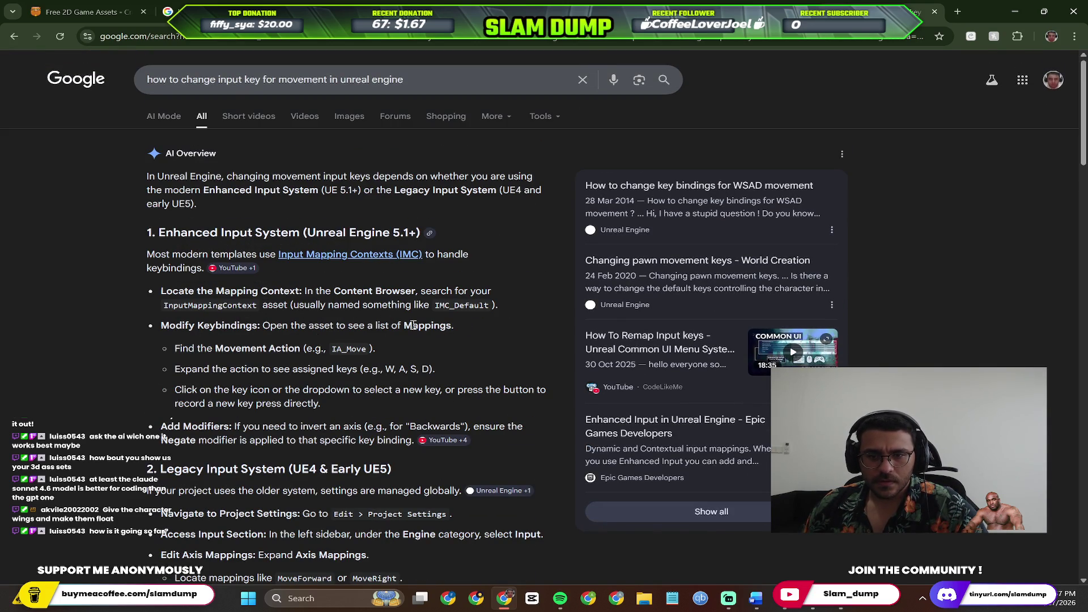
Show only video results for the movement input key query.
key("alt+Tab")
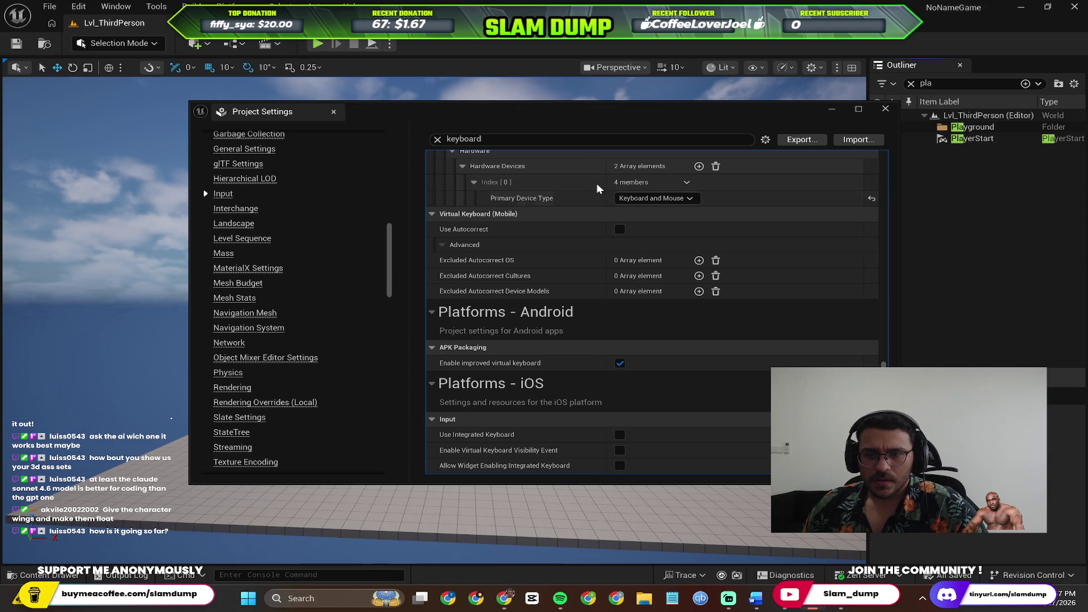
key("alt+Tab")
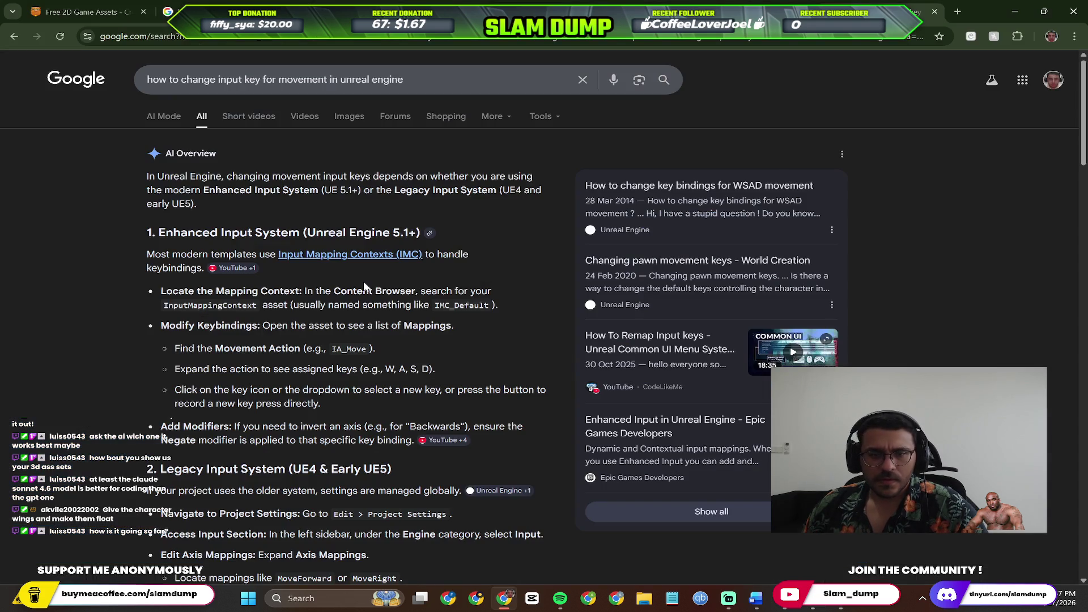
left_click(300, 121)
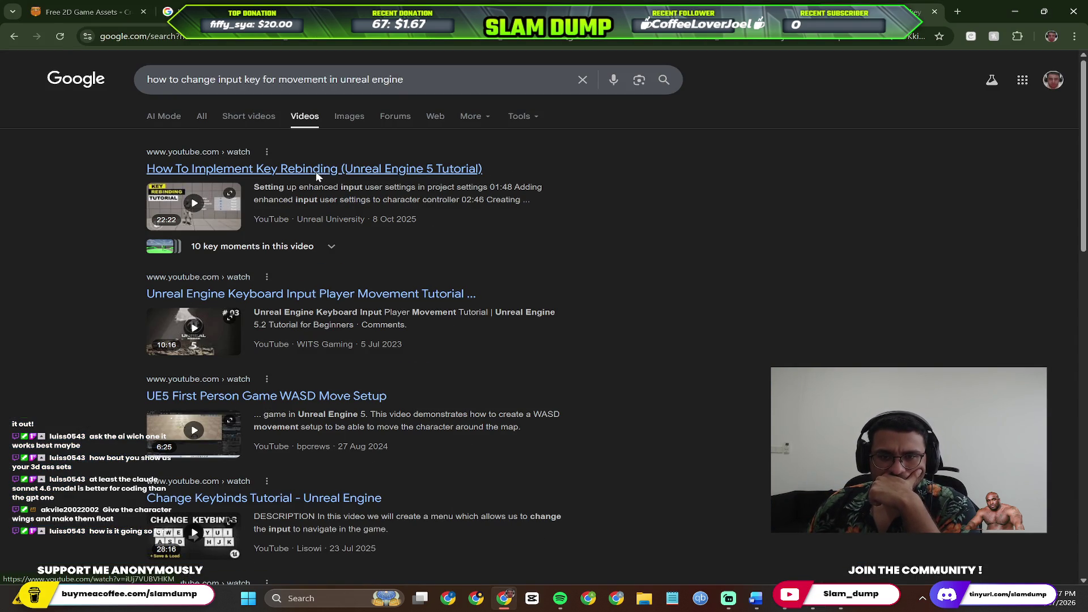
Add 'in project settings' to the query and open the Key Rebinding (Unreal Engine 5 Tutorial) video.
left_click(434, 73)
type("in pro")
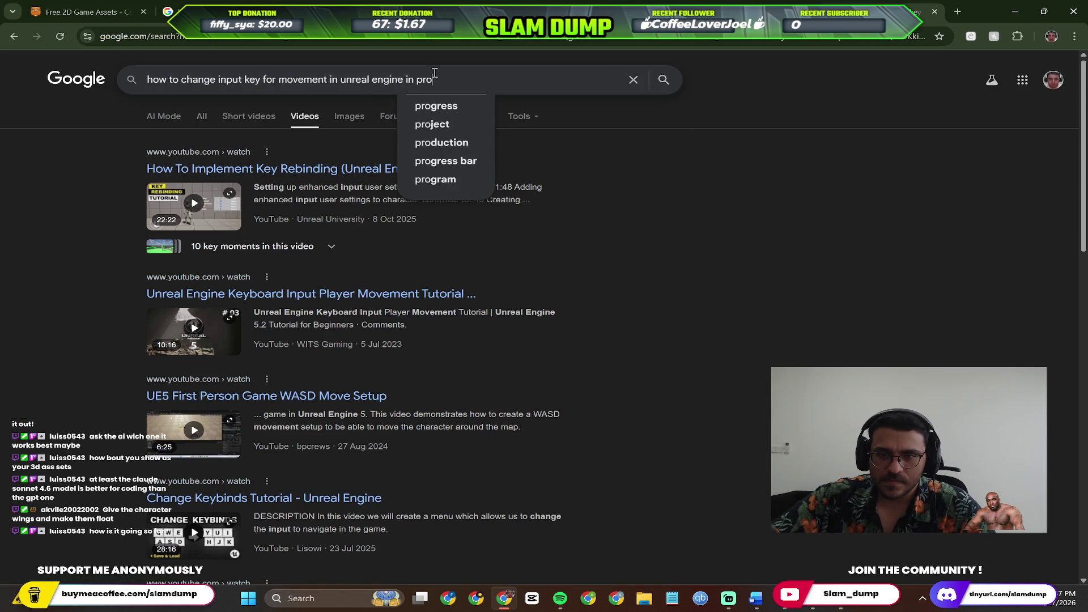
type("ject setting")
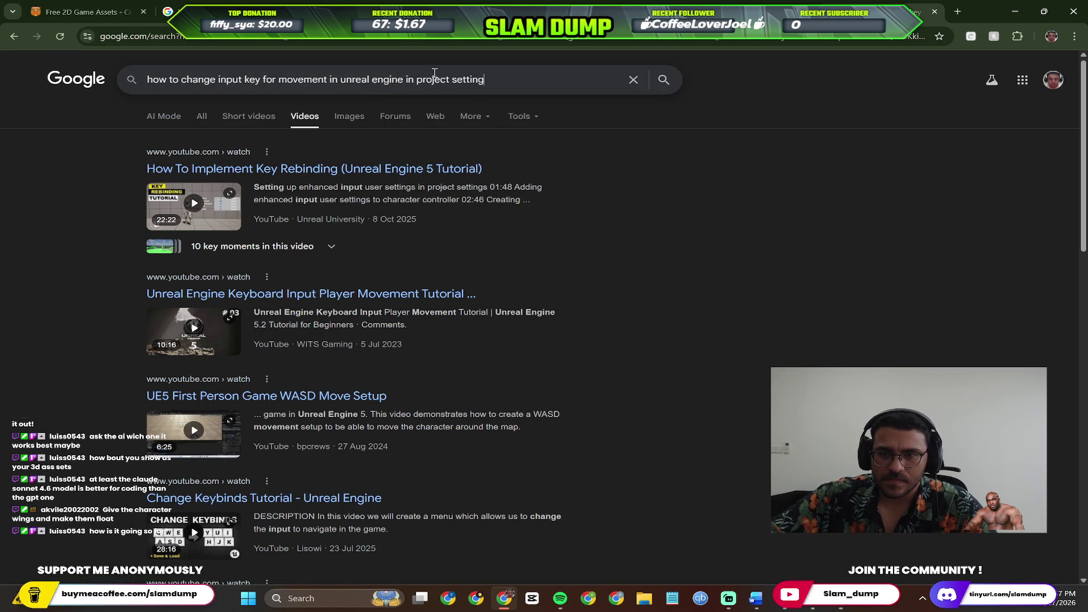
type("s")
key("Return")
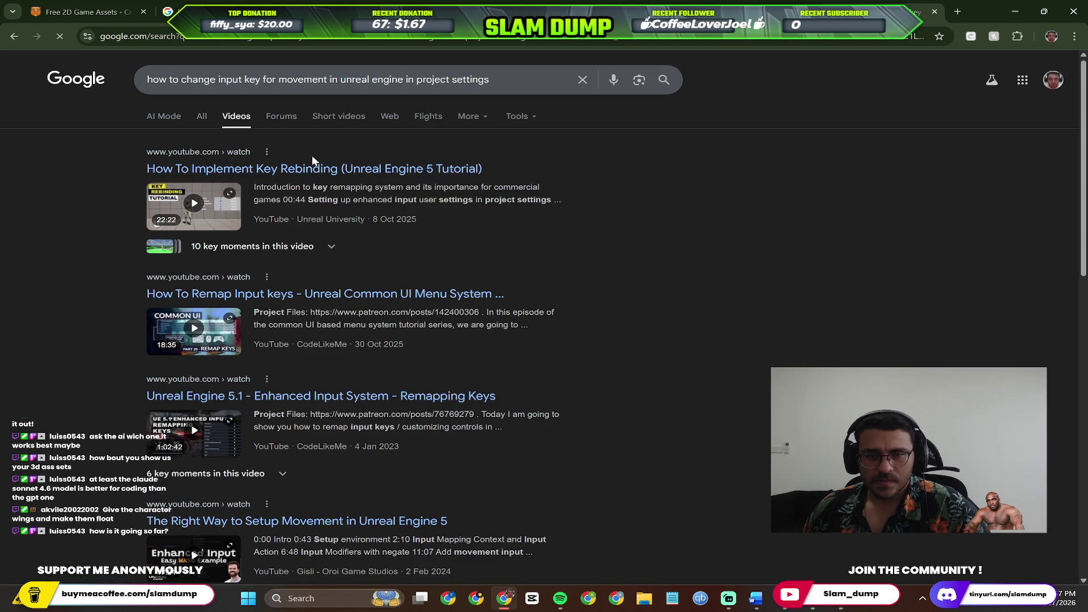
left_click(328, 170)
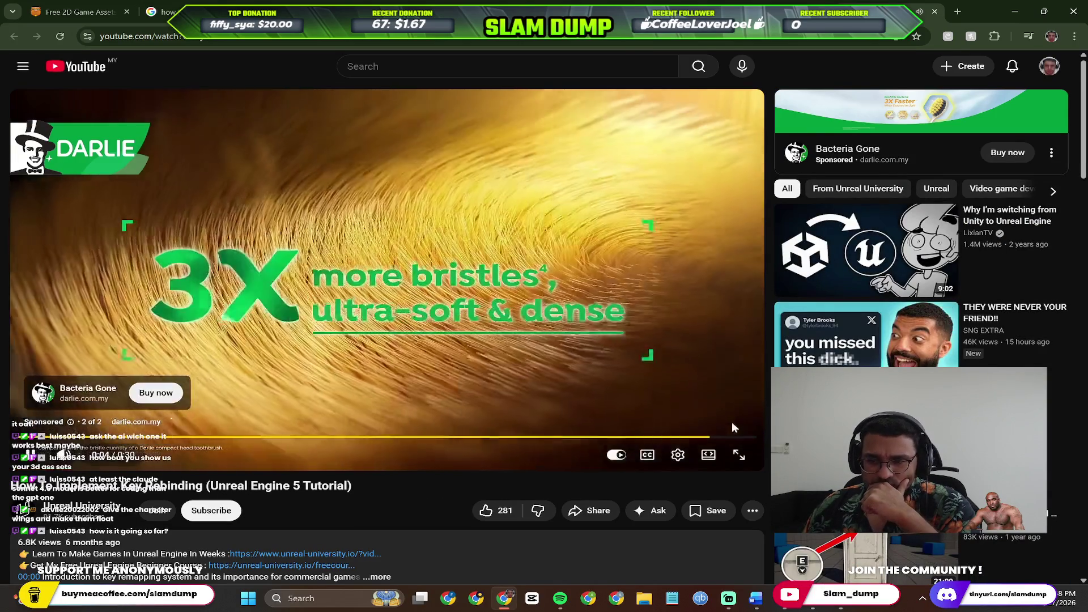
Skip the ad and seek the key-rebinding tutorial to about 0:50.
left_click(730, 424)
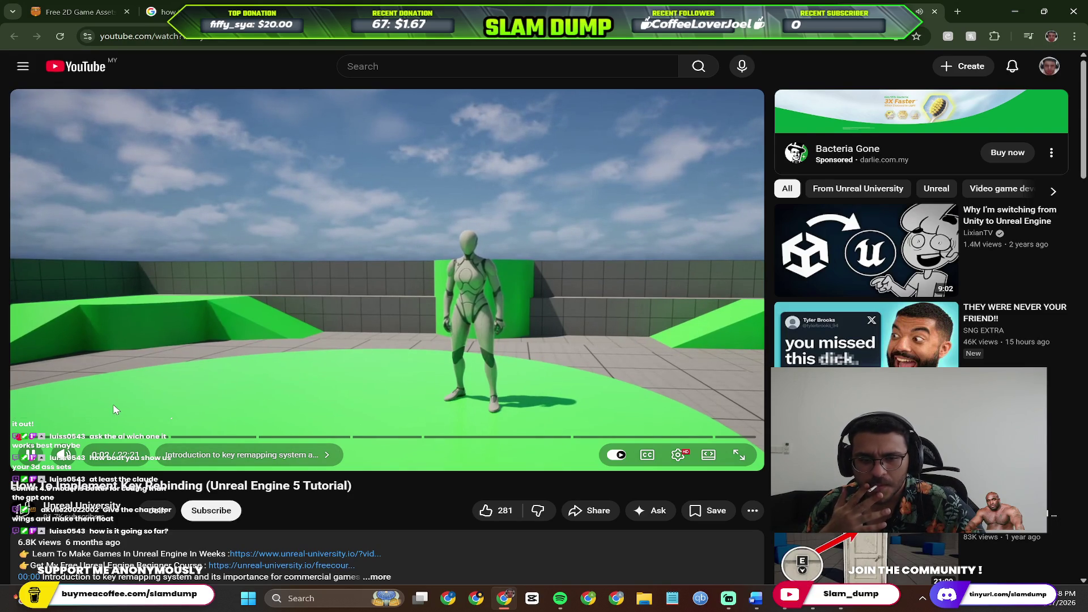
left_click(48, 437)
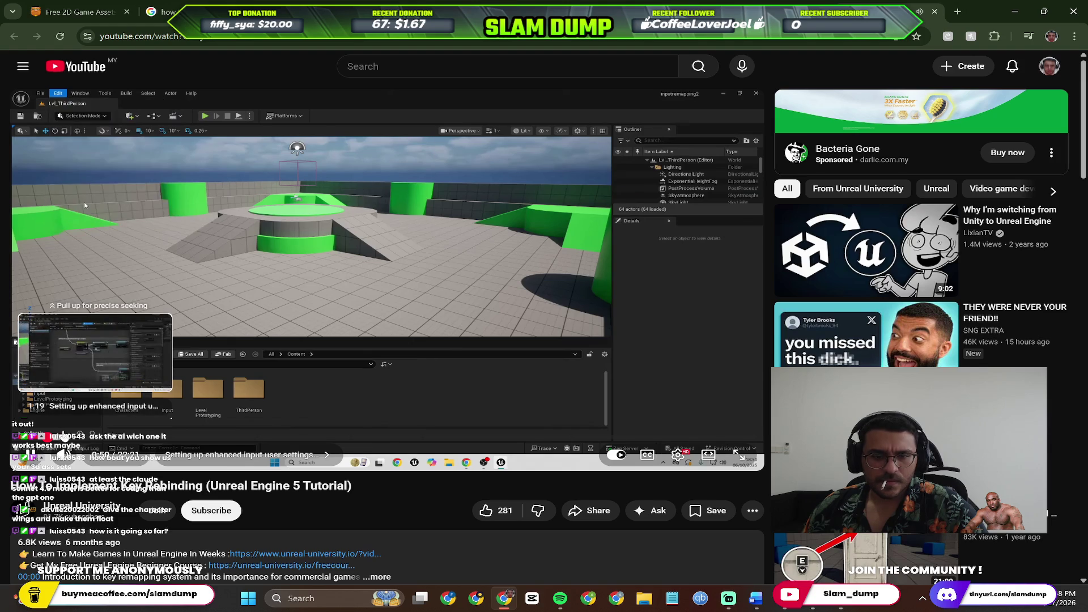